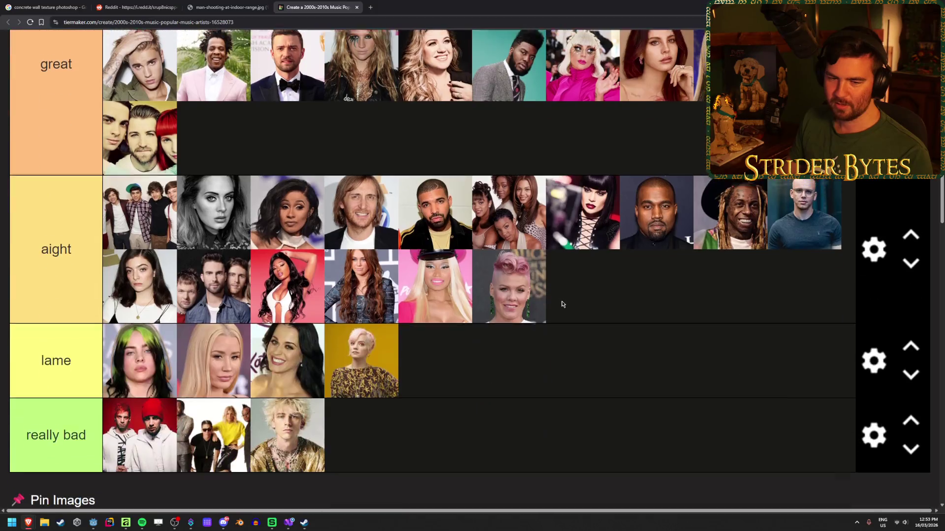
pyautogui.scroll(-1, 419, 239)
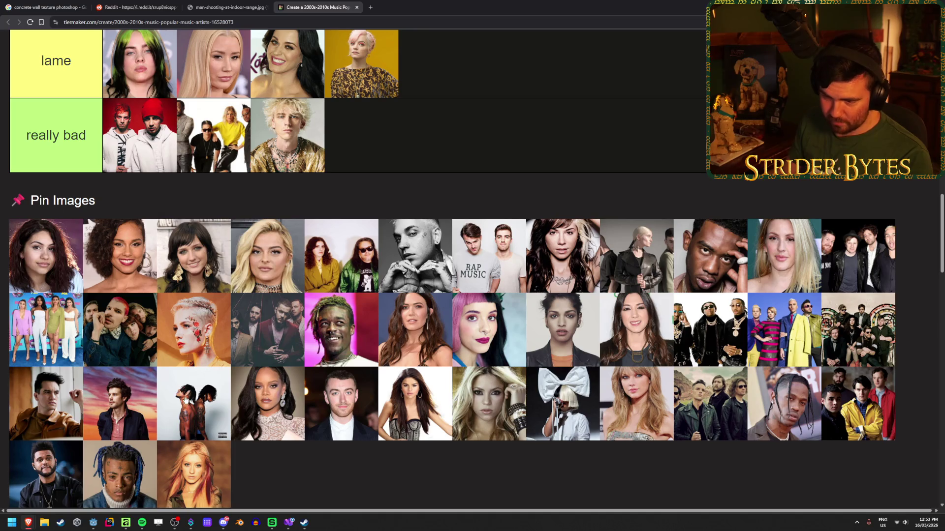
# Step: Drag two artist photos from the Pin Images pool into the tier rows
pyautogui.moveTo(269, 424)
pyautogui.mouseDown()
pyautogui.moveTo(269, 437)
pyautogui.moveTo(647, 329)
pyautogui.moveTo(653, 349)
pyautogui.mouseUp()
pyautogui.scroll(2, 270, 437)
pyautogui.scroll(3, 269, 437)
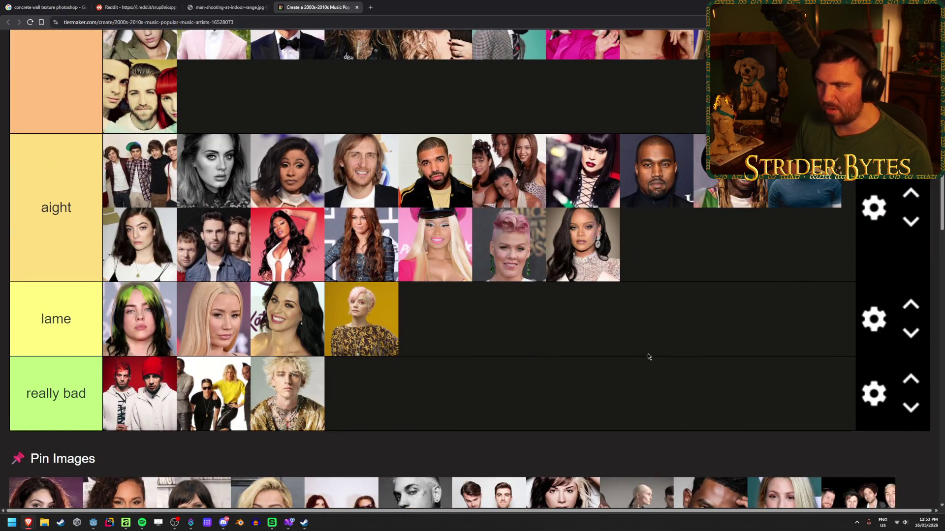
pyautogui.scroll(-5, 582, 361)
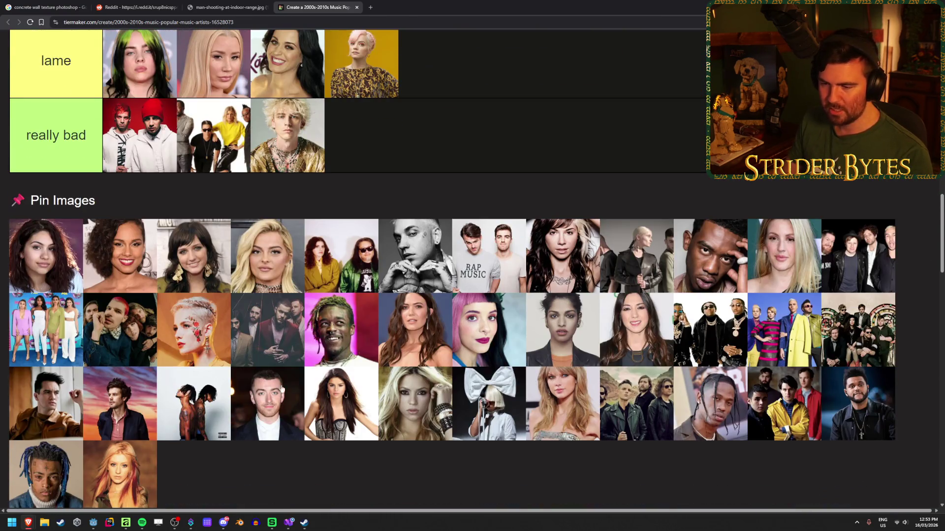
pyautogui.scroll(4, 267, 422)
pyautogui.moveTo(267, 421)
pyautogui.mouseDown()
pyautogui.moveTo(703, 266)
pyautogui.moveTo(743, 221)
pyautogui.mouseUp()
pyautogui.scroll(-3, 654, 253)
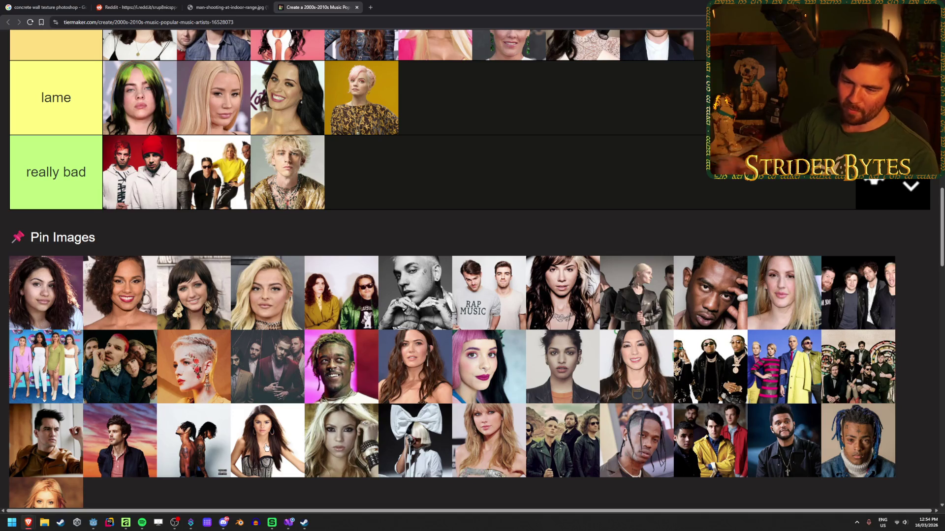
# Step: Rank another pool photo and move the curly-blonde singer into transcendent
pyautogui.moveTo(268, 445)
pyautogui.mouseDown()
pyautogui.moveTo(278, 407)
pyautogui.moveTo(537, 441)
pyautogui.moveTo(645, 433)
pyautogui.moveTo(213, 170)
pyautogui.mouseUp()
pyautogui.scroll(6, 278, 407)
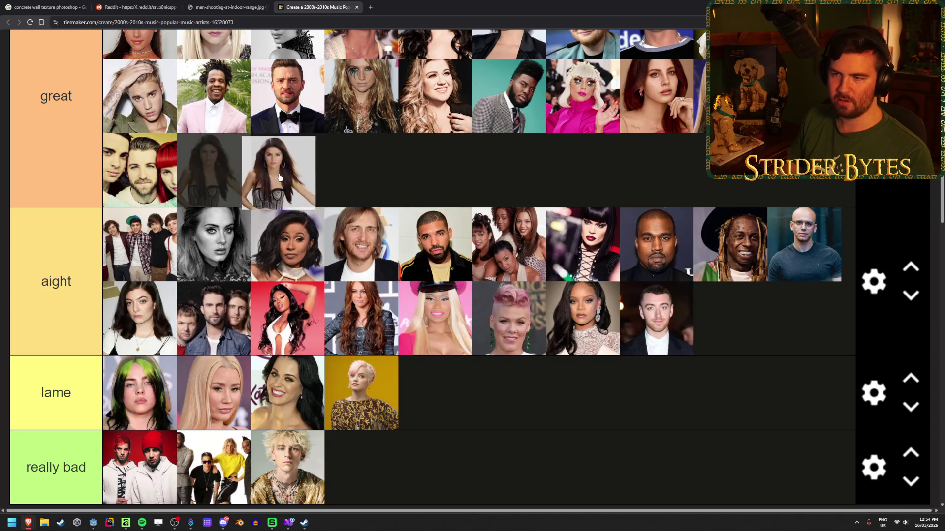
pyautogui.scroll(-7, 394, 211)
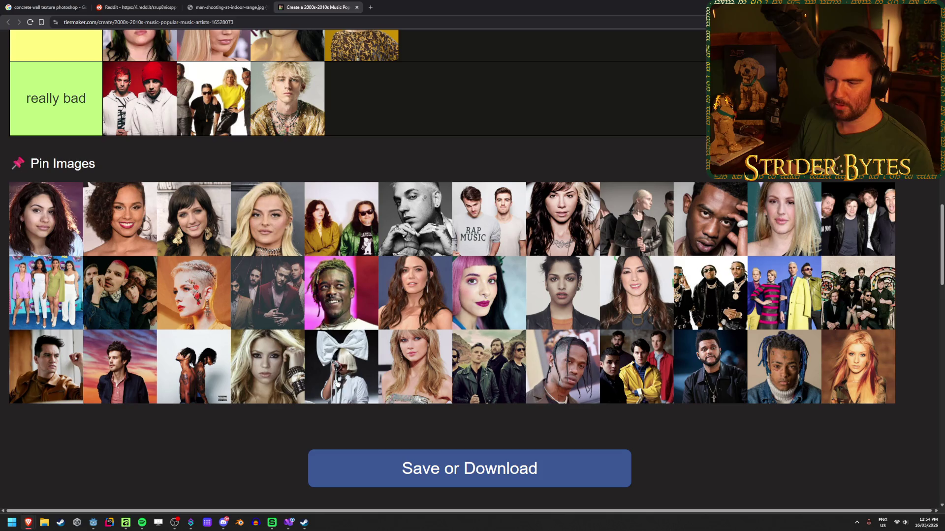
pyautogui.scroll(2, 360, 406)
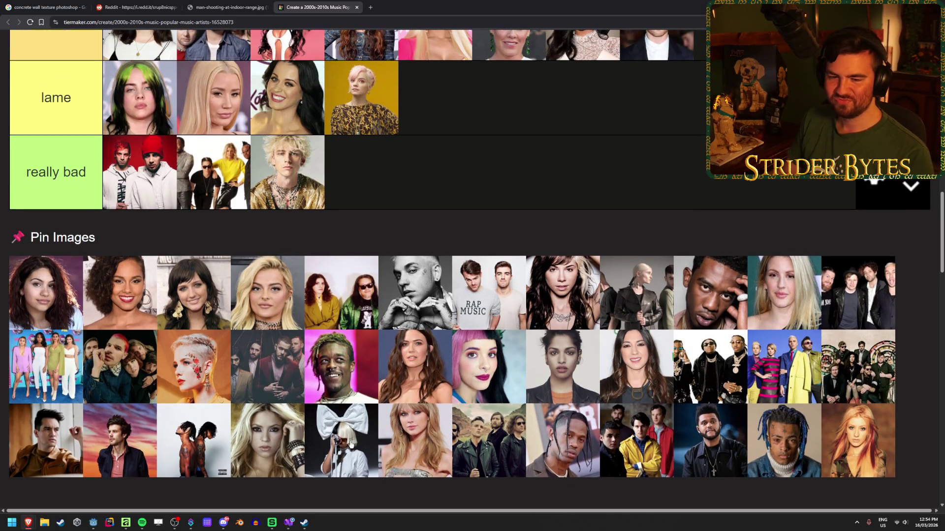
pyautogui.scroll(10, 476, 420)
pyautogui.moveTo(259, 444)
pyautogui.mouseDown()
pyautogui.moveTo(476, 419)
pyautogui.moveTo(384, 275)
pyautogui.moveTo(378, 213)
pyautogui.mouseUp()
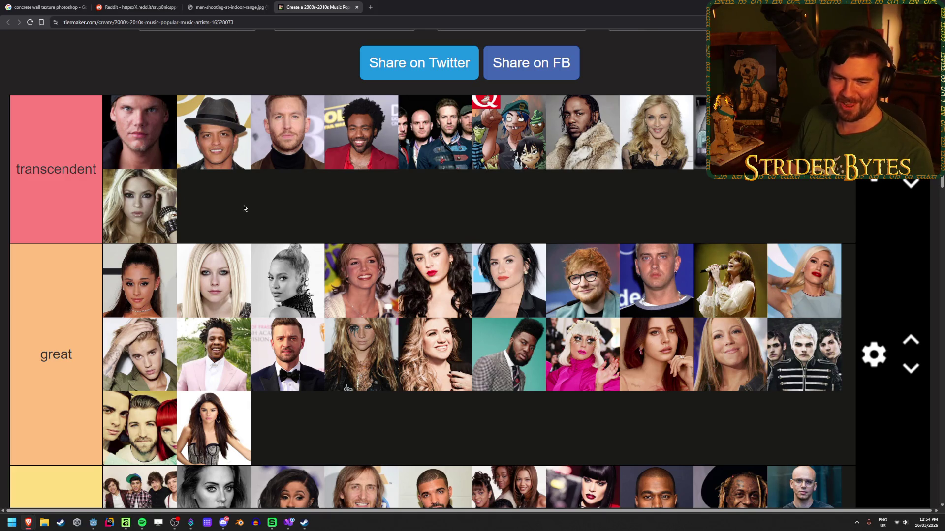
pyautogui.scroll(-4, 245, 208)
# Step: Drop the white-bow singer into really bad and drag another pool artist into great
pyautogui.scroll(-7, 360, 233)
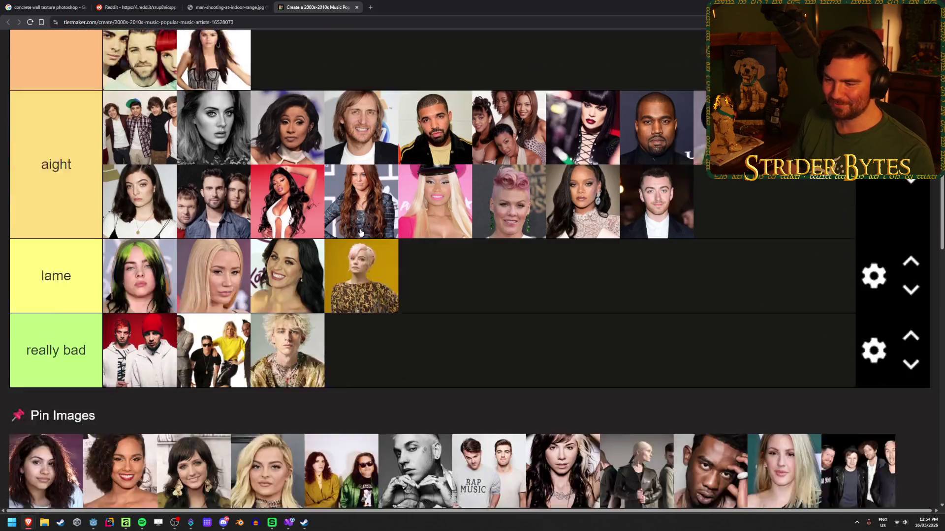
pyautogui.scroll(1, 441, 169)
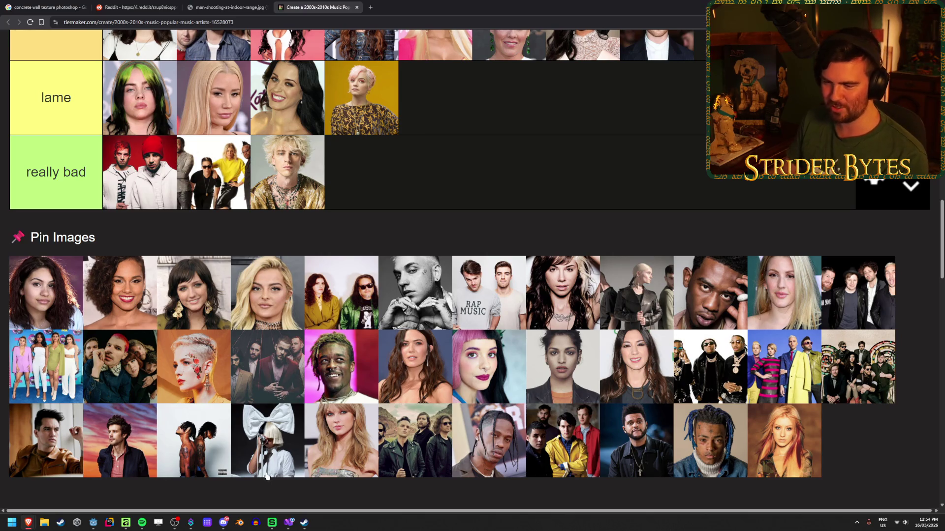
pyautogui.moveTo(266, 440)
pyautogui.mouseDown()
pyautogui.moveTo(495, 178)
pyautogui.moveTo(555, 180)
pyautogui.mouseUp()
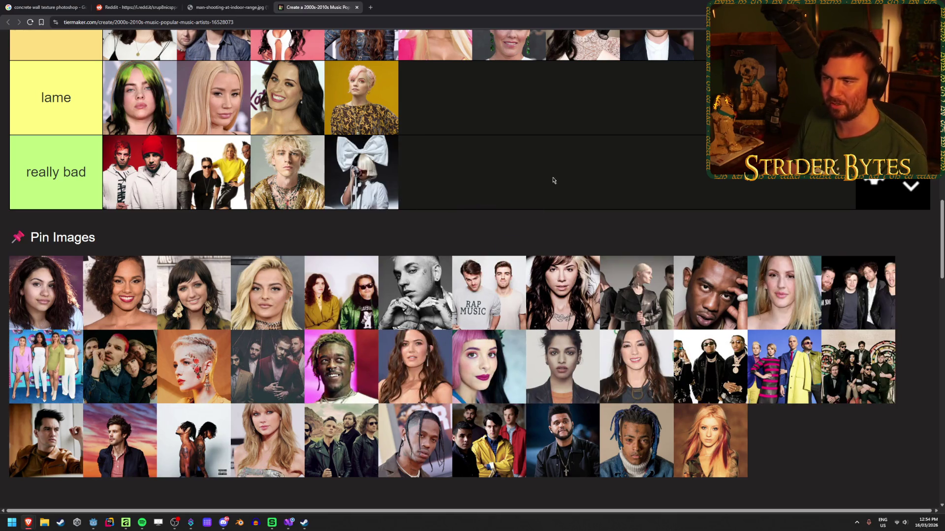
pyautogui.scroll(9, 276, 442)
pyautogui.moveTo(266, 455)
pyautogui.mouseDown()
pyautogui.moveTo(276, 443)
pyautogui.moveTo(517, 389)
pyautogui.moveTo(366, 492)
pyautogui.moveTo(404, 315)
pyautogui.moveTo(412, 337)
pyautogui.mouseUp()
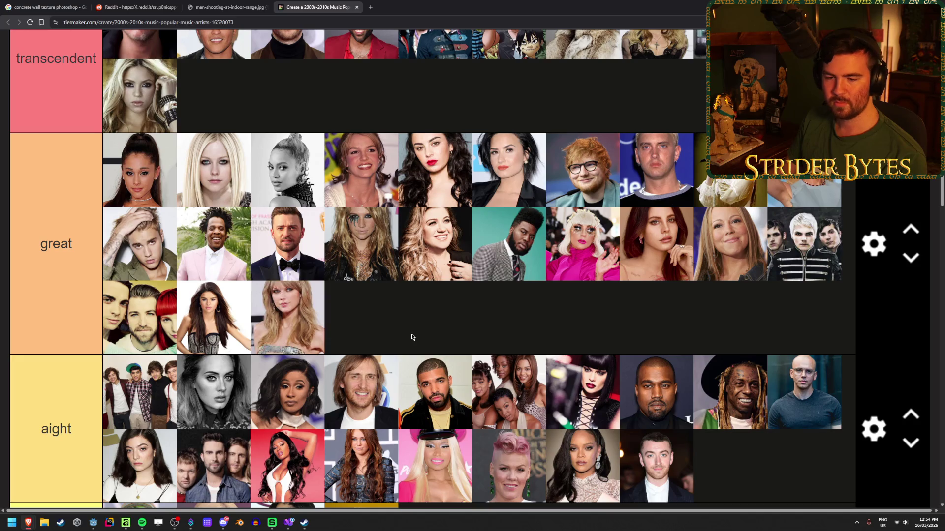
pyautogui.scroll(-7, 412, 337)
pyautogui.scroll(-2, 457, 273)
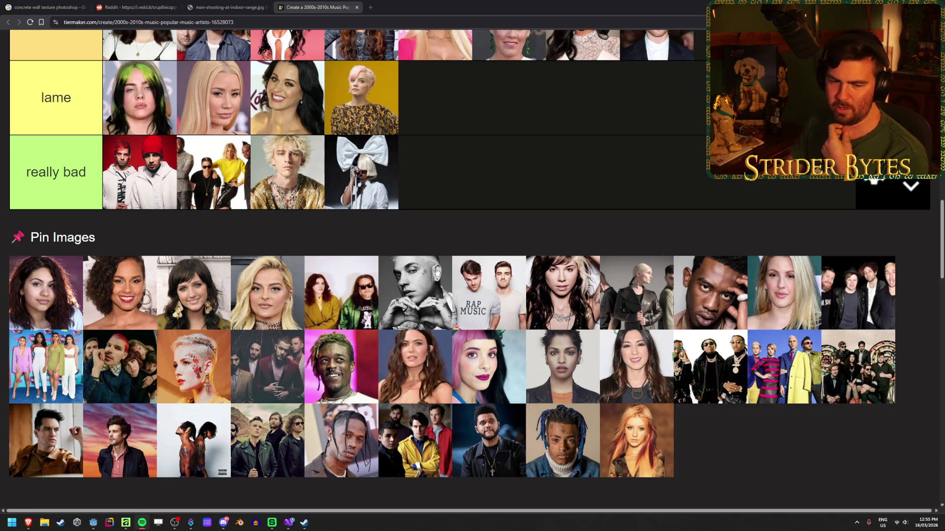
pyautogui.scroll(6, 98, 393)
pyautogui.moveTo(39, 440)
pyautogui.mouseDown()
pyautogui.moveTo(99, 394)
pyautogui.moveTo(417, 217)
pyautogui.moveTo(426, 169)
pyautogui.mouseUp()
# Step: Move two pool artists into the great and transcendent tiers
pyautogui.scroll(-4, 545, 411)
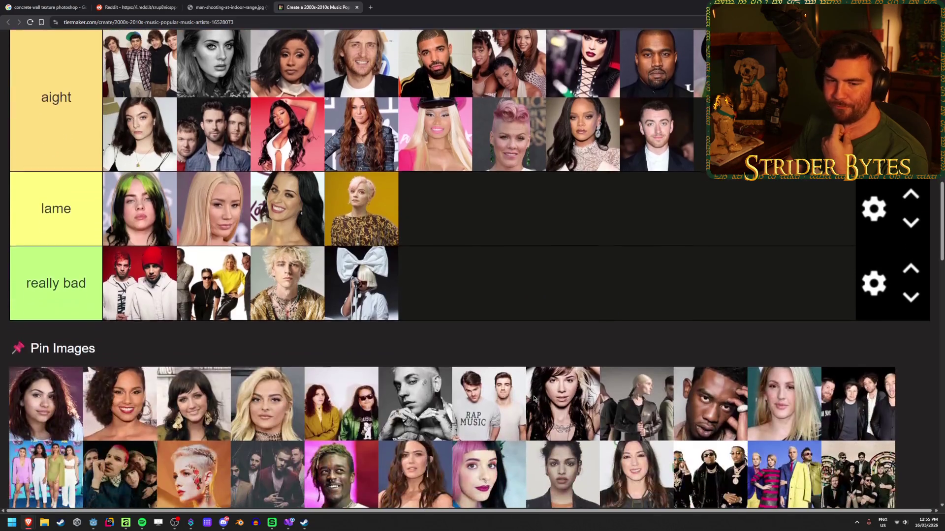
pyautogui.scroll(-3, 495, 227)
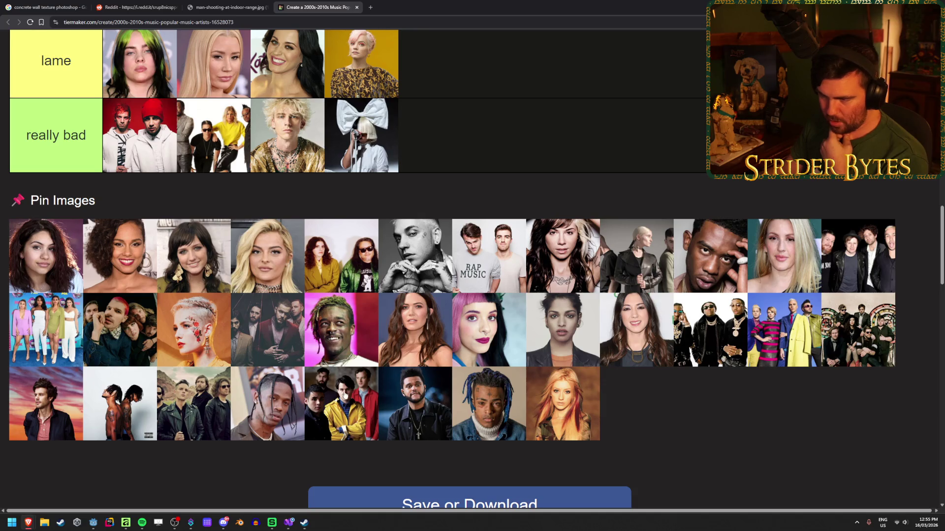
pyautogui.moveTo(411, 416)
pyautogui.mouseDown()
pyautogui.moveTo(411, 429)
pyautogui.moveTo(527, 440)
pyautogui.moveTo(555, 347)
pyautogui.moveTo(579, 411)
pyautogui.moveTo(490, 156)
pyautogui.moveTo(549, 352)
pyautogui.moveTo(508, 179)
pyautogui.mouseUp()
pyautogui.scroll(5, 412, 429)
pyautogui.scroll(5, 527, 441)
pyautogui.scroll(2, 566, 383)
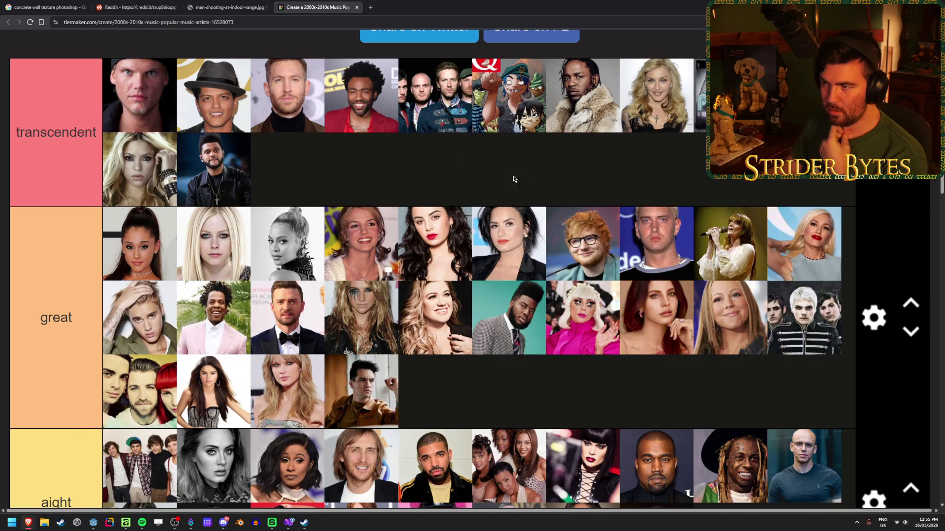
pyautogui.scroll(-10, 448, 172)
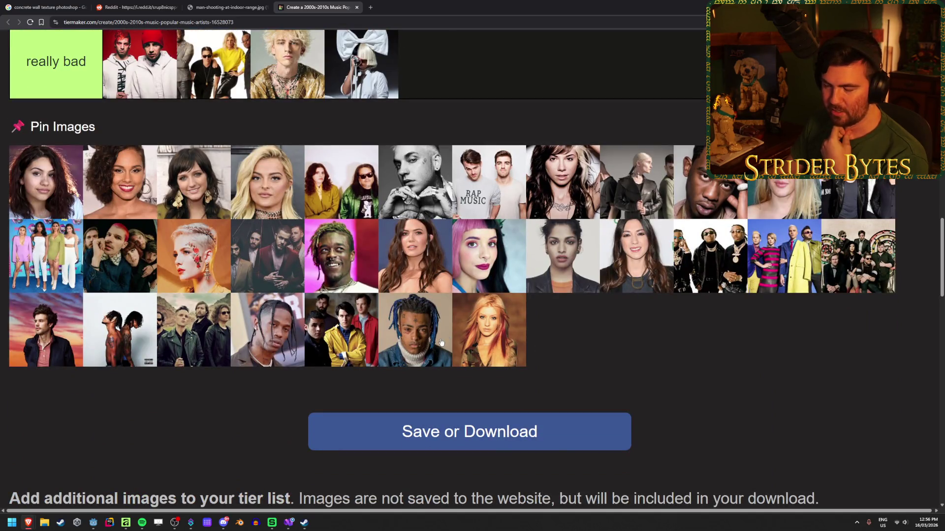
pyautogui.scroll(2, 419, 340)
pyautogui.moveTo(415, 403); pyautogui.dragTo(527, 127)
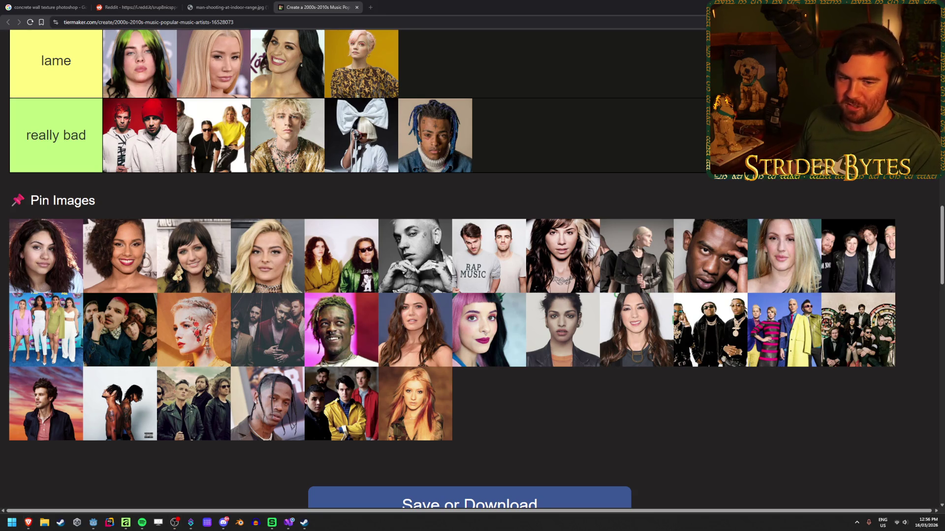
# Step: Refocus the tier list window and scroll through the tiers
pyautogui.click(603, 418)
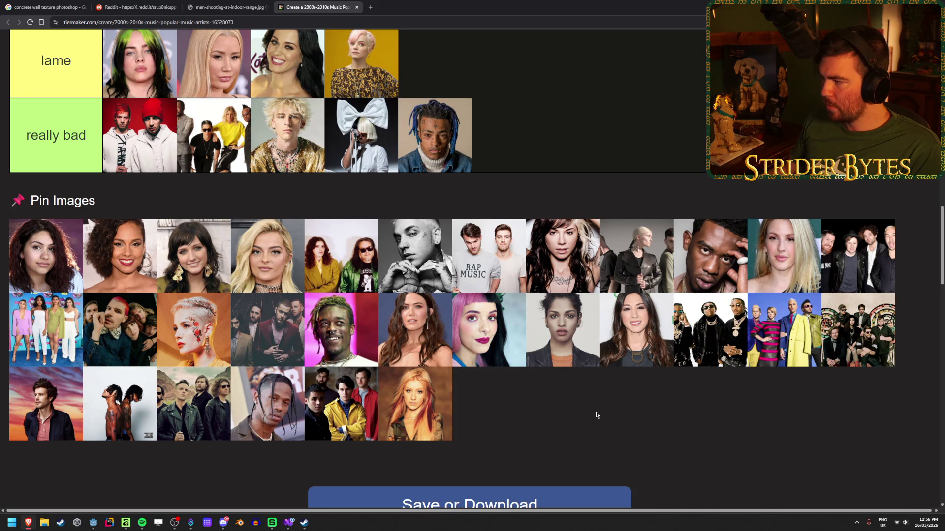
pyautogui.scroll(2, 859, 260)
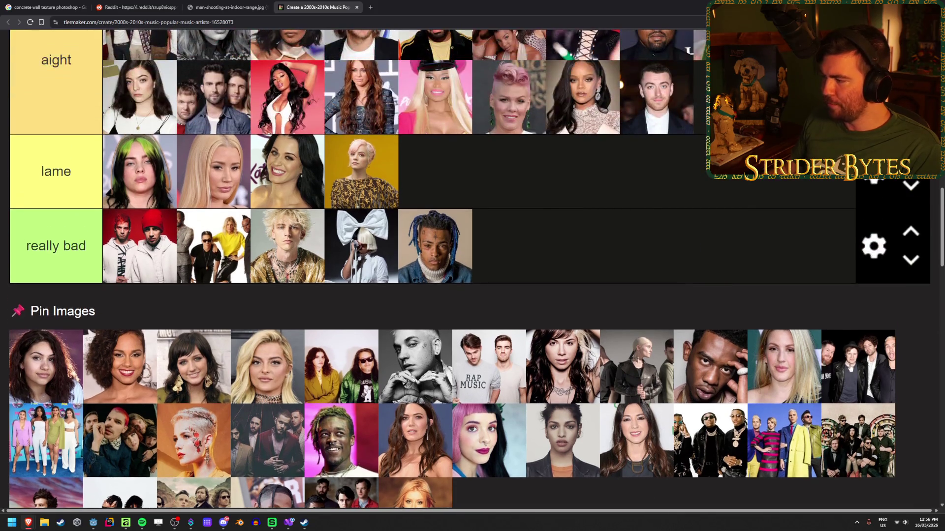
pyautogui.scroll(-3, 871, 383)
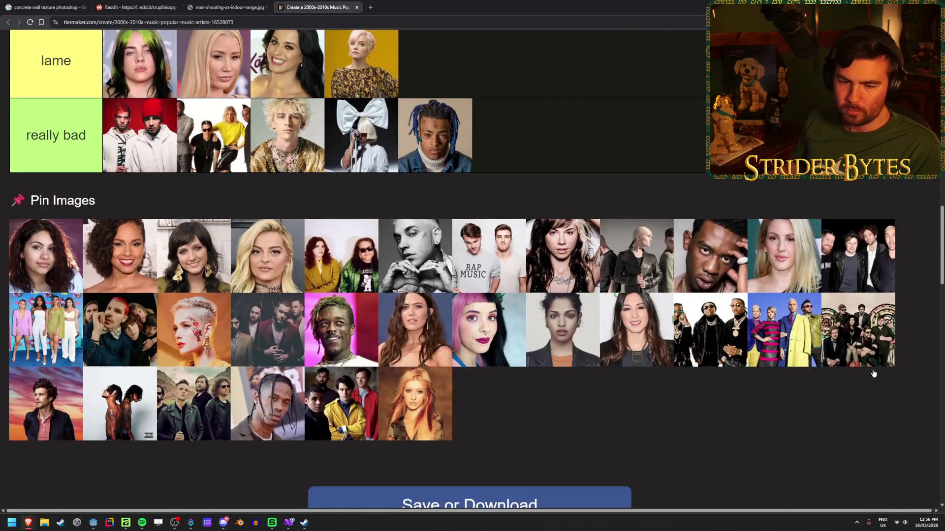
pyautogui.scroll(1, 656, 352)
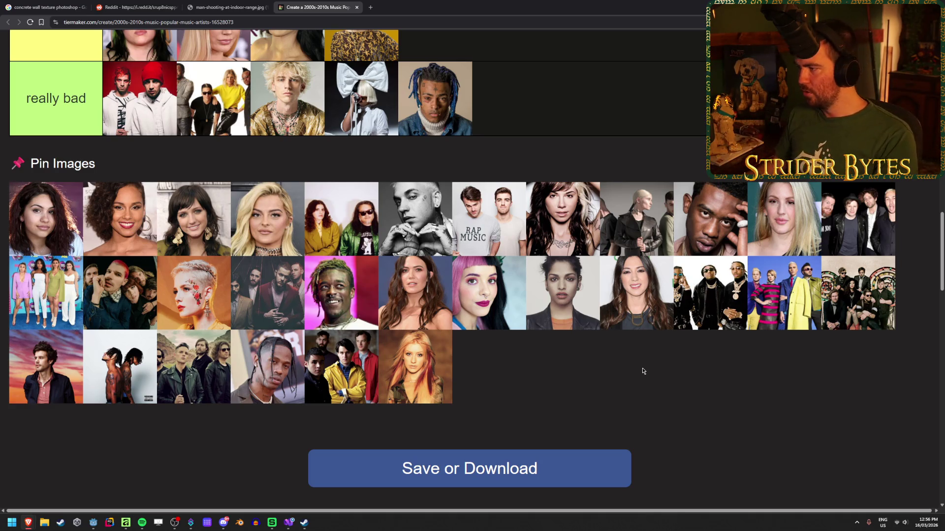
pyautogui.scroll(3, 829, 272)
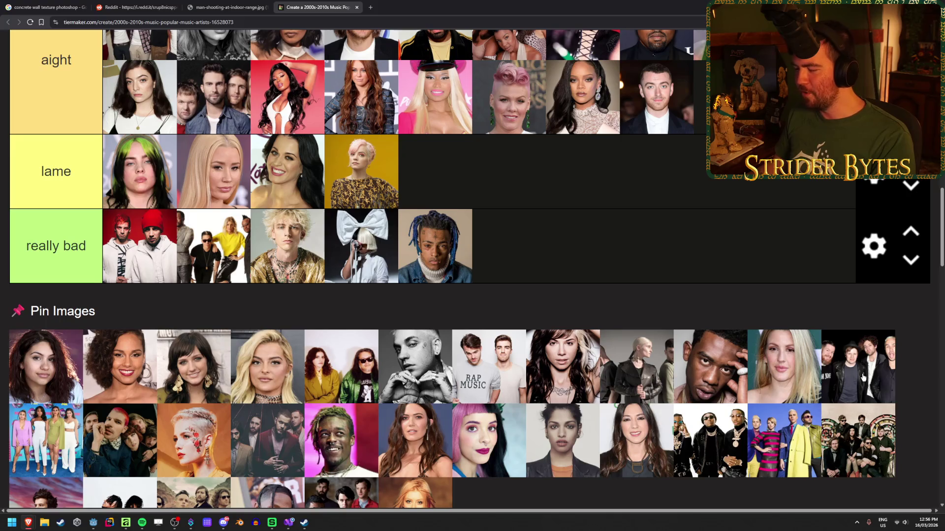
pyautogui.scroll(3, 857, 404)
pyautogui.moveTo(865, 378)
pyautogui.mouseDown()
pyautogui.moveTo(839, 434)
pyautogui.moveTo(800, 246)
pyautogui.mouseUp()
pyautogui.scroll(-4, 796, 308)
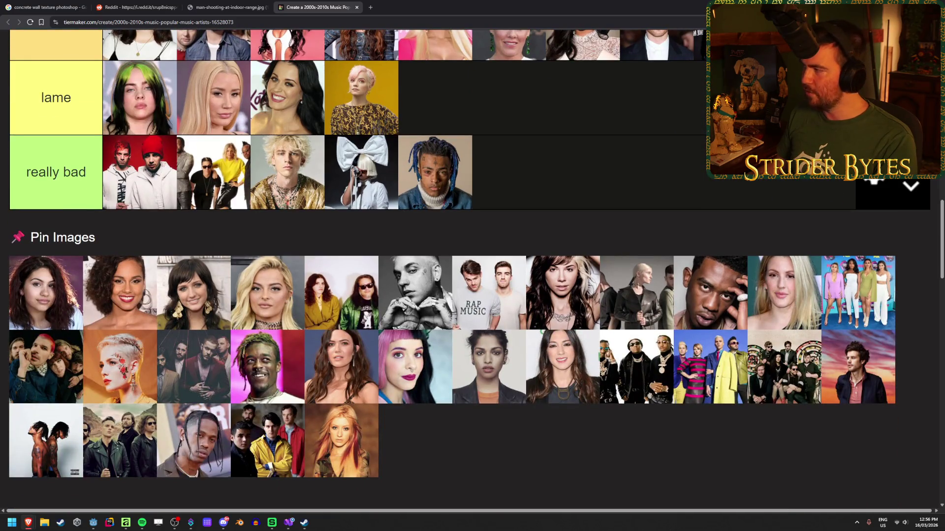
pyautogui.hotkey('alt', 'Tab')
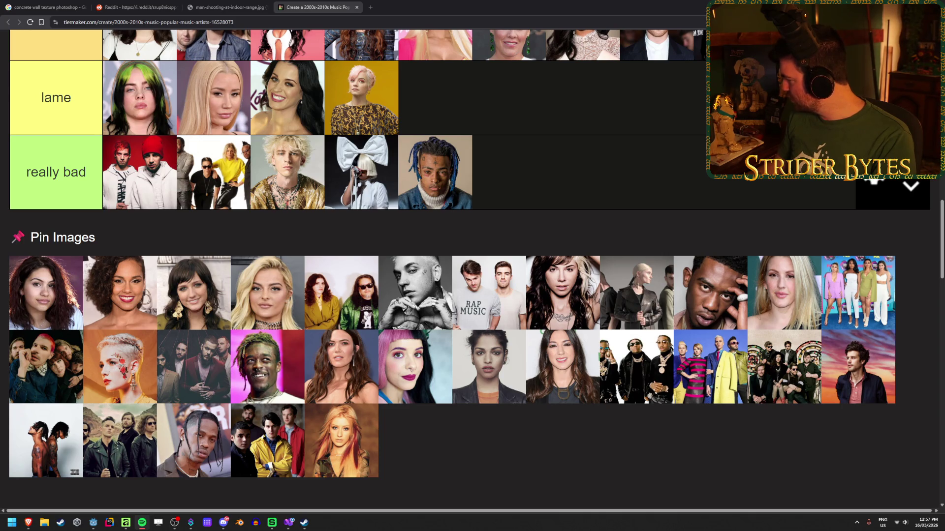
pyautogui.scroll(5, 502, 480)
pyautogui.moveTo(354, 462)
pyautogui.mouseDown()
pyautogui.moveTo(502, 480)
pyautogui.moveTo(832, 278)
pyautogui.mouseUp()
pyautogui.scroll(-3, 703, 302)
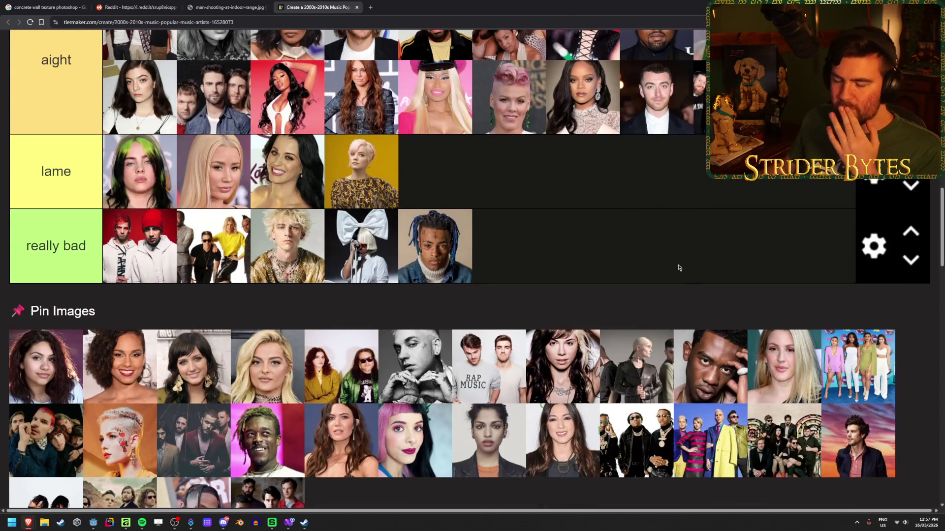
pyautogui.scroll(-2, 681, 274)
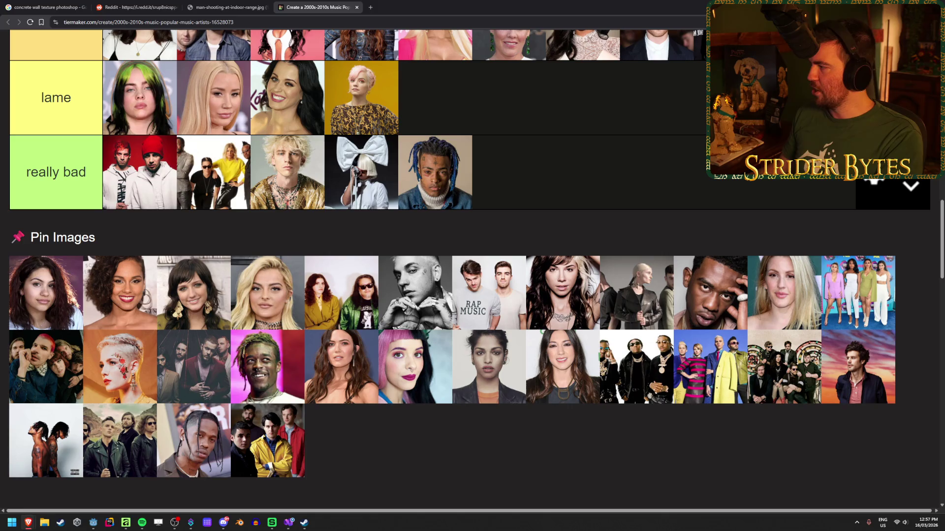
pyautogui.press('super+shift+s')
pyautogui.press('Escape')
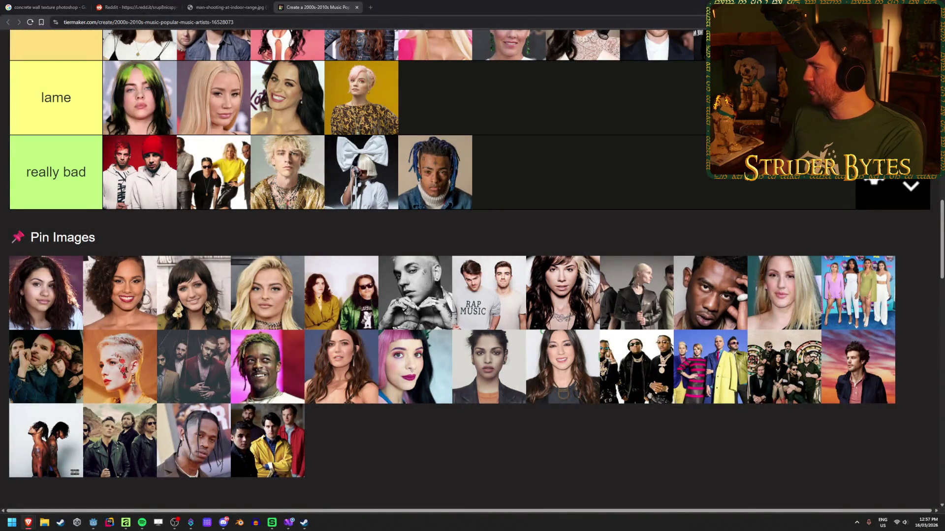
pyautogui.press('super+shift+s')
pyautogui.moveTo(377, 330); pyautogui.dragTo(457, 412)
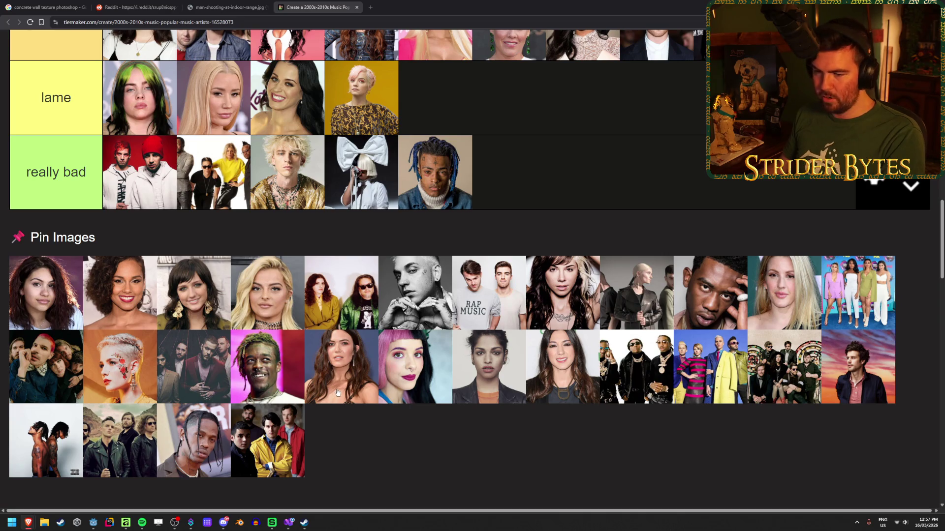
pyautogui.press('super+shift+s')
pyautogui.moveTo(82, 330); pyautogui.dragTo(158, 404)
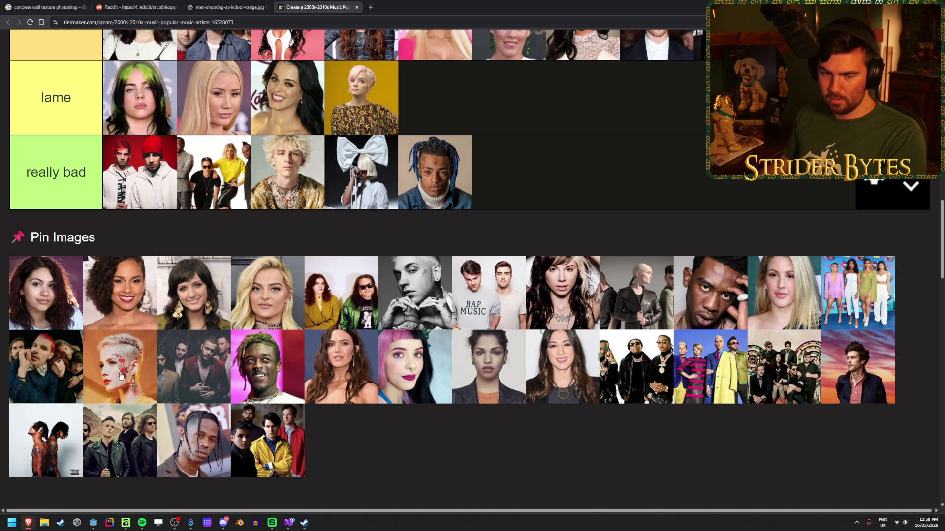
pyautogui.scroll(1, 424, 466)
pyautogui.scroll(-1, 413, 445)
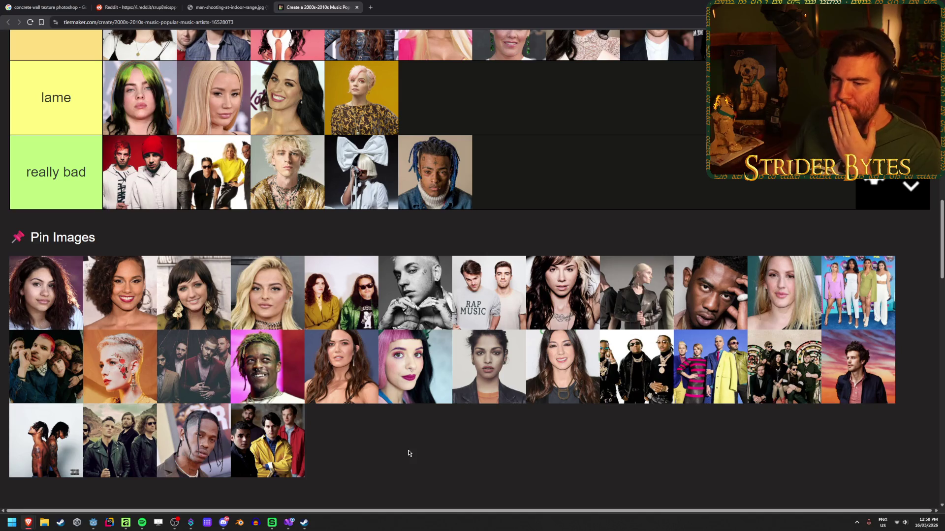
pyautogui.hotkey('alt', 'Tab')
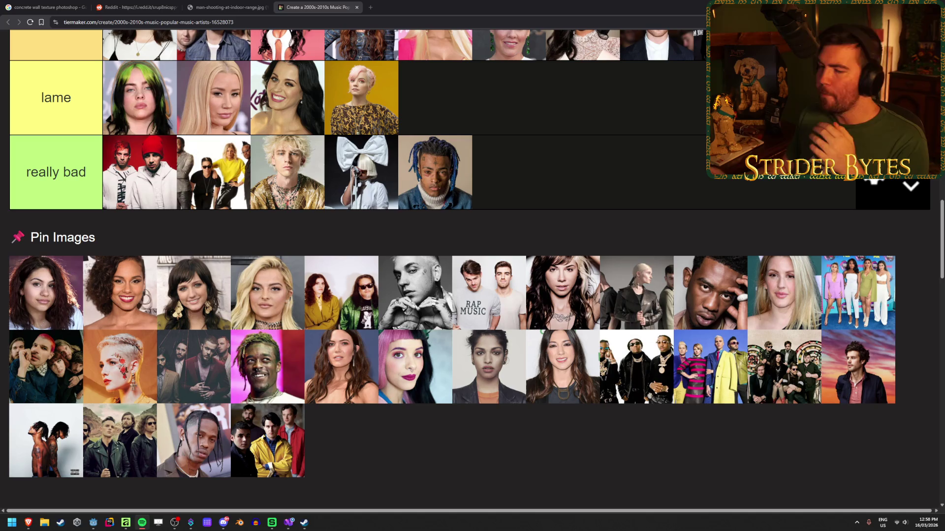
pyautogui.scroll(3, 544, 341)
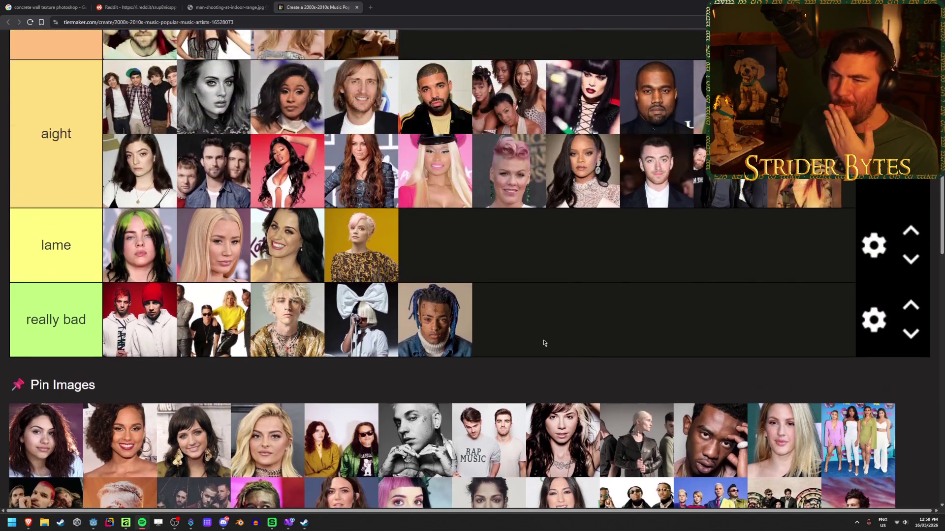
# Step: Drag a pool image into the great tier
pyautogui.scroll(-5, 567, 327)
pyautogui.scroll(2, 570, 322)
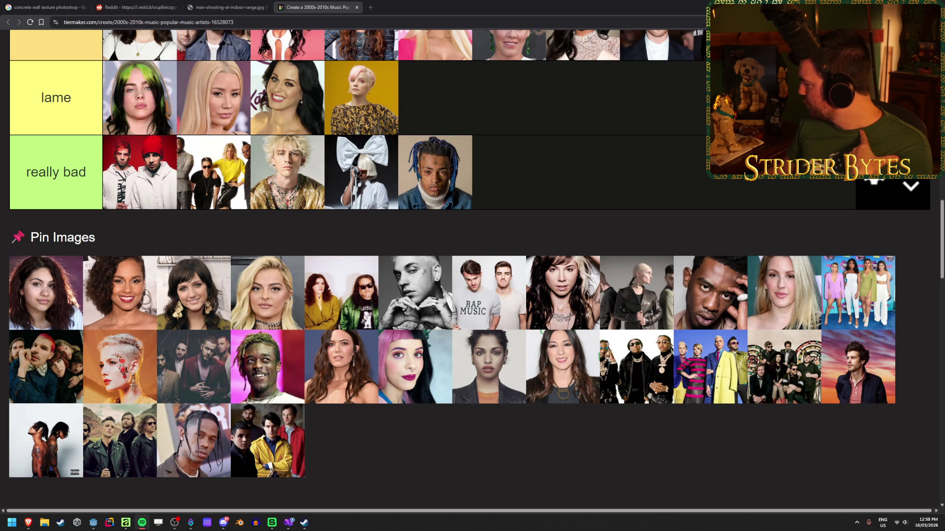
pyautogui.scroll(6, 338, 432)
pyautogui.moveTo(126, 374)
pyautogui.mouseDown()
pyautogui.moveTo(337, 432)
pyautogui.moveTo(574, 429)
pyautogui.moveTo(585, 186)
pyautogui.mouseUp()
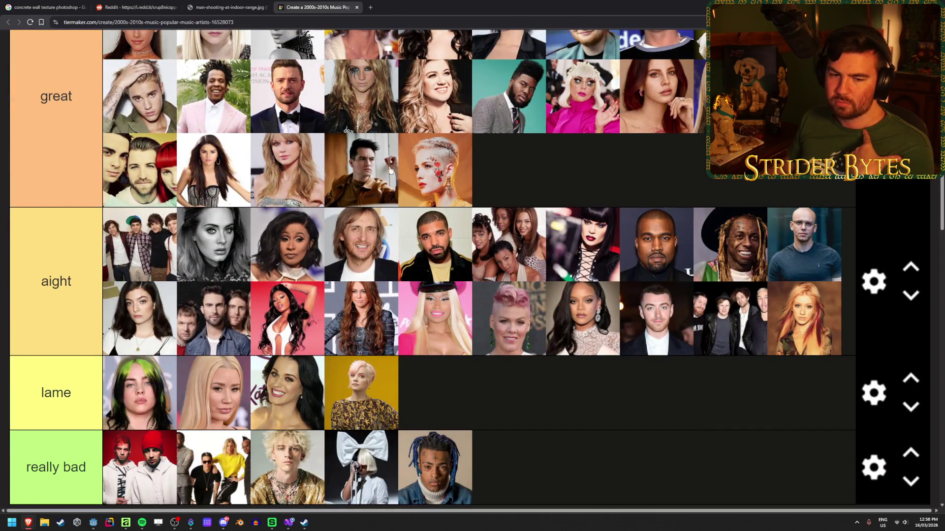
pyautogui.scroll(-6, 551, 166)
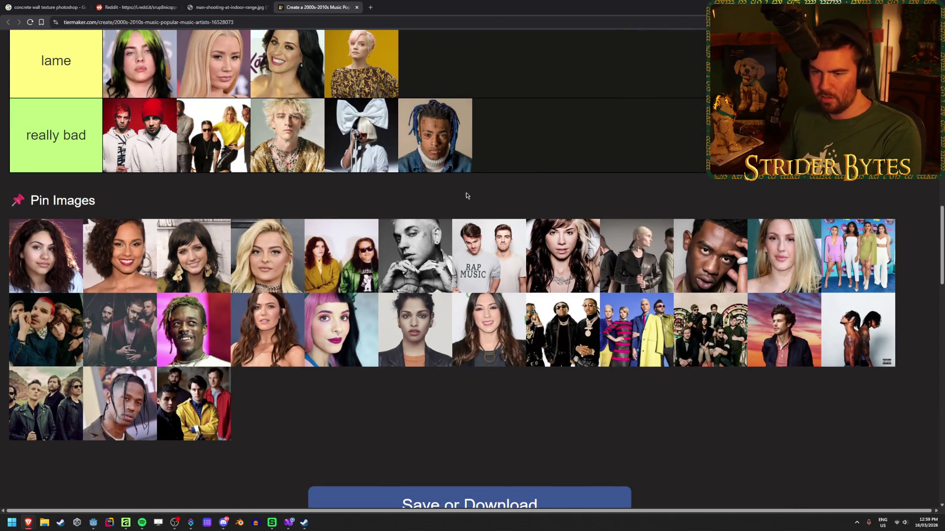
# Step: Snip a second-row pool image, then put the band photo at the end of lame
pyautogui.press('super+shift+s')
pyautogui.moveTo(82, 294); pyautogui.dragTo(159, 368)
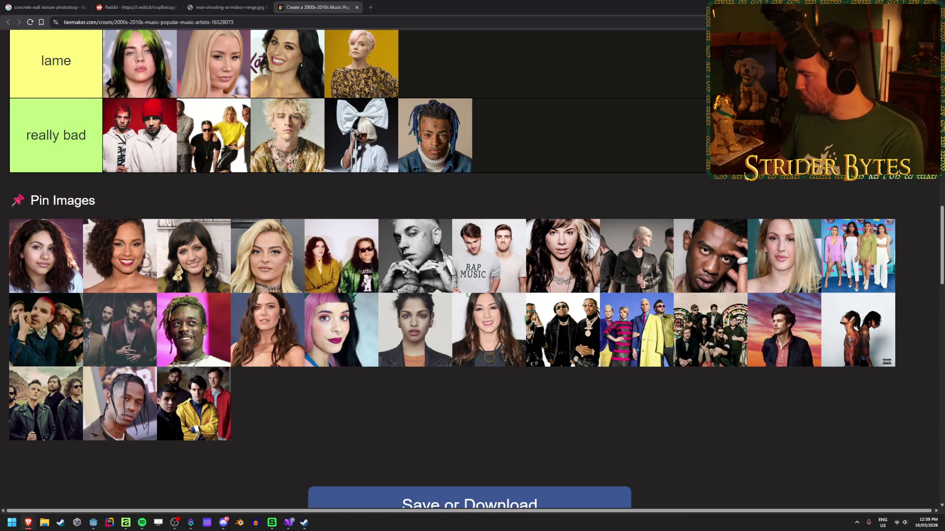
pyautogui.scroll(2, 147, 438)
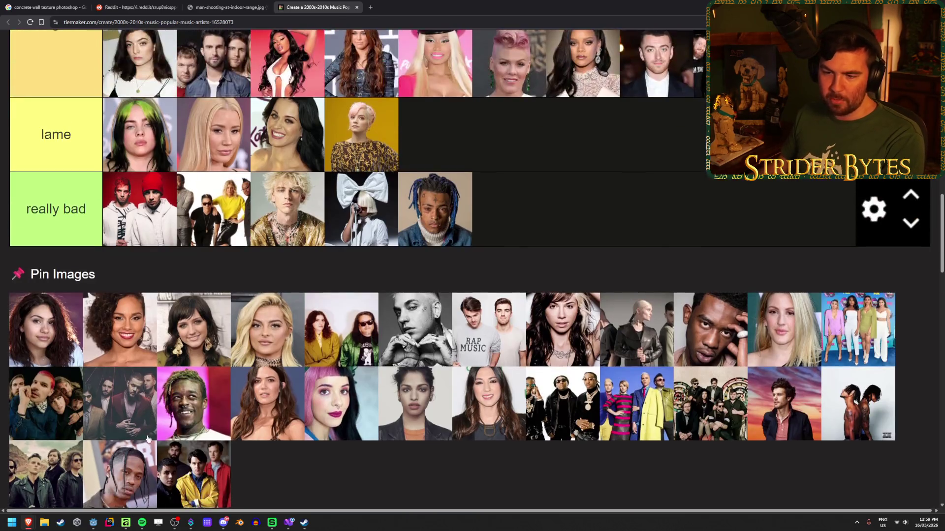
pyautogui.moveTo(127, 413)
pyautogui.mouseDown()
pyautogui.moveTo(556, 156)
pyautogui.moveTo(656, 135)
pyautogui.mouseUp()
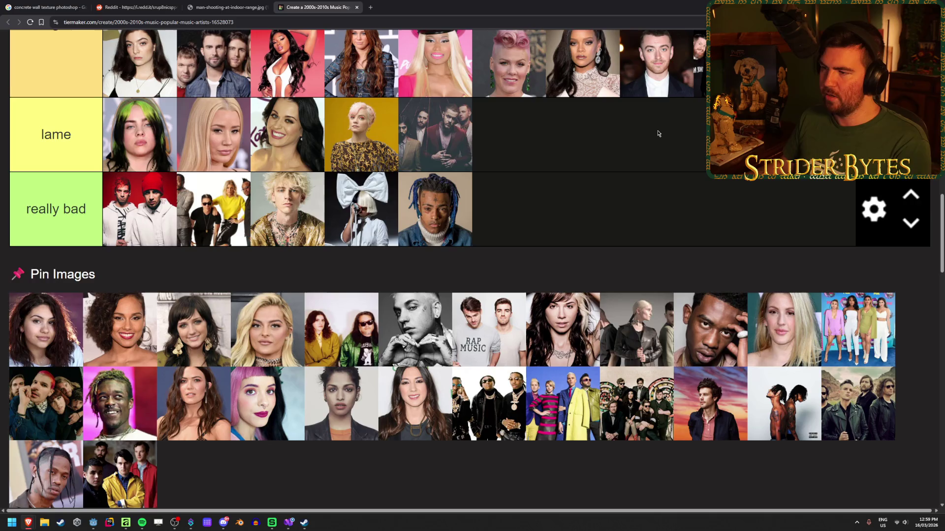
# Step: Move the long-haired brunette's portrait from the pool into transcendent
pyautogui.scroll(6, 503, 339)
pyautogui.scroll(5, 503, 339)
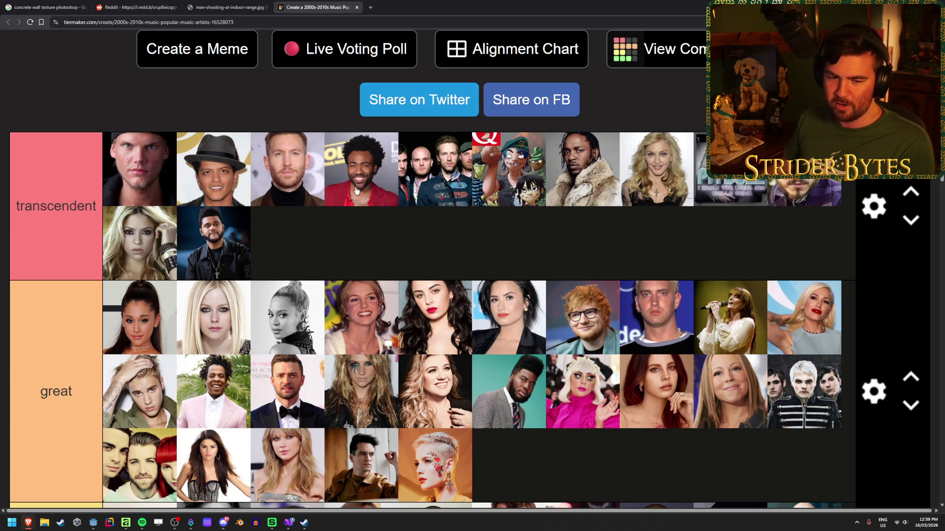
pyautogui.scroll(-15, 356, 191)
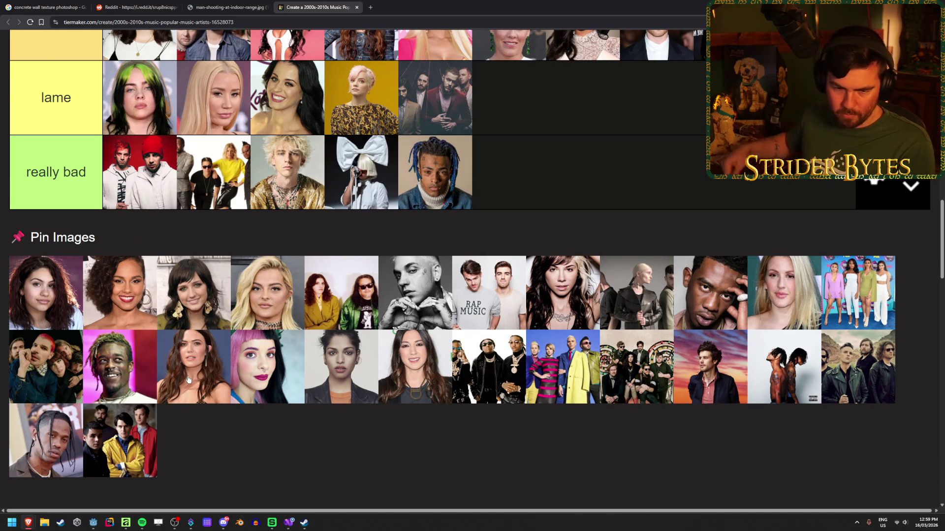
pyautogui.scroll(12, 318, 202)
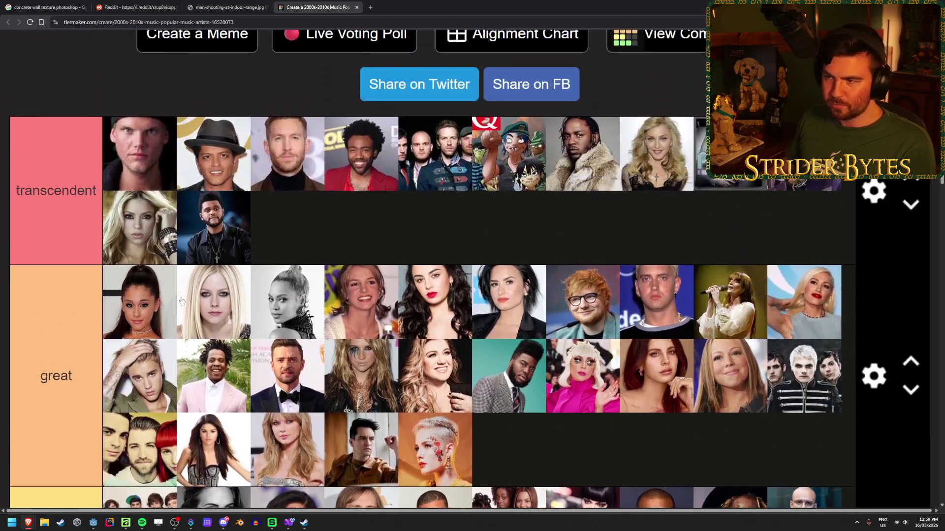
pyautogui.scroll(1, 372, 196)
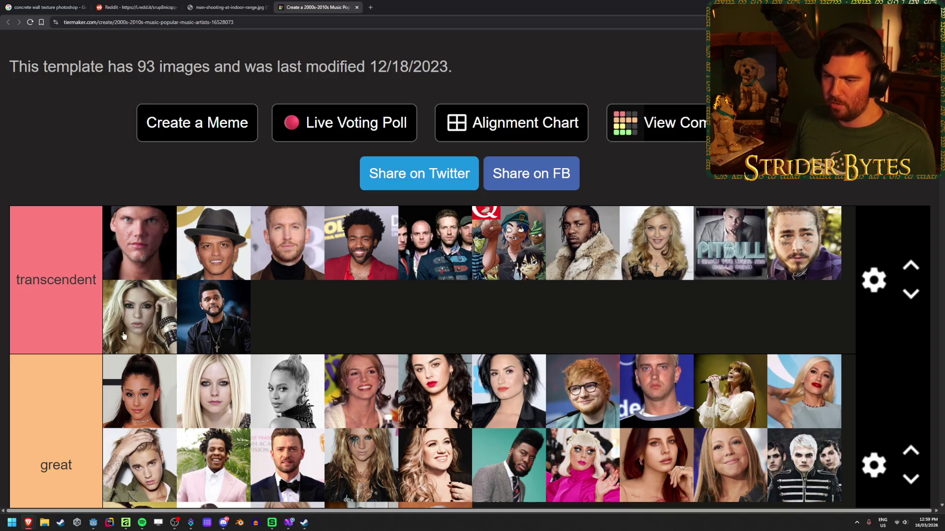
pyautogui.scroll(-5, 386, 297)
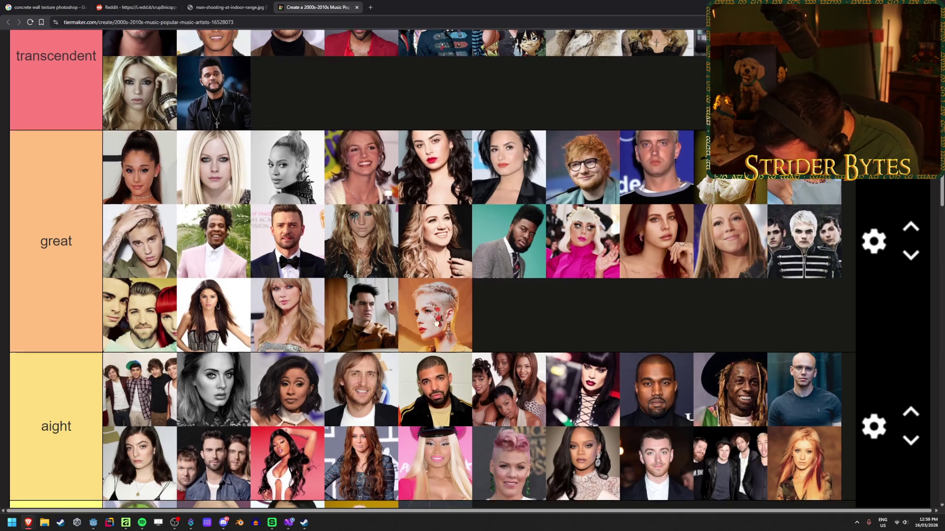
pyautogui.scroll(-7, 448, 325)
pyautogui.scroll(-2, 449, 324)
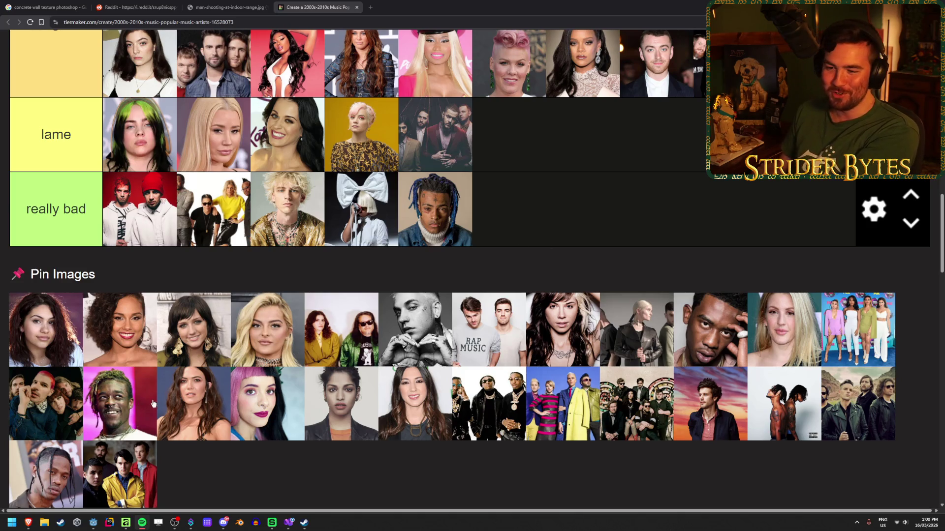
pyautogui.moveTo(197, 425); pyautogui.dragTo(448, 180)
pyautogui.scroll(10, 276, 345)
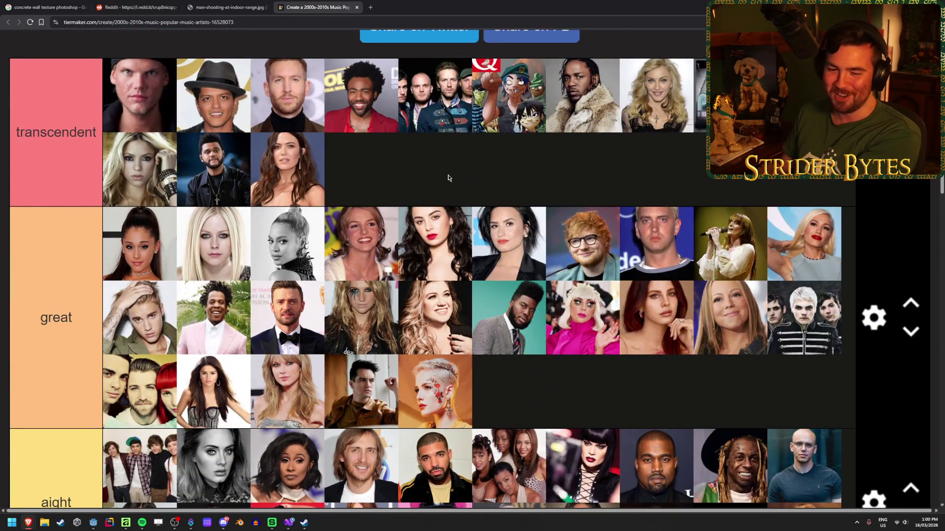
pyautogui.scroll(-10, 448, 179)
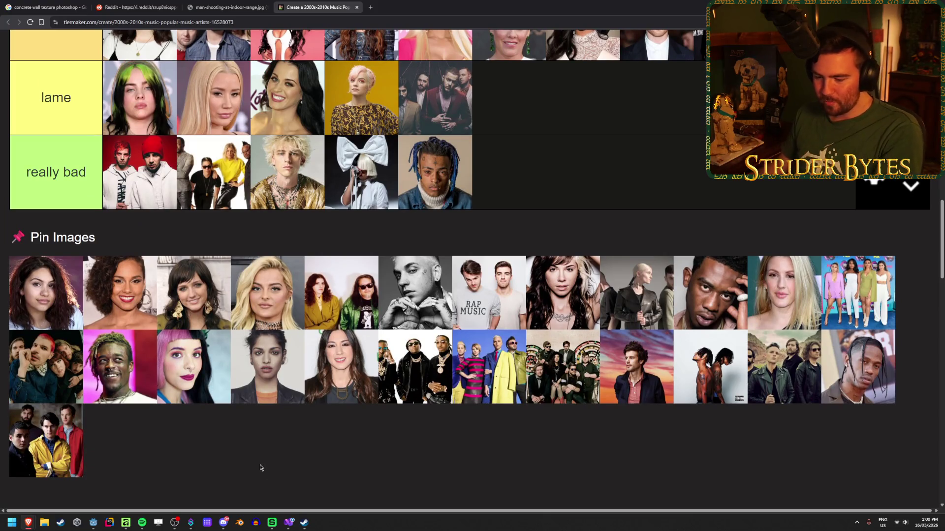
# Step: Snip the first second-row image and the two neighbouring band photos in the pool
pyautogui.press('super+shift+s')
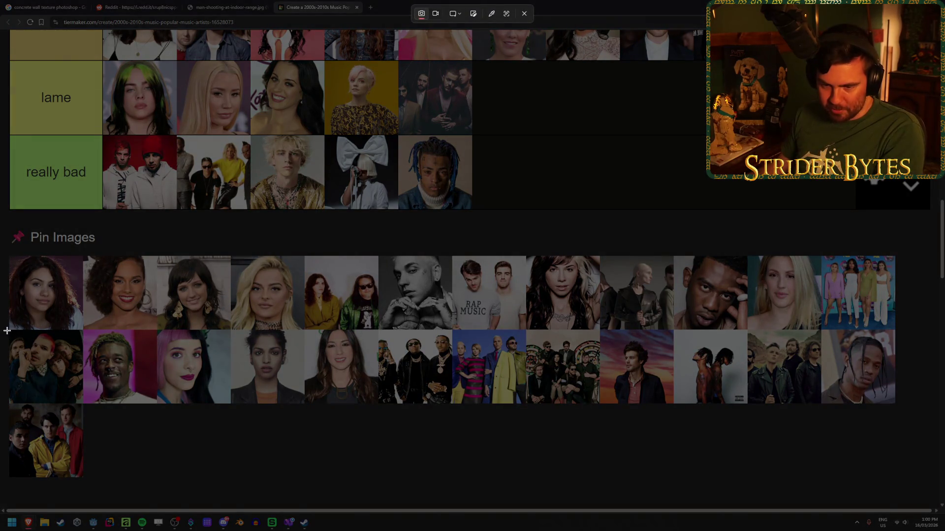
pyautogui.moveTo(9, 331); pyautogui.dragTo(81, 403)
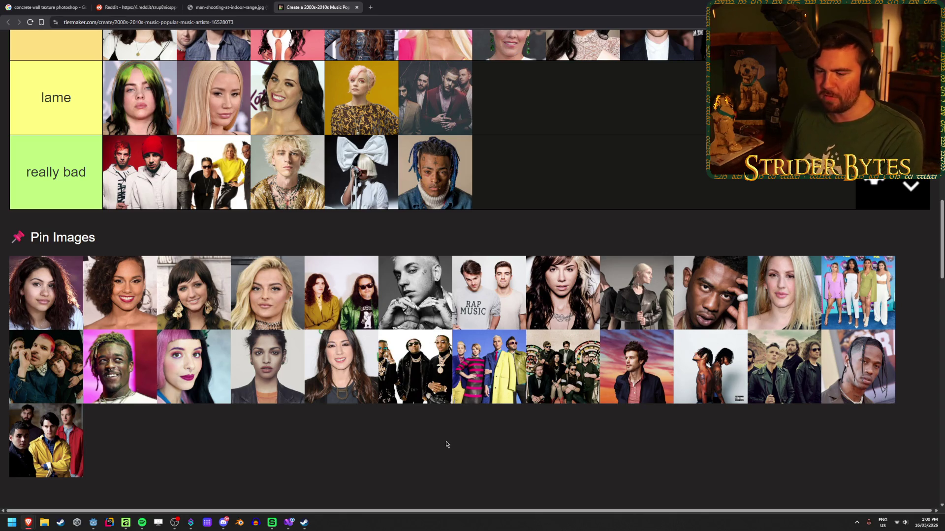
pyautogui.press('super+shift+s')
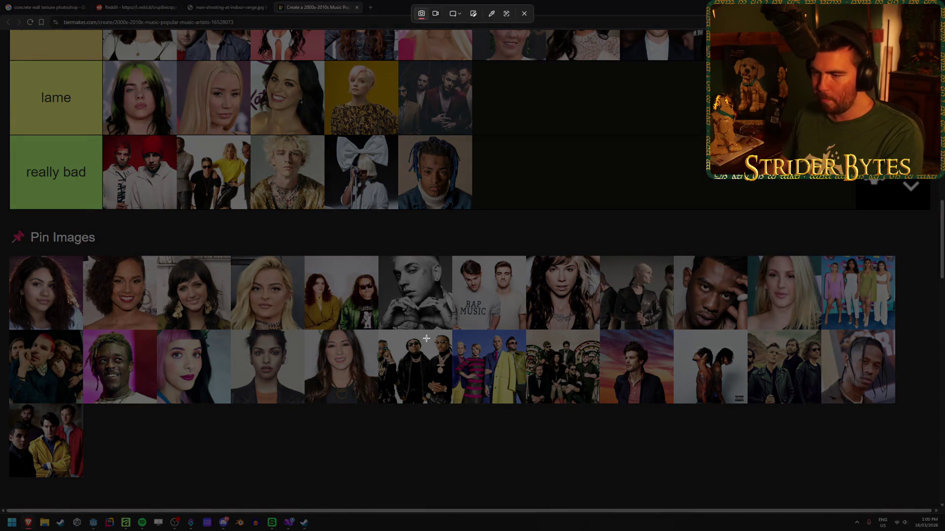
pyautogui.moveTo(452, 329); pyautogui.dragTo(526, 406)
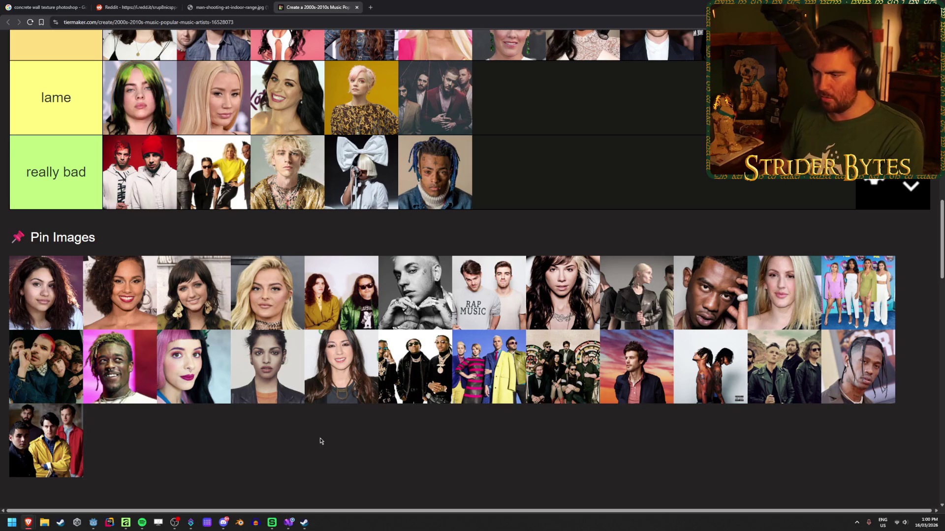
pyautogui.press('super+shift+s')
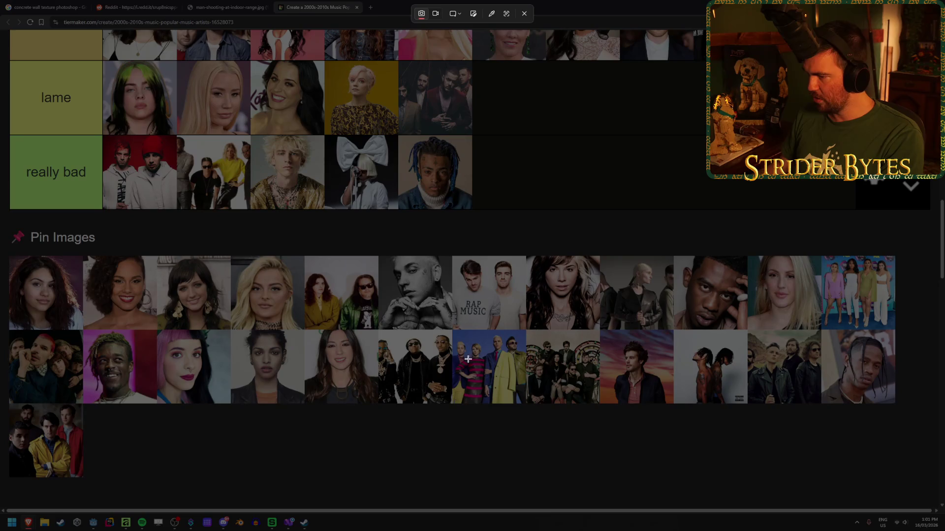
pyautogui.moveTo(526, 330); pyautogui.dragTo(599, 403)
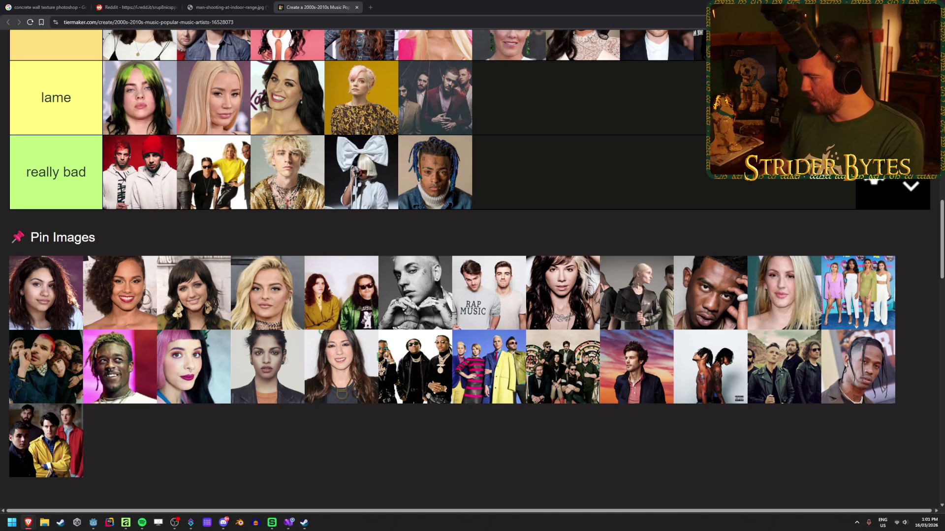
# Step: Scroll the tier list and start another snip of a pool image
pyautogui.scroll(10, 559, 305)
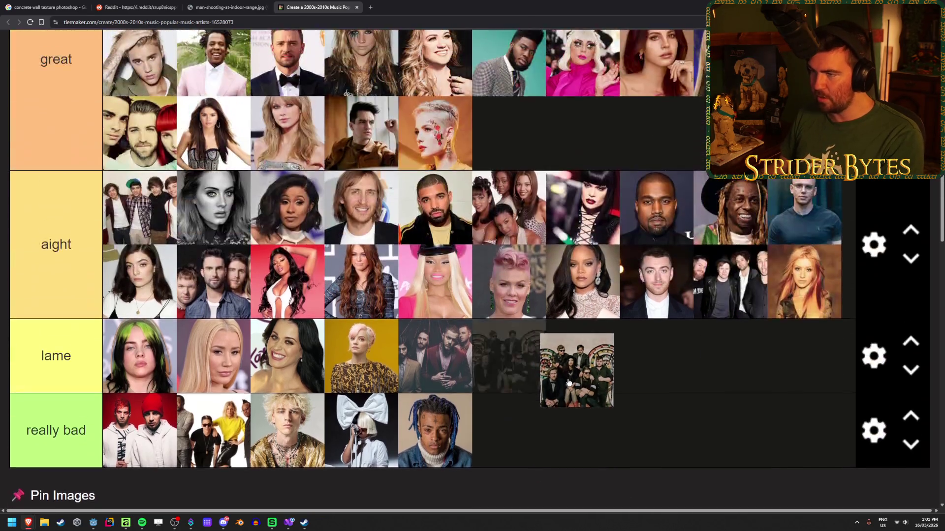
pyautogui.scroll(-9, 532, 191)
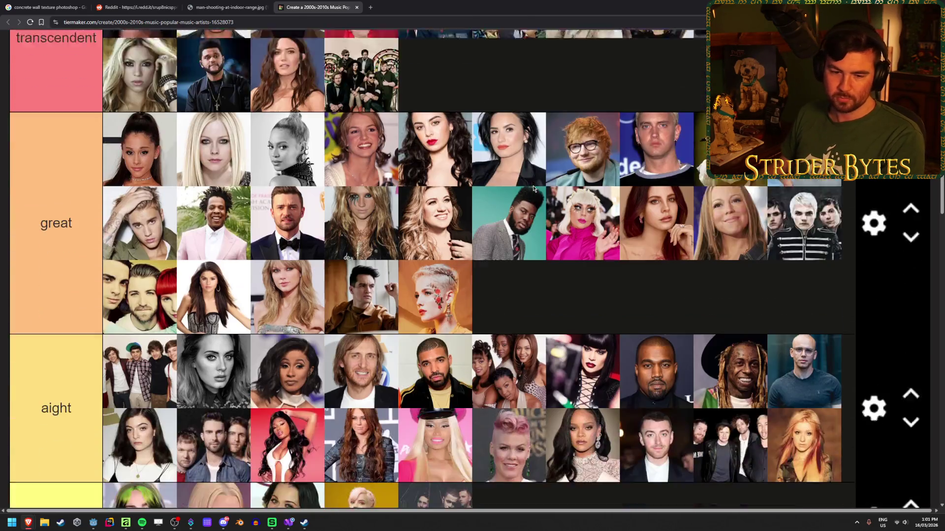
pyautogui.scroll(-1, 621, 196)
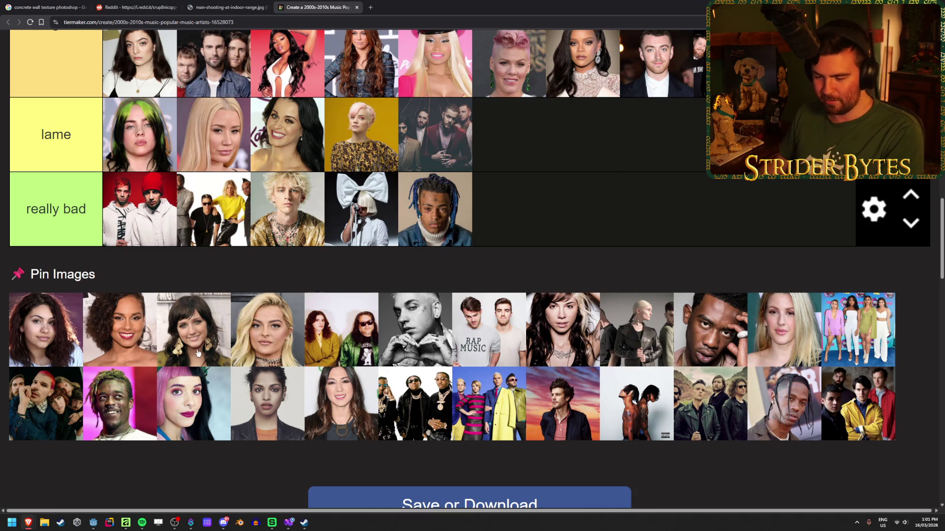
pyautogui.press('super+shift+s')
# Step: Snip the third pool image and a second-row image, briefly checking the music player
pyautogui.moveTo(156, 293); pyautogui.dragTo(232, 365)
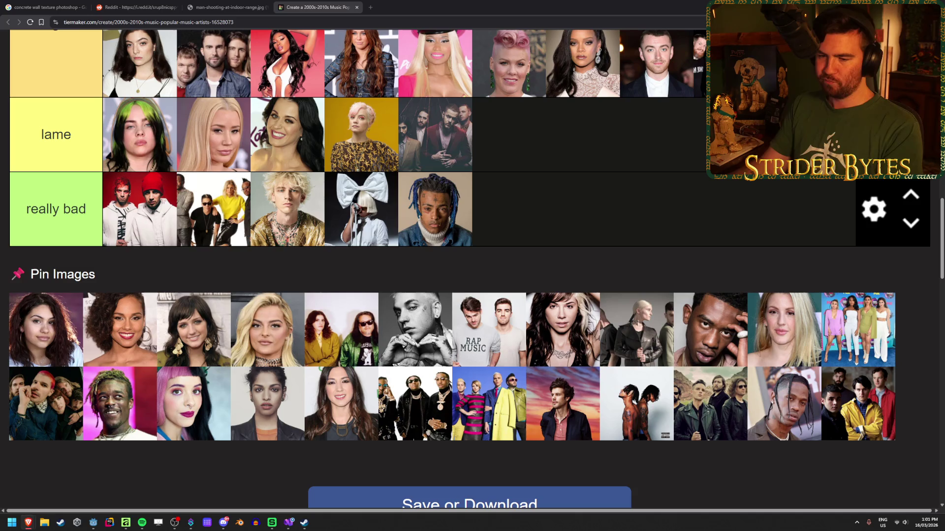
pyautogui.press('super+shift+s')
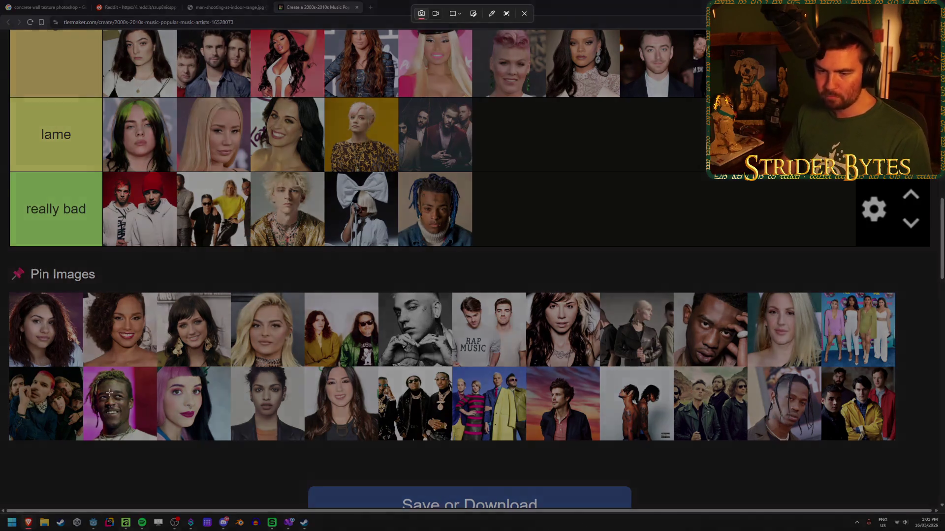
pyautogui.moveTo(82, 367); pyautogui.dragTo(156, 446)
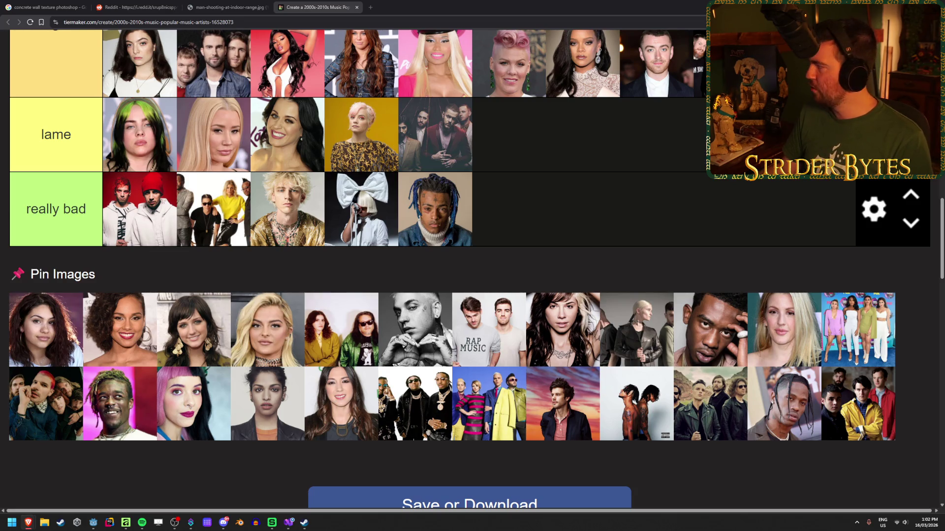
pyautogui.hotkey('alt', 'Tab')
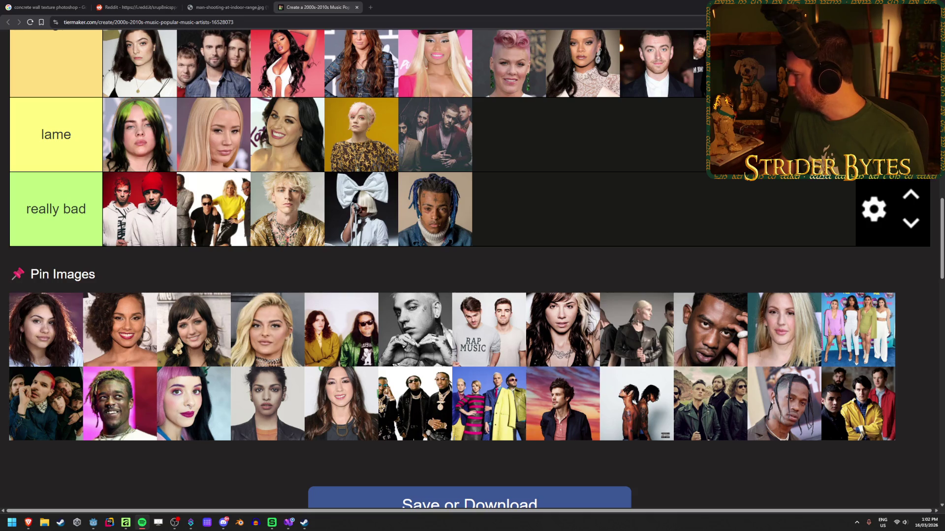
pyautogui.click(101, 474)
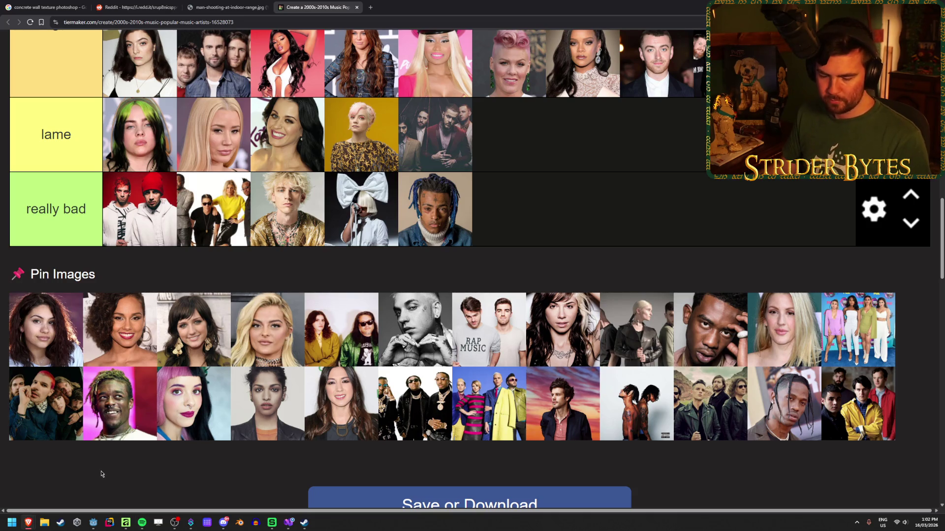
# Step: Snip the first and second images in the pool
pyautogui.press('super+shift+s')
pyautogui.moveTo(7, 293)
pyautogui.mouseDown()
pyautogui.moveTo(50, 348)
pyautogui.moveTo(84, 368)
pyautogui.mouseUp()
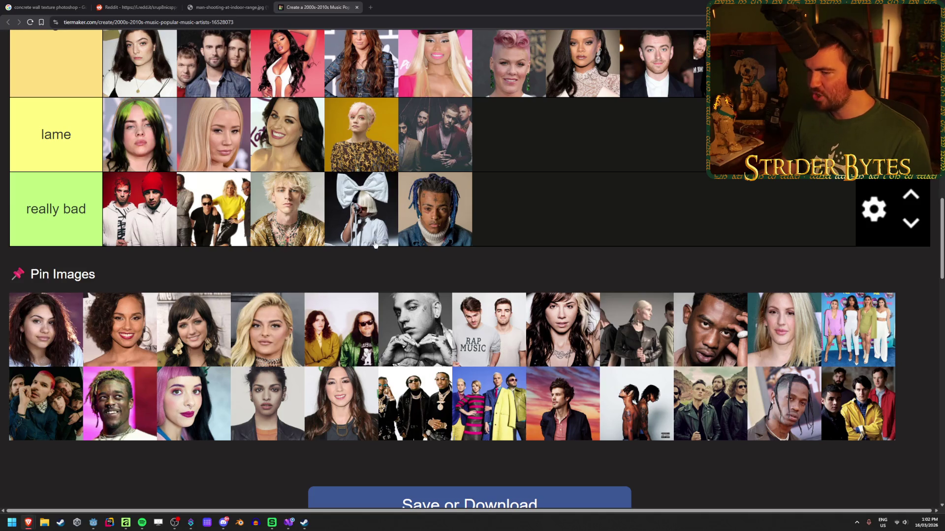
pyautogui.press('super+shift+s')
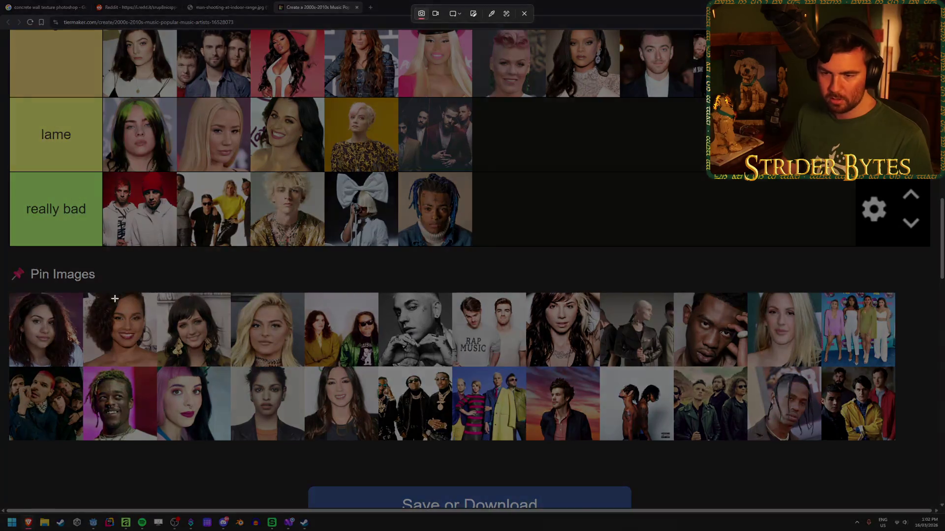
pyautogui.moveTo(82, 292); pyautogui.dragTo(155, 366)
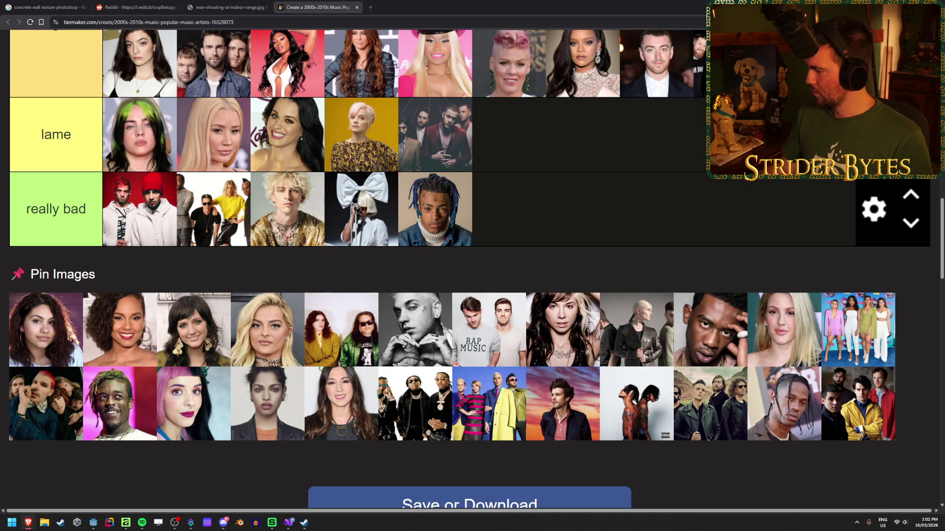
# Step: Drag the curly-haired singer's picture into the transcendent tier
pyautogui.scroll(12, 138, 319)
pyautogui.moveTo(120, 335)
pyautogui.mouseDown()
pyautogui.moveTo(138, 320)
pyautogui.moveTo(663, 423)
pyautogui.moveTo(575, 211)
pyautogui.moveTo(600, 456)
pyautogui.moveTo(580, 228)
pyautogui.moveTo(603, 438)
pyautogui.moveTo(566, 214)
pyautogui.mouseUp()
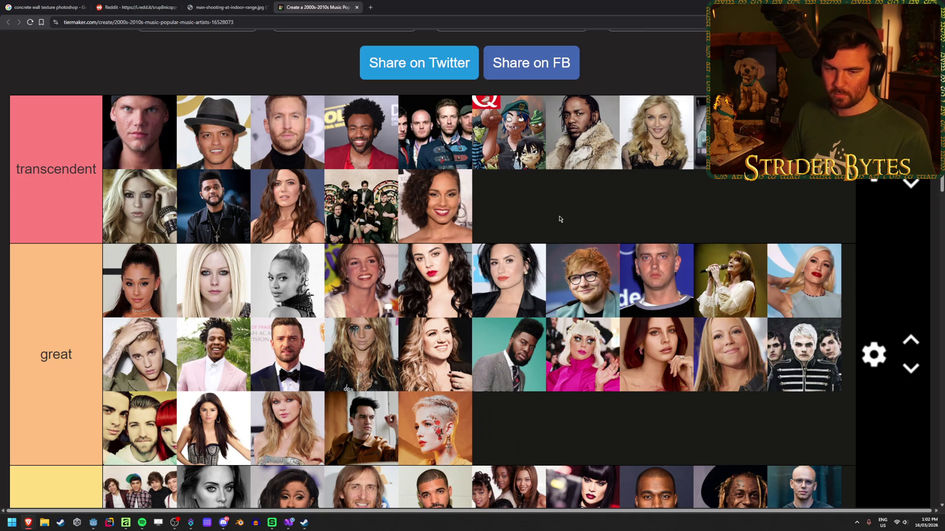
pyautogui.scroll(-10, 559, 215)
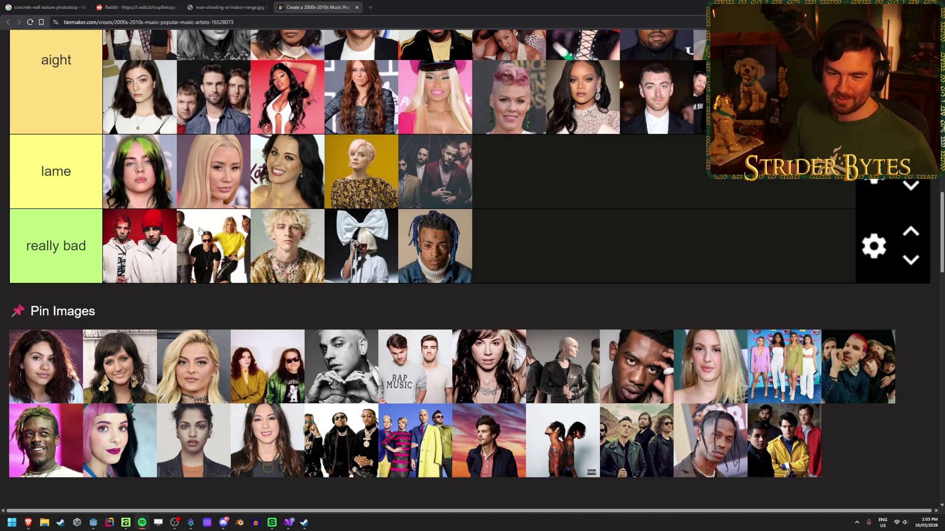
# Step: Back in the browser, snip the blonde singer's pin picture
pyautogui.click(171, 303)
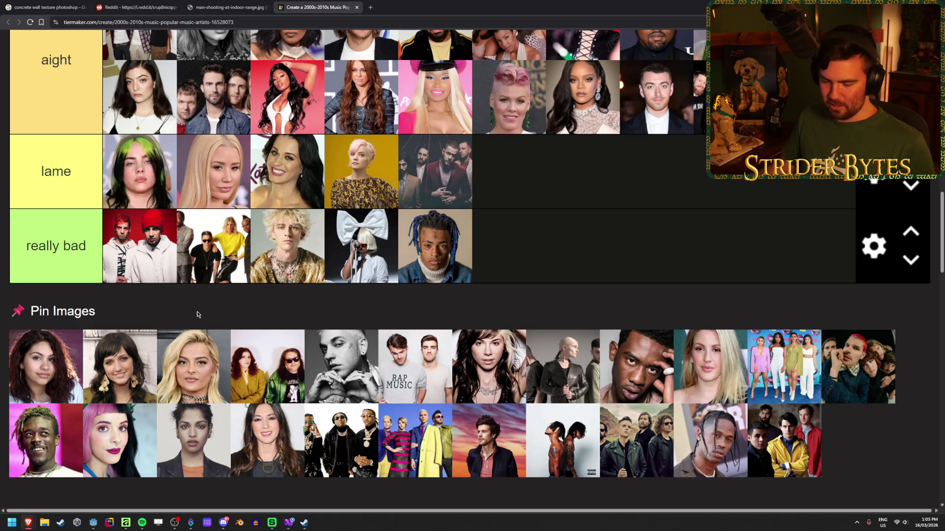
pyautogui.press('super+shift+s')
pyautogui.moveTo(157, 328); pyautogui.dragTo(230, 404)
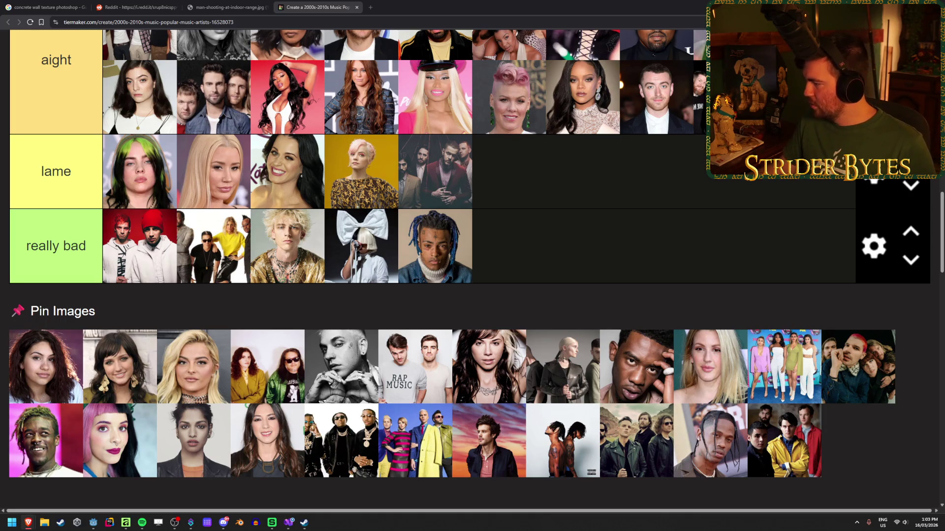
# Step: Drag the blonde singer's picture into the aight tier
pyautogui.moveTo(197, 368)
pyautogui.mouseDown()
pyautogui.moveTo(338, 322)
pyautogui.moveTo(662, 333)
pyautogui.moveTo(570, 318)
pyautogui.mouseUp()
pyautogui.scroll(4, 492, 325)
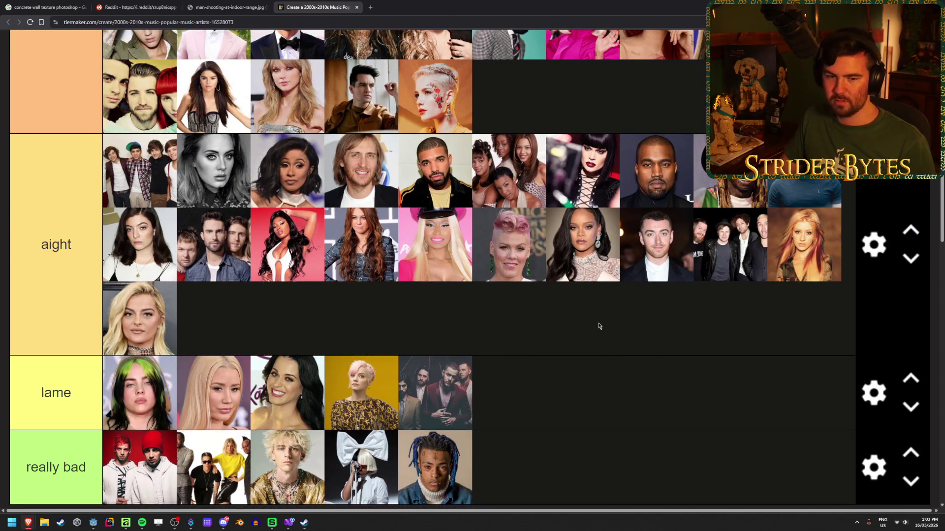
pyautogui.scroll(-3, 589, 281)
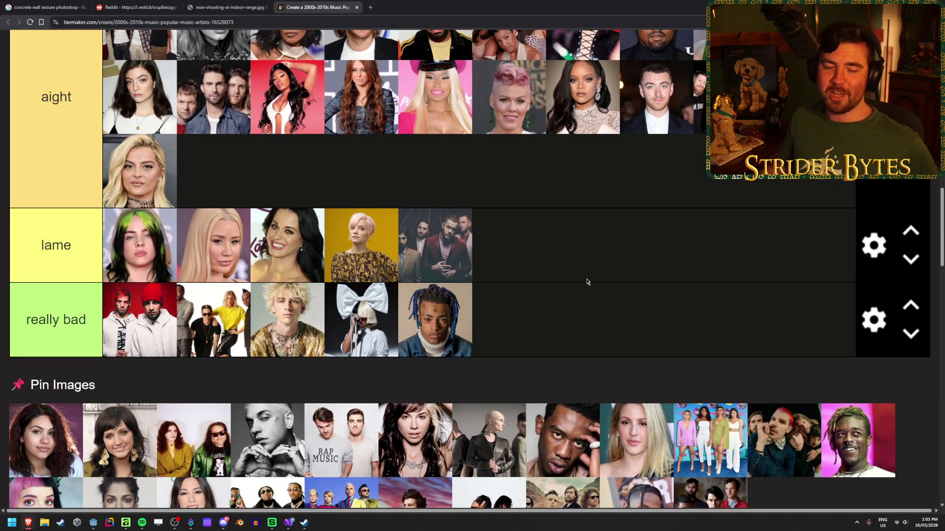
pyautogui.scroll(-1, 586, 279)
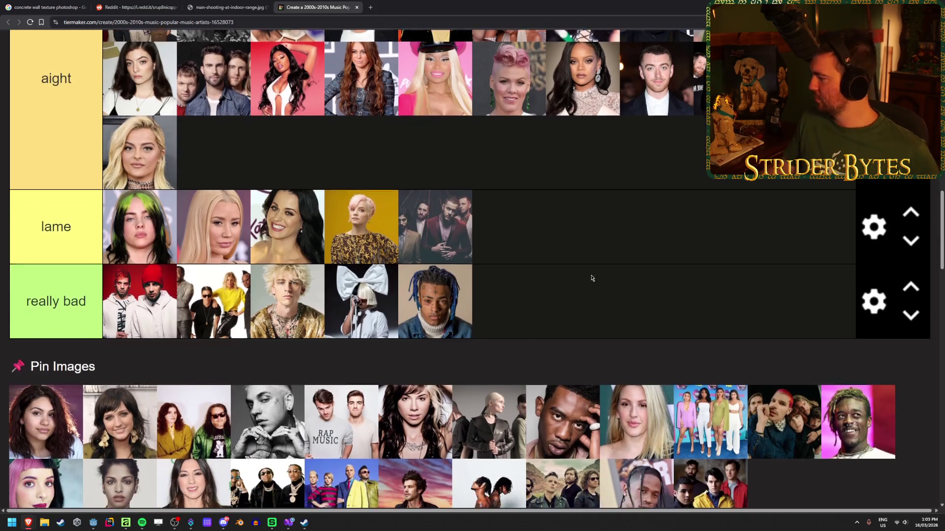
pyautogui.scroll(-1, 579, 253)
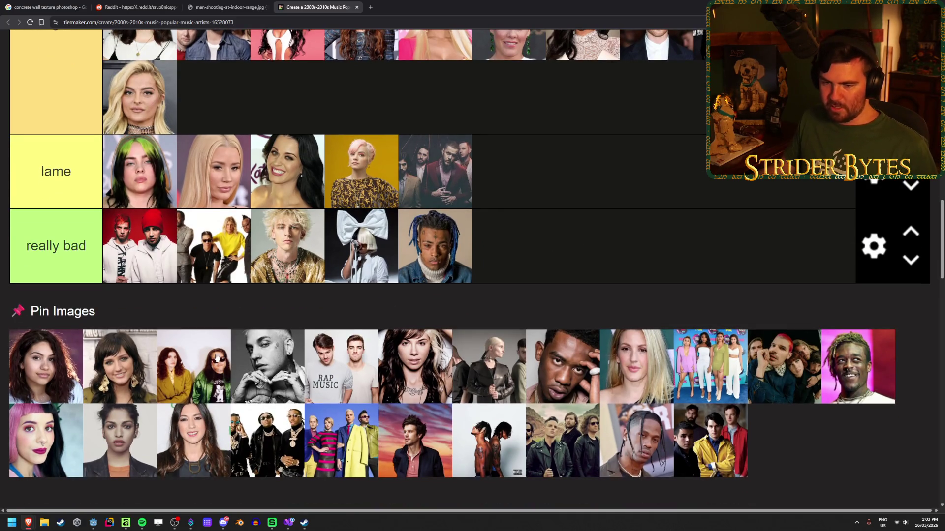
# Step: Snip two of the Pin Images pictures
pyautogui.press('super+shift+s')
pyautogui.moveTo(157, 329); pyautogui.dragTo(234, 411)
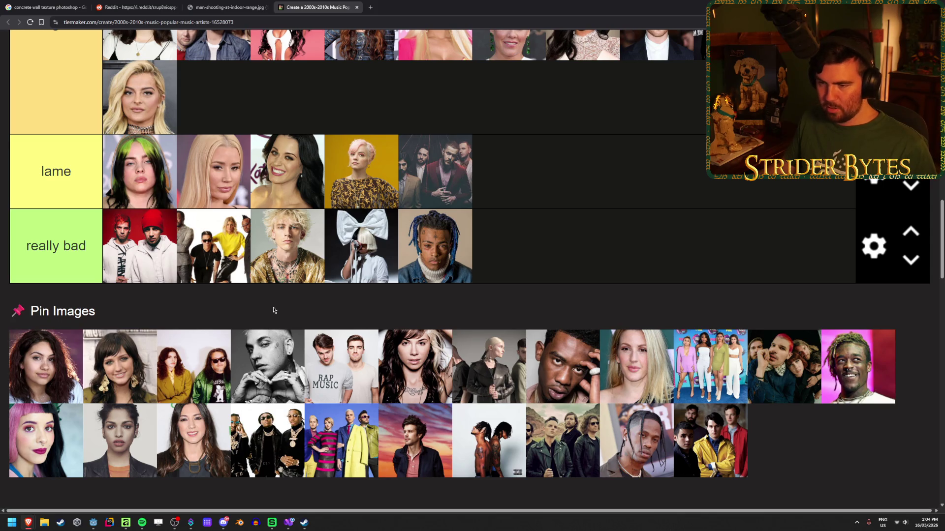
pyautogui.press('super+shift+s')
pyautogui.moveTo(231, 329); pyautogui.dragTo(307, 412)
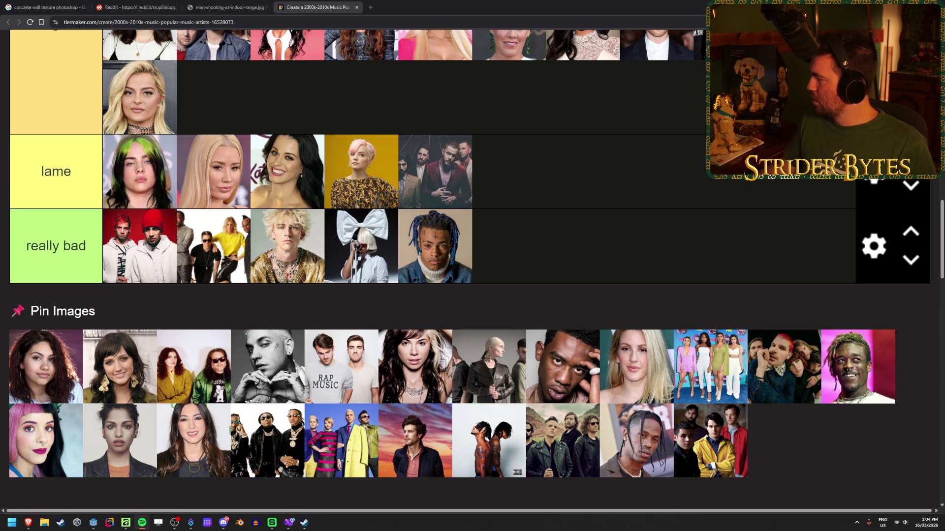
# Step: Snip the RAP MUSIC duo picture and drag it to the end of great
pyautogui.click(552, 193)
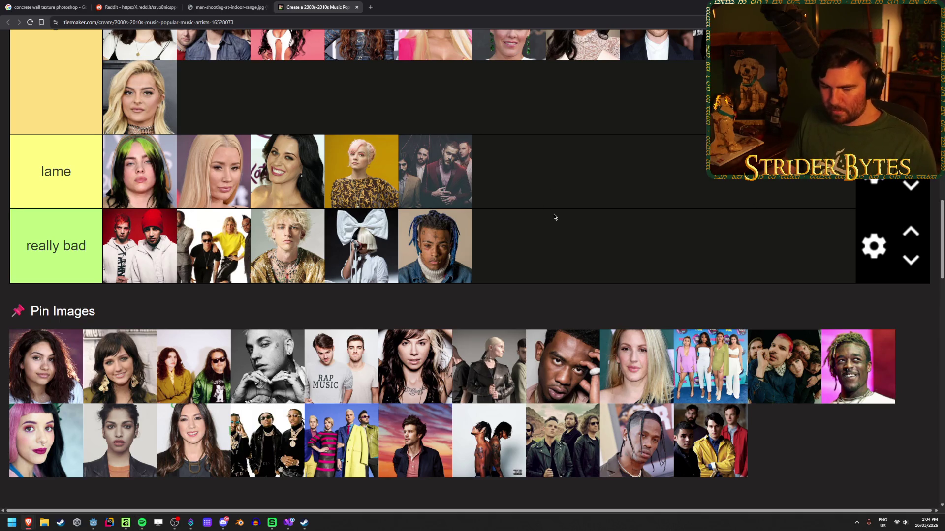
pyautogui.press('super+shift+s')
pyautogui.moveTo(304, 330)
pyautogui.mouseDown()
pyautogui.moveTo(389, 419)
pyautogui.moveTo(384, 403)
pyautogui.mouseUp()
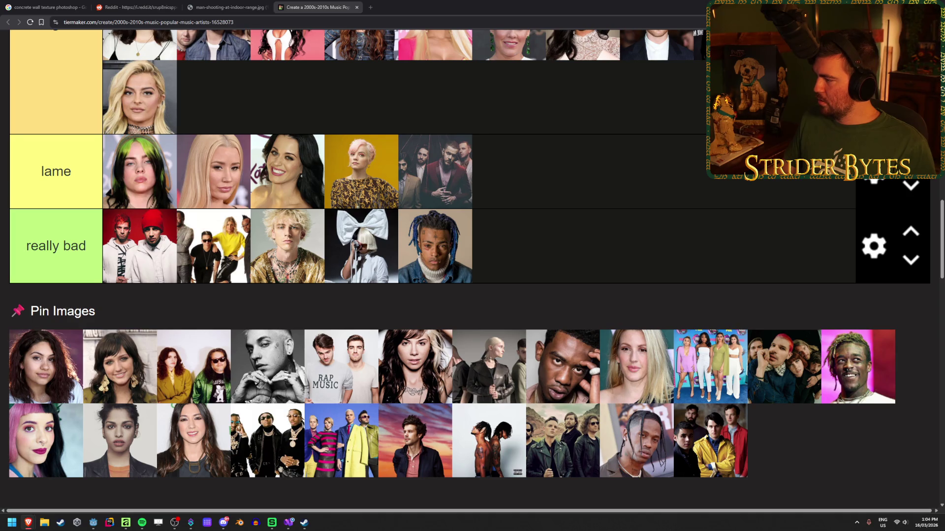
pyautogui.moveTo(337, 375)
pyautogui.mouseDown()
pyautogui.moveTo(344, 368)
pyautogui.moveTo(417, 377)
pyautogui.moveTo(663, 424)
pyautogui.moveTo(639, 213)
pyautogui.mouseUp()
pyautogui.scroll(4, 417, 377)
pyautogui.scroll(2, 663, 424)
pyautogui.scroll(-3, 580, 274)
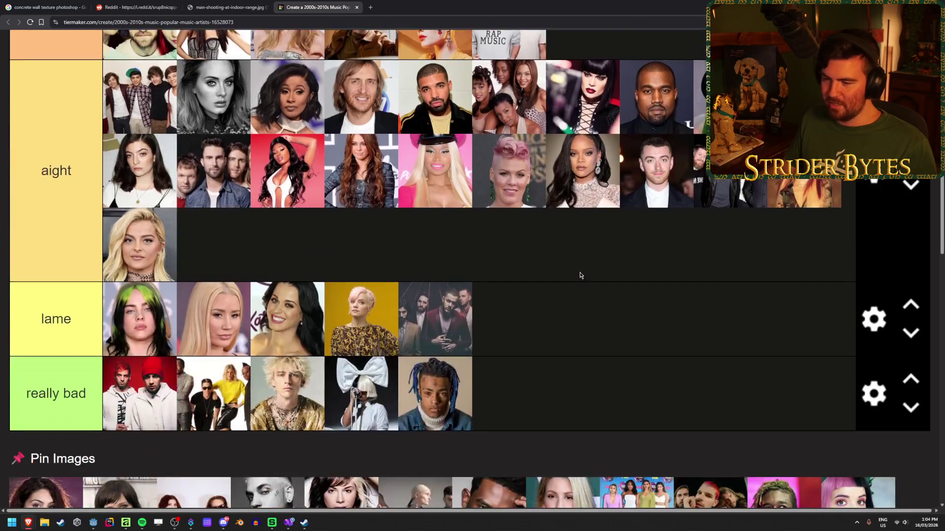
pyautogui.scroll(-3, 580, 275)
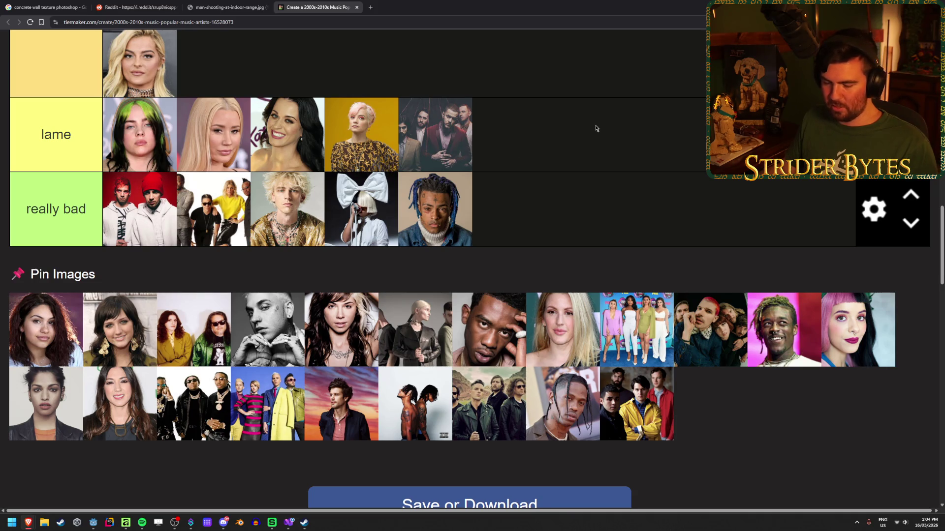
# Step: Snip two pool pictures and drag one into aight after the blonde singer
pyautogui.press('super+shift+s')
pyautogui.moveTo(304, 291)
pyautogui.mouseDown()
pyautogui.moveTo(382, 377)
pyautogui.moveTo(379, 367)
pyautogui.mouseUp()
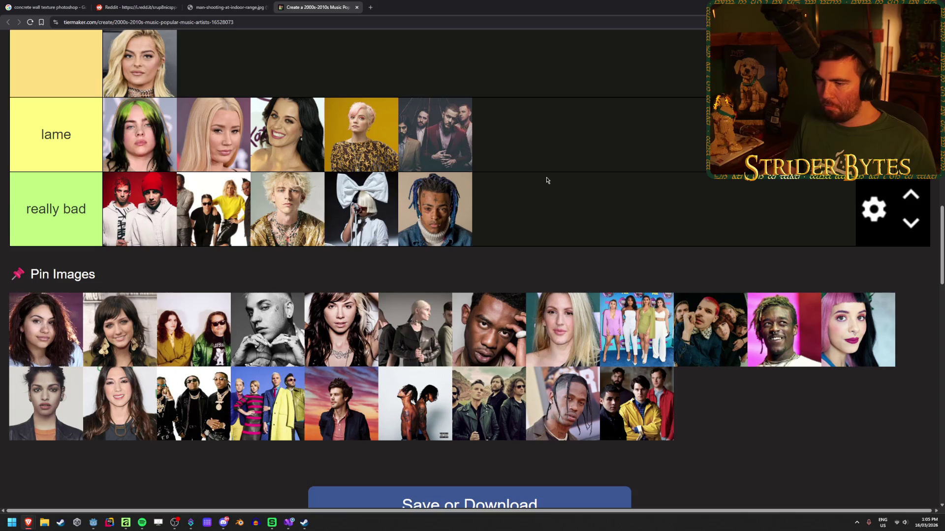
pyautogui.press('super+shift+s')
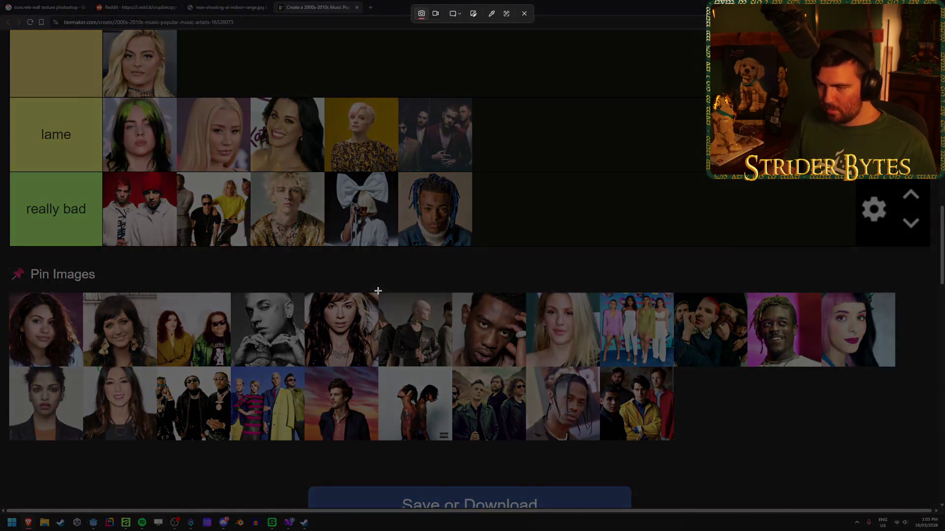
pyautogui.moveTo(377, 292)
pyautogui.mouseDown()
pyautogui.moveTo(419, 344)
pyautogui.moveTo(451, 365)
pyautogui.mouseUp()
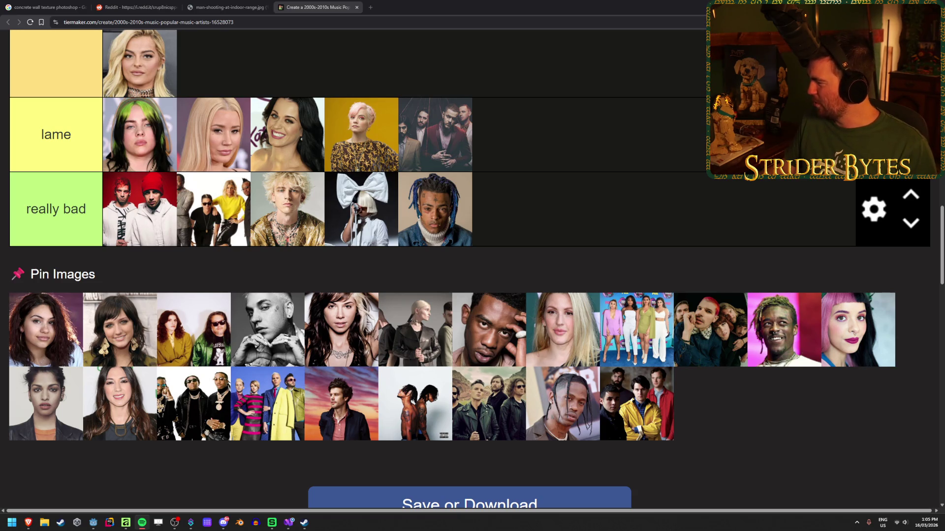
pyautogui.moveTo(415, 338)
pyautogui.mouseDown()
pyautogui.moveTo(468, 388)
pyautogui.moveTo(435, 280)
pyautogui.mouseUp()
pyautogui.scroll(-5, 538, 291)
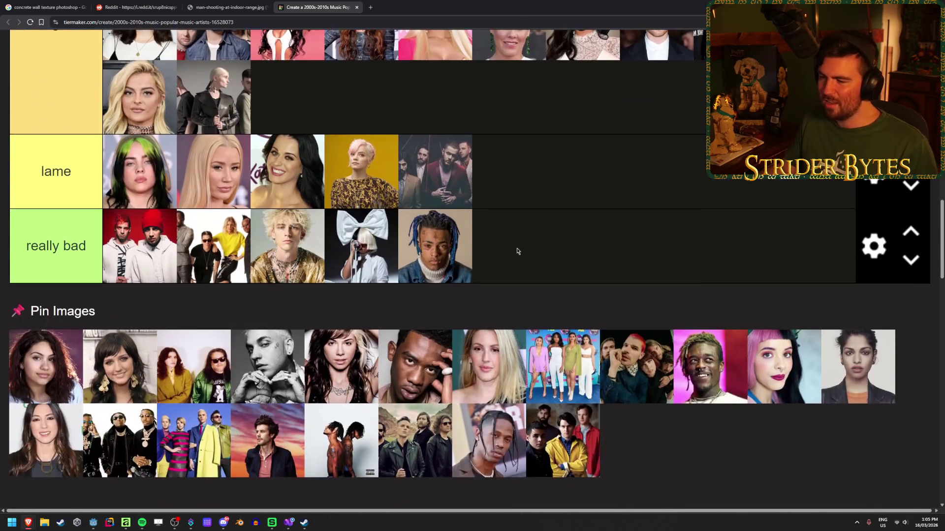
pyautogui.scroll(1, 532, 261)
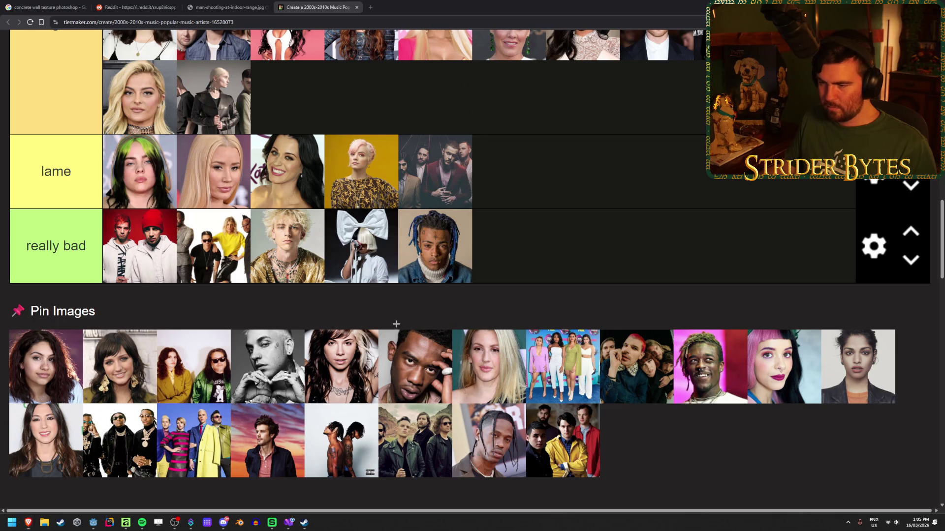
# Step: Snip the man holding his head and place him in aight; snip the blonde singer
pyautogui.press('super+shift+s')
pyautogui.moveTo(378, 329); pyautogui.dragTo(452, 407)
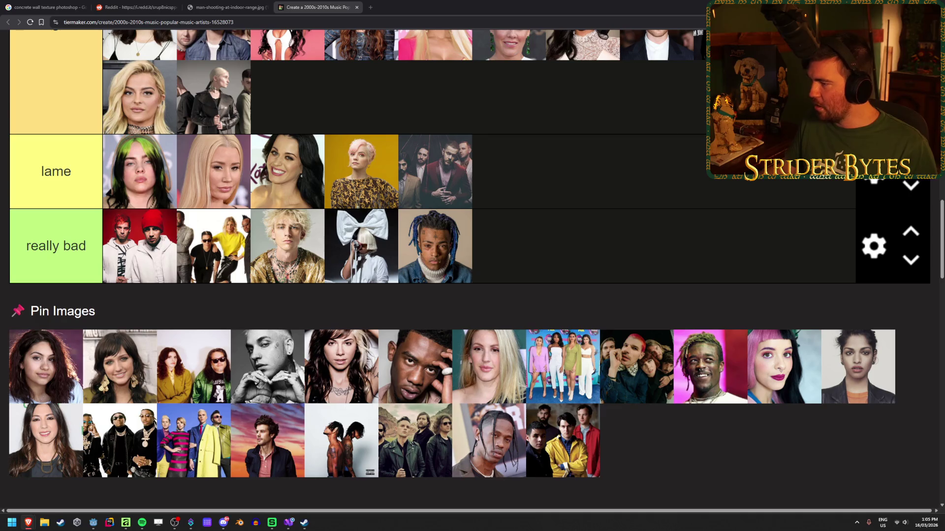
pyautogui.moveTo(427, 378)
pyautogui.mouseDown()
pyautogui.moveTo(685, 414)
pyautogui.moveTo(553, 340)
pyautogui.mouseUp()
pyautogui.scroll(4, 542, 394)
pyautogui.scroll(-4, 553, 339)
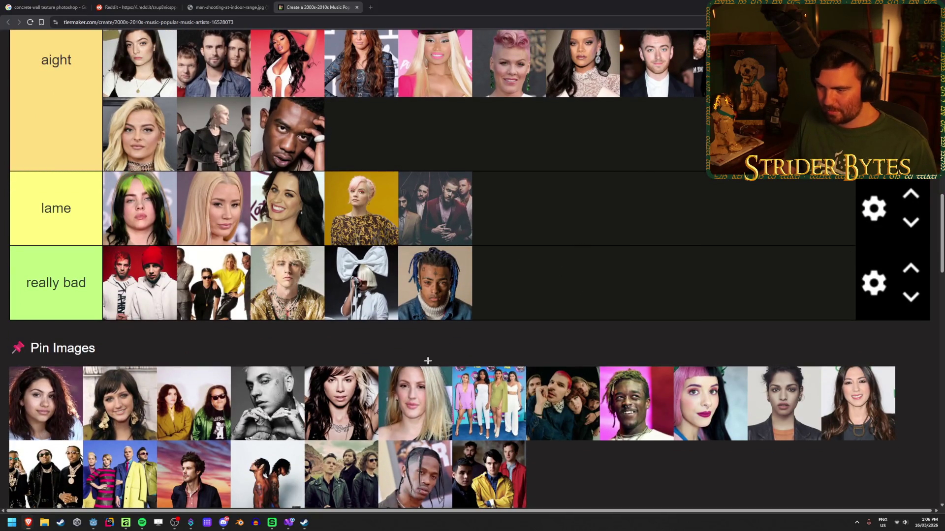
pyautogui.press('super+shift+s')
pyautogui.moveTo(378, 367); pyautogui.dragTo(456, 449)
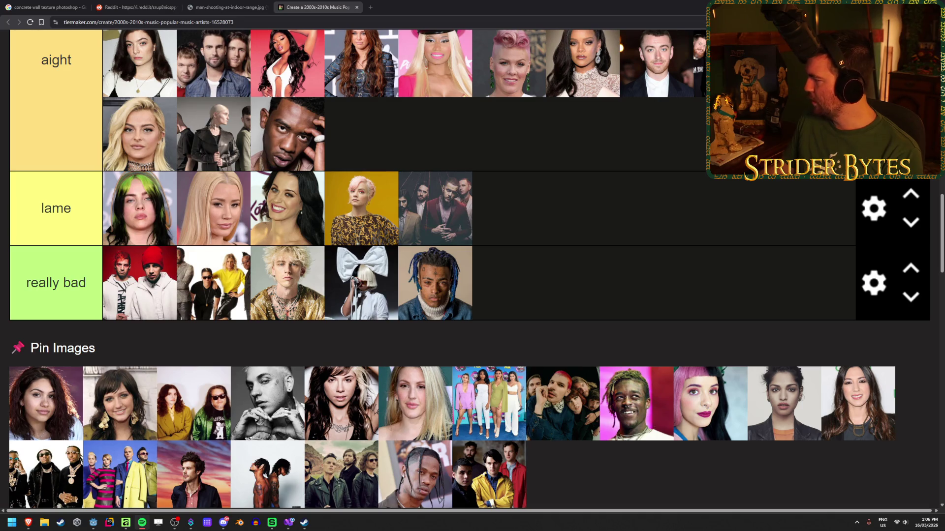
pyautogui.scroll(2, 571, 296)
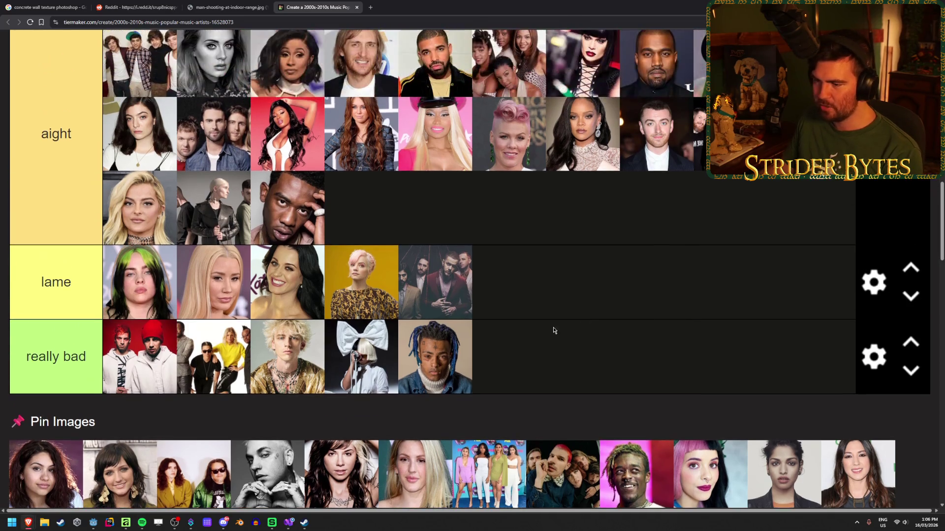
# Step: Put the blonde singer in aight, then snip the girl group and drag it into great
pyautogui.moveTo(407, 462); pyautogui.dragTo(475, 224)
pyautogui.scroll(-3, 610, 246)
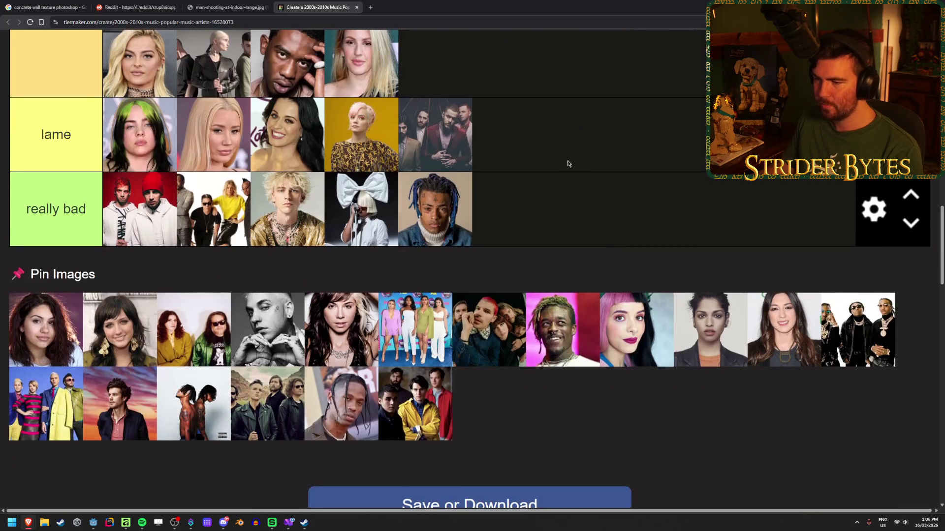
pyautogui.press('super+shift+s')
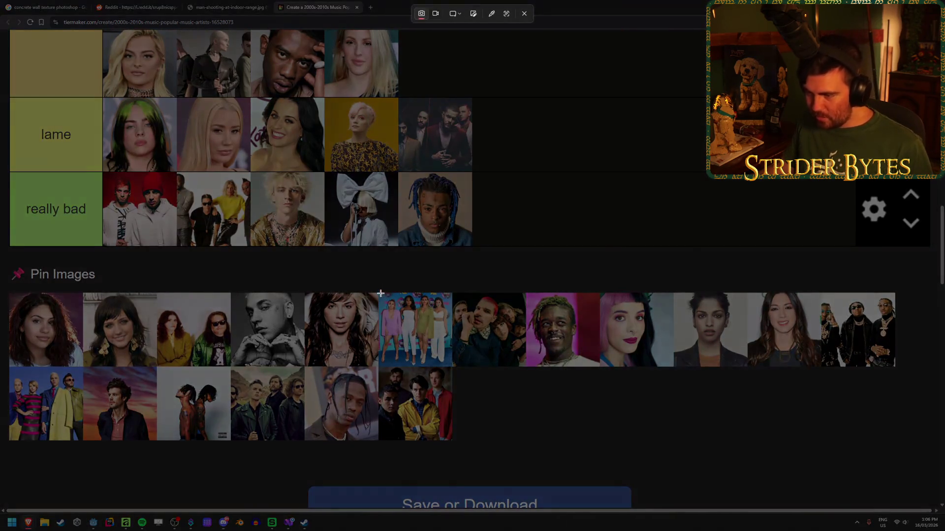
pyautogui.moveTo(378, 292); pyautogui.dragTo(453, 370)
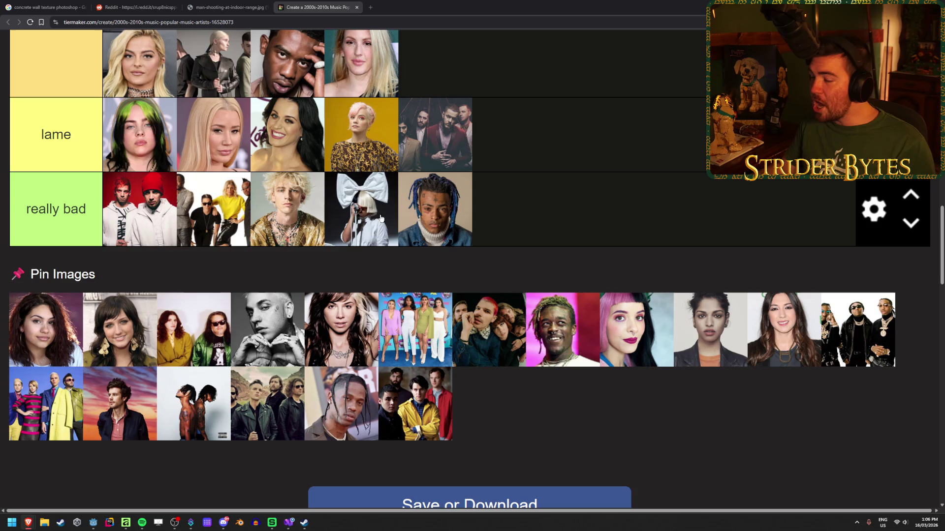
pyautogui.scroll(6, 477, 339)
pyautogui.moveTo(419, 334)
pyautogui.mouseDown()
pyautogui.moveTo(477, 340)
pyautogui.moveTo(675, 435)
pyautogui.moveTo(683, 344)
pyautogui.moveTo(680, 362)
pyautogui.mouseUp()
pyautogui.scroll(5, 673, 430)
pyautogui.scroll(1, 679, 394)
pyautogui.scroll(-10, 633, 356)
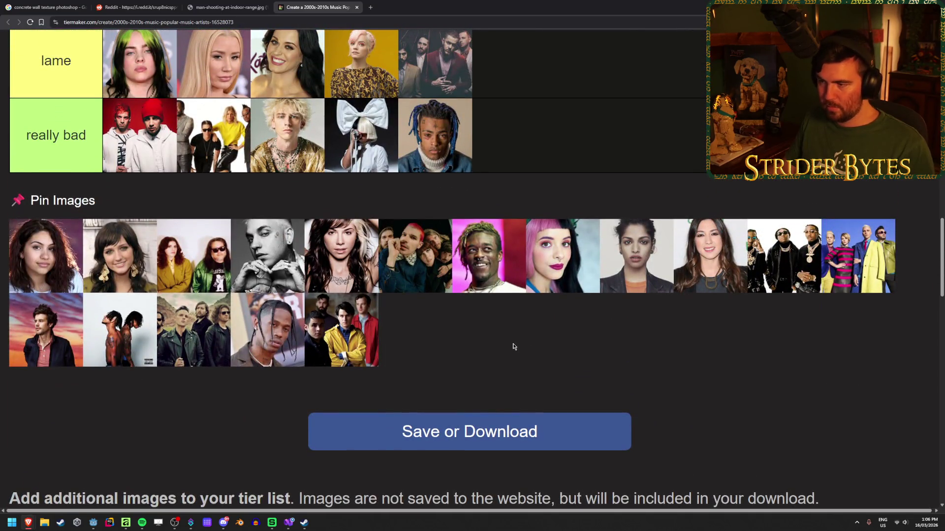
# Step: Snip the dark-haired woman's portrait, then switch to Spotify
pyautogui.press('super+shift+s')
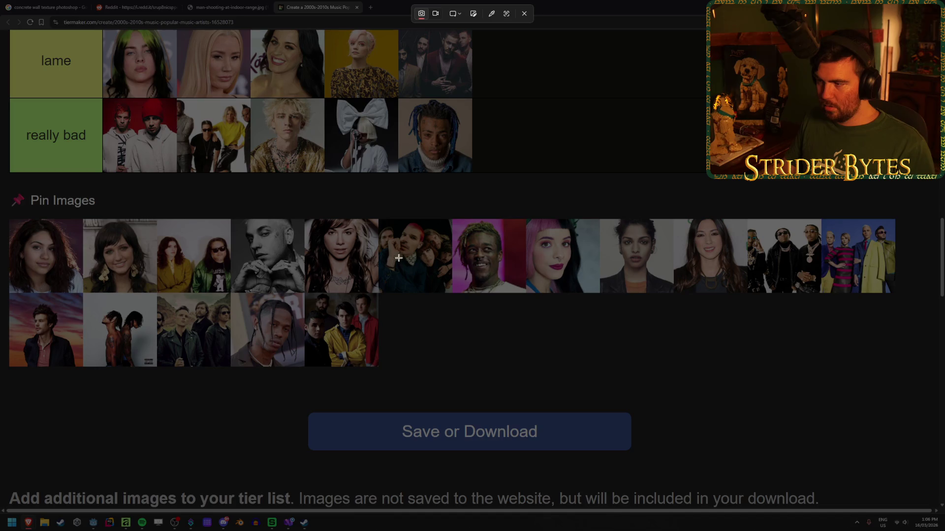
pyautogui.moveTo(599, 219); pyautogui.dragTo(673, 294)
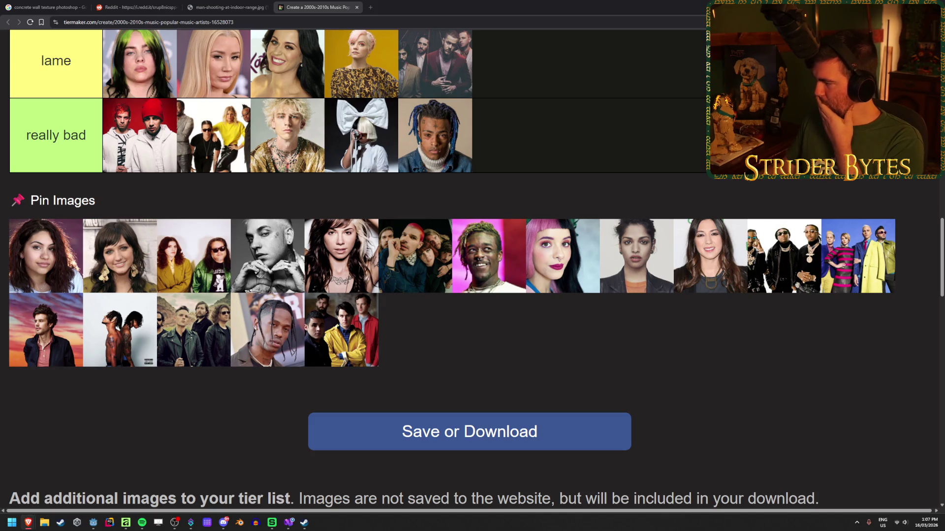
pyautogui.hotkey('alt', 'Tab')
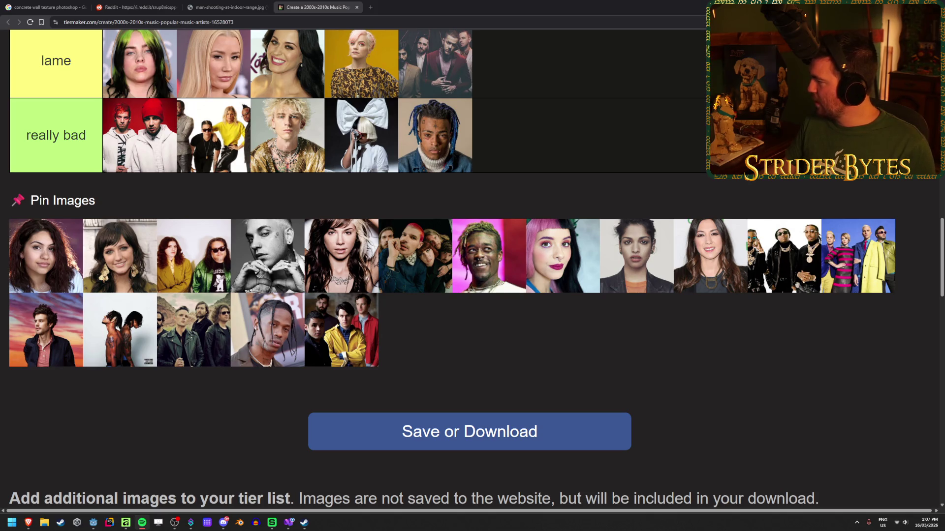
# Step: Move the dark-haired woman's portrait from Pin Images to the end of the great tier
pyautogui.click(639, 335)
pyautogui.scroll(10, 639, 335)
pyautogui.moveTo(638, 336); pyautogui.dragTo(753, 330)
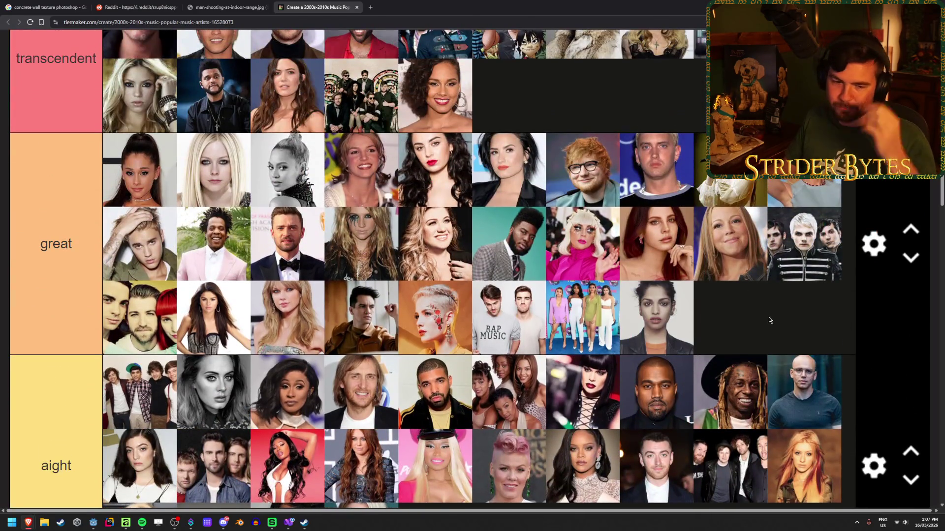
pyautogui.scroll(-4, 767, 320)
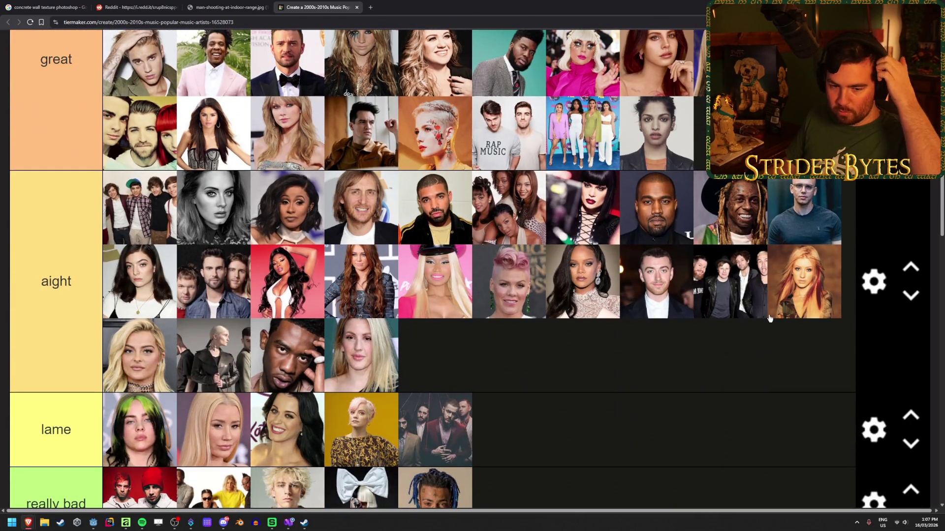
pyautogui.scroll(-2, 621, 302)
pyautogui.scroll(-3, 621, 302)
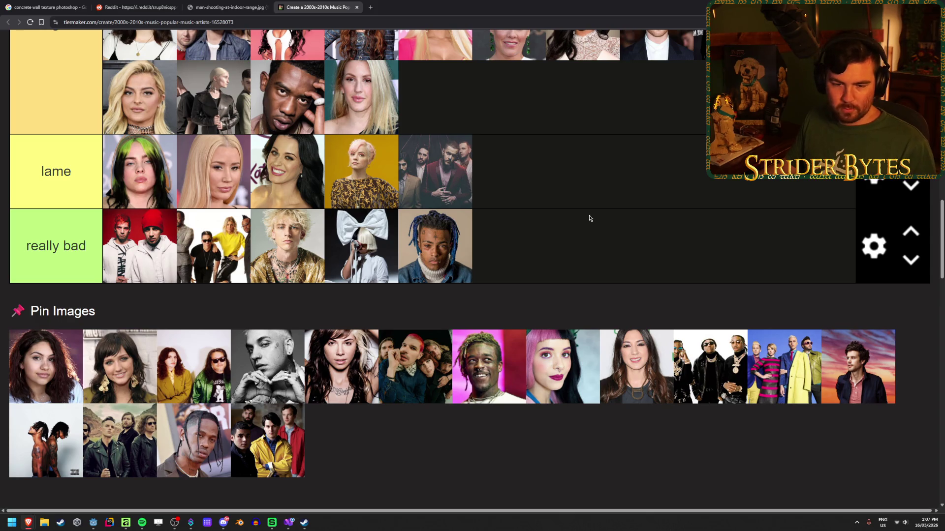
# Step: Drag another pin image up into the tier list
pyautogui.moveTo(642, 368)
pyautogui.mouseDown()
pyautogui.moveTo(639, 349)
pyautogui.moveTo(658, 410)
pyautogui.moveTo(812, 312)
pyautogui.mouseUp()
pyautogui.scroll(4, 655, 393)
pyautogui.scroll(4, 787, 325)
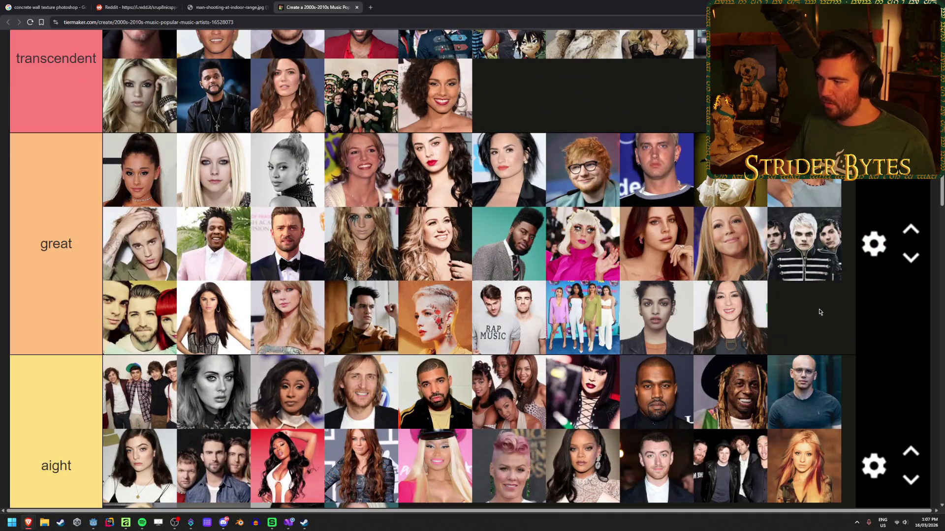
pyautogui.scroll(-4, 812, 315)
pyautogui.scroll(-4, 782, 325)
pyautogui.scroll(-3, 714, 290)
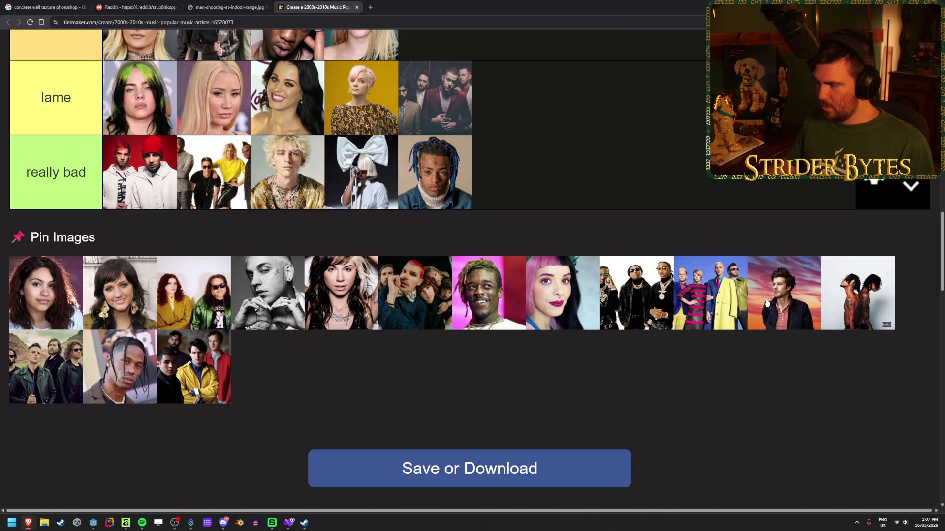
# Step: Take screen snips of the sunset-backed photo in Pin Images
pyautogui.press('super+shift+s')
pyautogui.moveTo(747, 255); pyautogui.dragTo(825, 334)
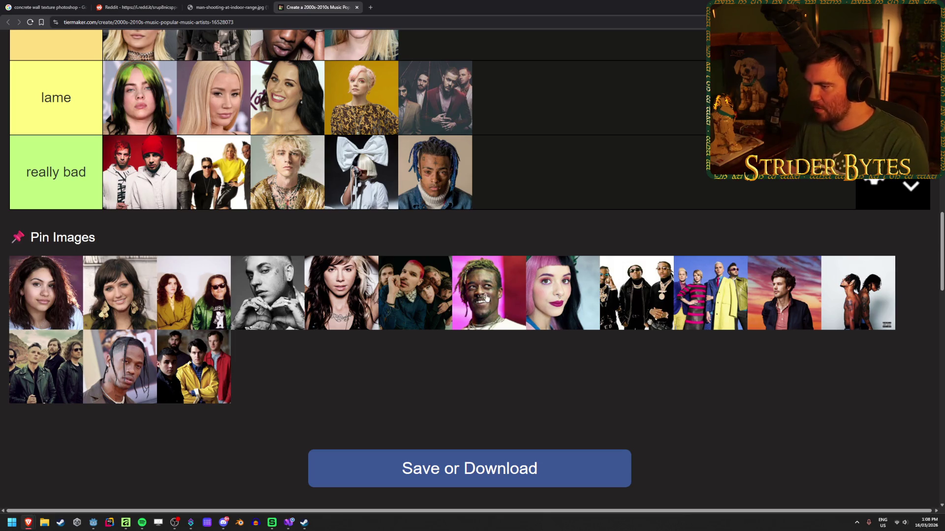
pyautogui.press('super+shift+s')
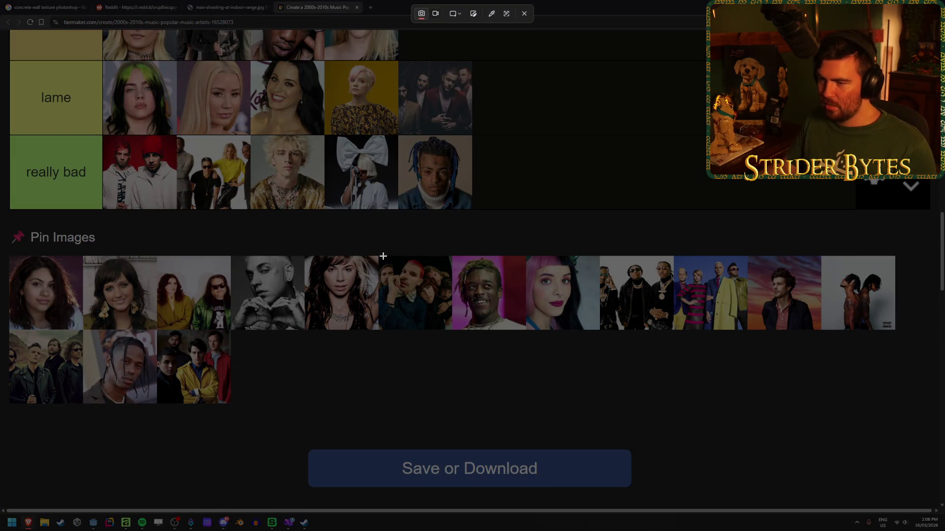
# Step: Snip the red-haired band photo and drag it into the great tier
pyautogui.moveTo(378, 256)
pyautogui.mouseDown()
pyautogui.moveTo(417, 306)
pyautogui.moveTo(458, 336)
pyautogui.mouseUp()
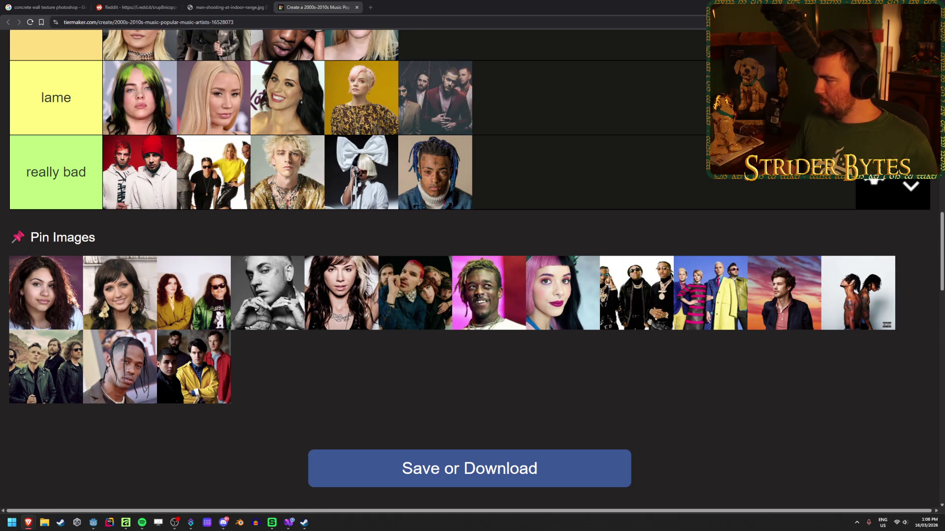
pyautogui.moveTo(424, 330)
pyautogui.mouseDown()
pyautogui.moveTo(423, 315)
pyautogui.moveTo(541, 147)
pyautogui.moveTo(797, 221)
pyautogui.mouseUp()
pyautogui.scroll(-8, 766, 305)
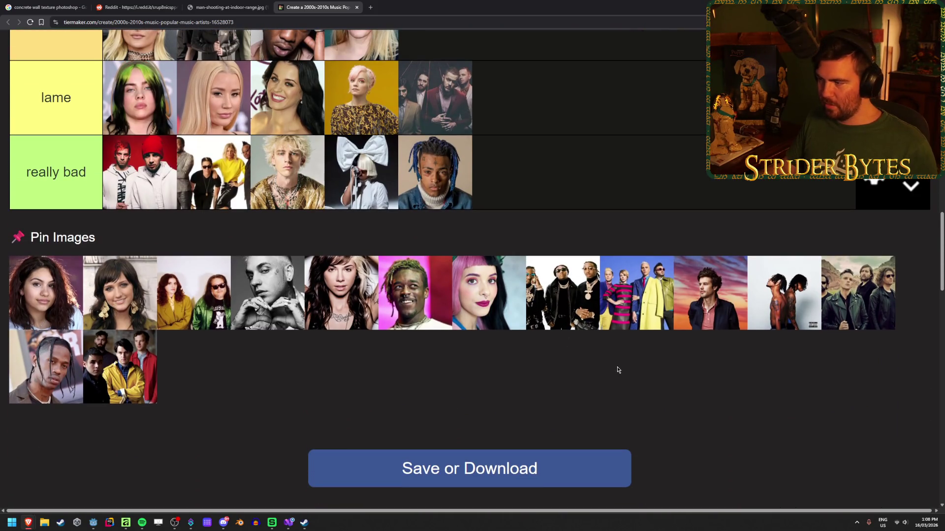
# Step: Drag the two-figure album cover into the great tier
pyautogui.press('super+shift+s')
pyautogui.press('Escape')
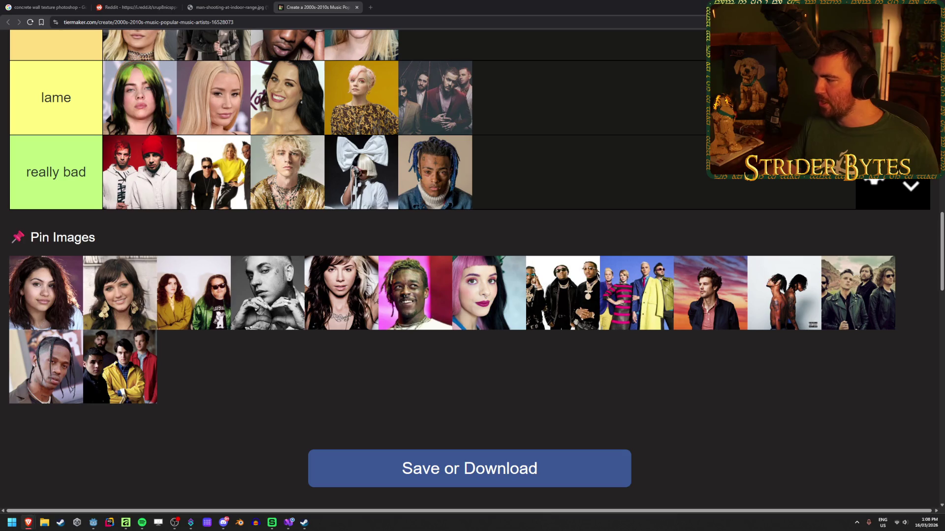
pyautogui.scroll(3, 708, 201)
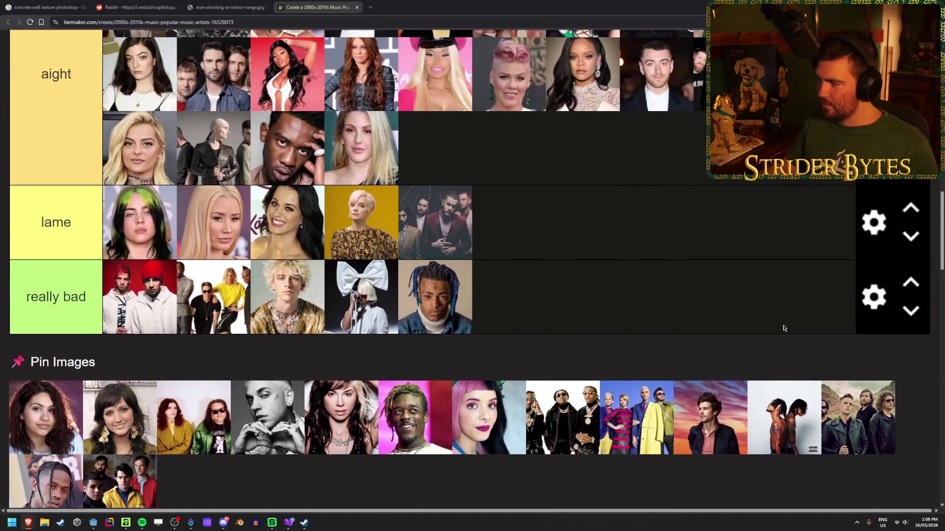
pyautogui.moveTo(800, 438)
pyautogui.mouseDown()
pyautogui.moveTo(759, 302)
pyautogui.moveTo(771, 255)
pyautogui.moveTo(780, 286)
pyautogui.moveTo(758, 372)
pyautogui.moveTo(780, 384)
pyautogui.moveTo(775, 250)
pyautogui.moveTo(768, 340)
pyautogui.mouseUp()
# Step: Snip the dark-jacketed band photo and move it up into the transcendent tier
pyautogui.scroll(3, 770, 268)
pyautogui.scroll(5, 775, 331)
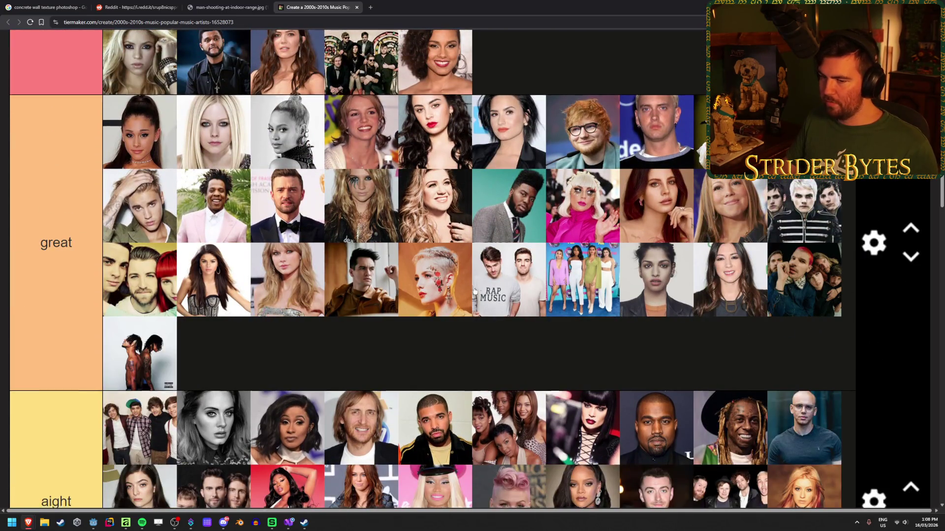
pyautogui.scroll(-2, 123, 246)
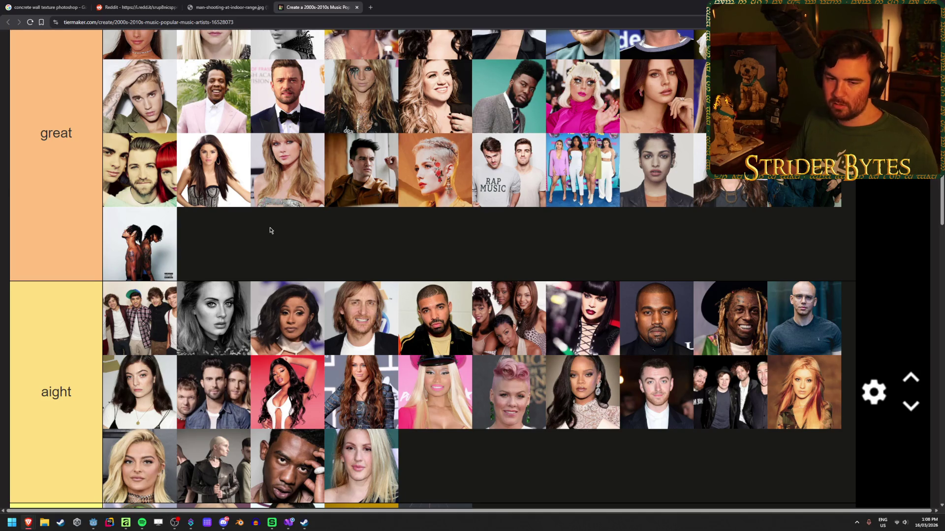
pyautogui.scroll(-8, 269, 231)
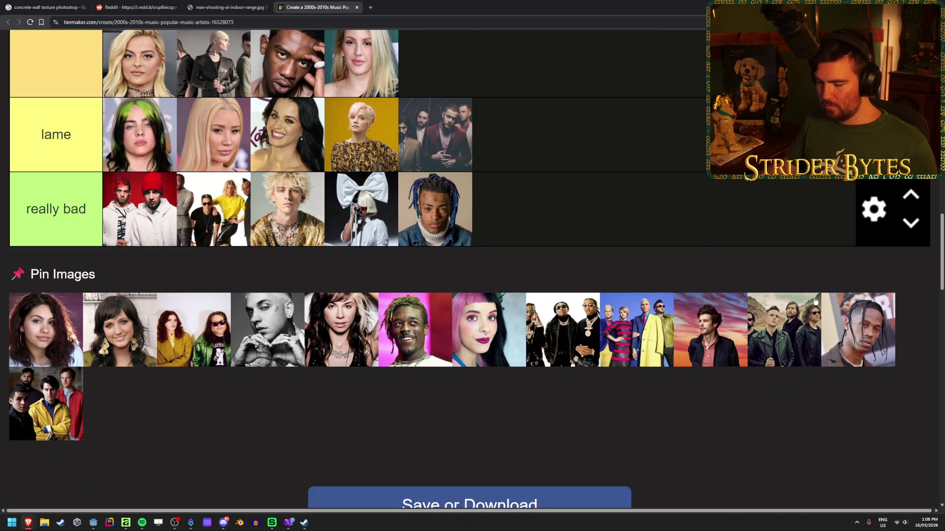
pyautogui.press('super+shift+s')
pyautogui.moveTo(746, 294); pyautogui.dragTo(826, 375)
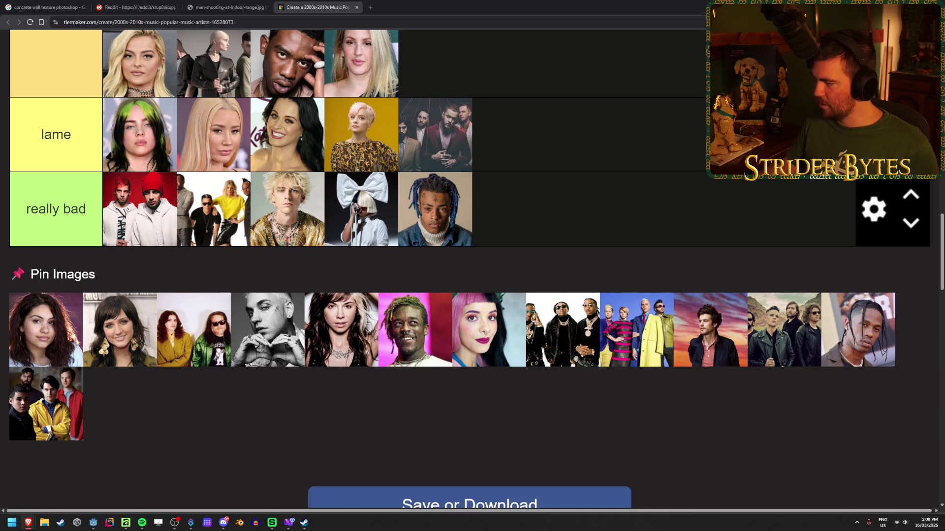
pyautogui.moveTo(796, 336)
pyautogui.mouseDown()
pyautogui.moveTo(793, 317)
pyautogui.moveTo(633, 273)
pyautogui.moveTo(656, 259)
pyautogui.mouseUp()
pyautogui.scroll(15, 793, 321)
# Step: Snip the braided man's photo and place it at the end of the lame tier
pyautogui.scroll(-1, 578, 232)
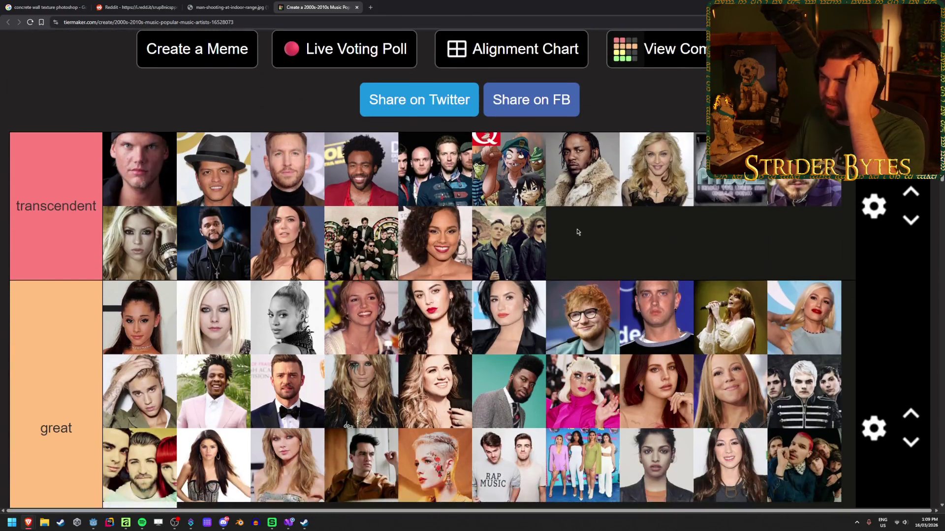
pyautogui.scroll(-1, 577, 232)
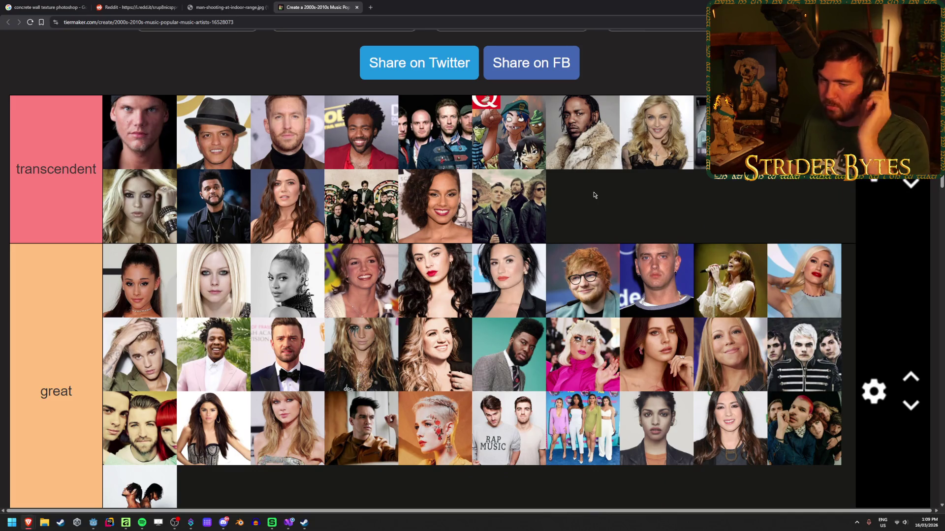
pyautogui.scroll(-15, 594, 195)
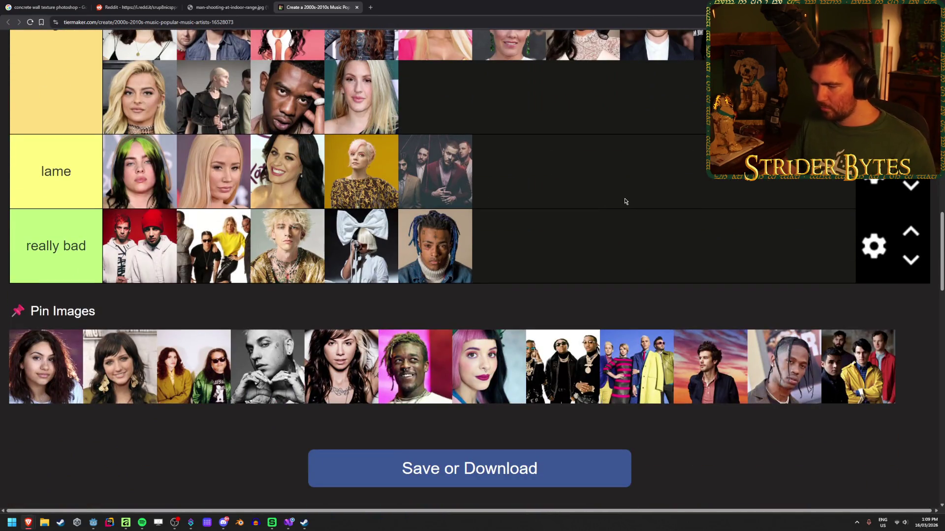
pyautogui.press('super+shift+s')
pyautogui.moveTo(747, 329); pyautogui.dragTo(820, 404)
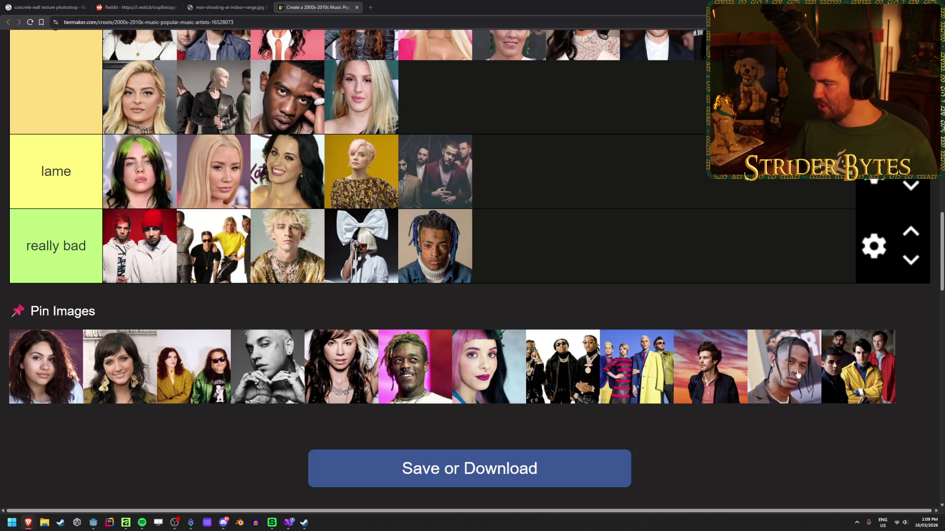
pyautogui.moveTo(798, 374); pyautogui.dragTo(704, 190)
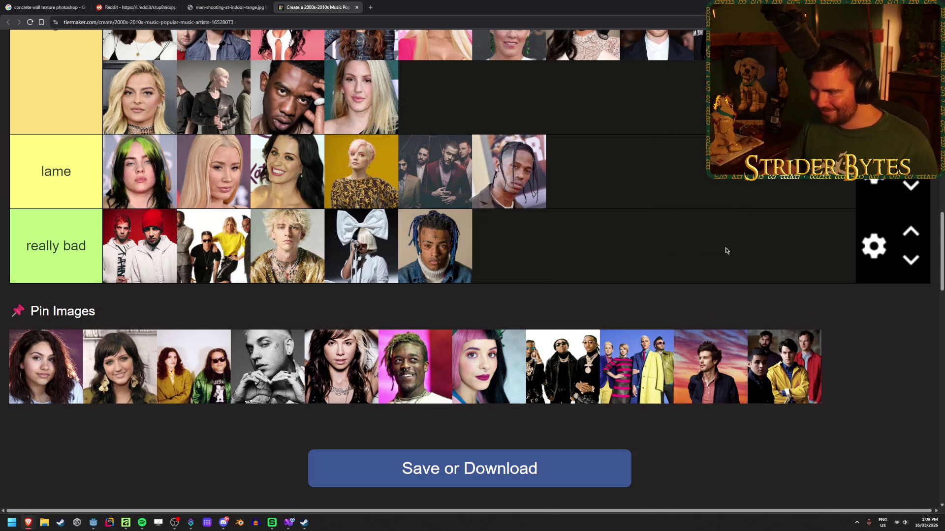
# Step: Snip the last pin image and place the yellow-jacket group photo in the aight tier
pyautogui.press('super+shift+s')
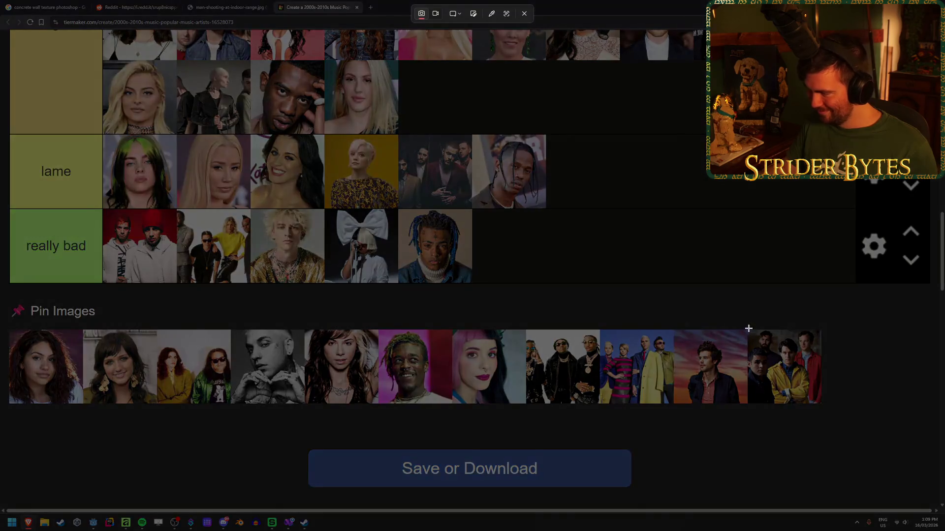
pyautogui.moveTo(747, 329); pyautogui.dragTo(822, 405)
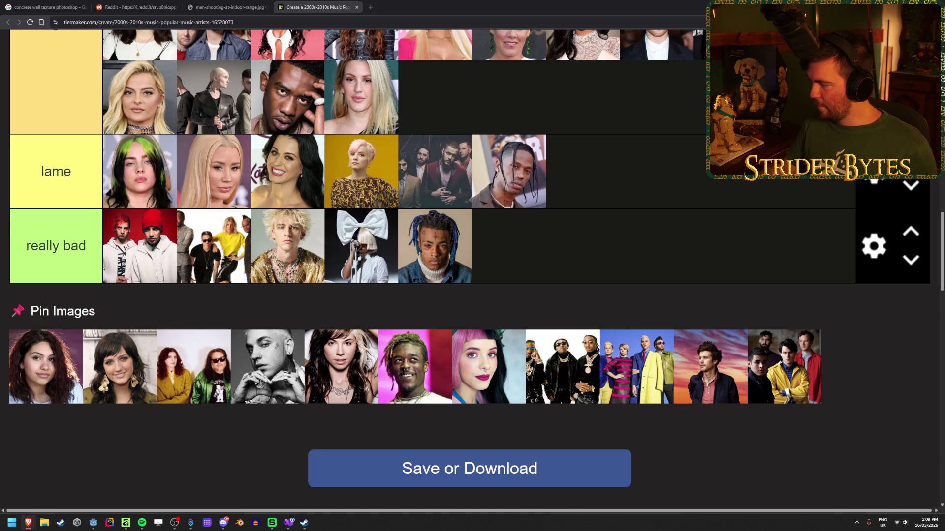
pyautogui.hotkey('alt', 'Tab')
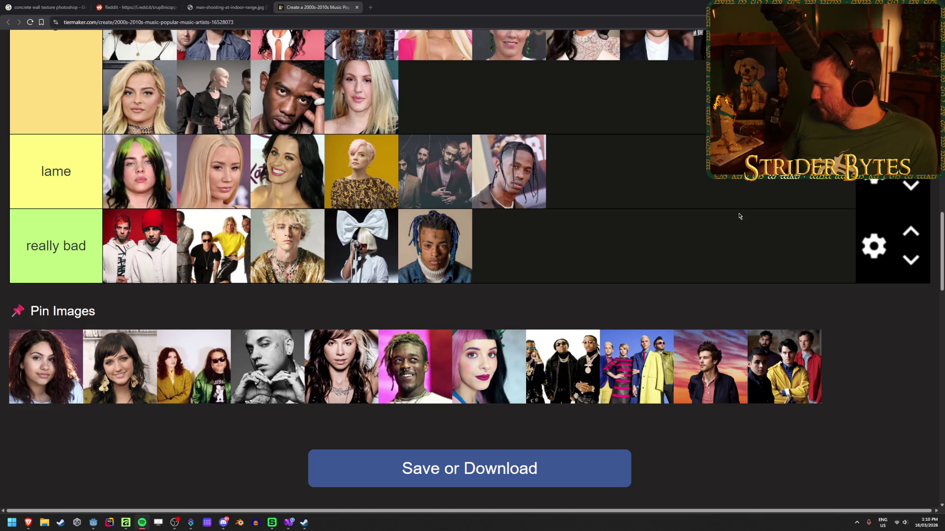
pyautogui.scroll(1, 773, 305)
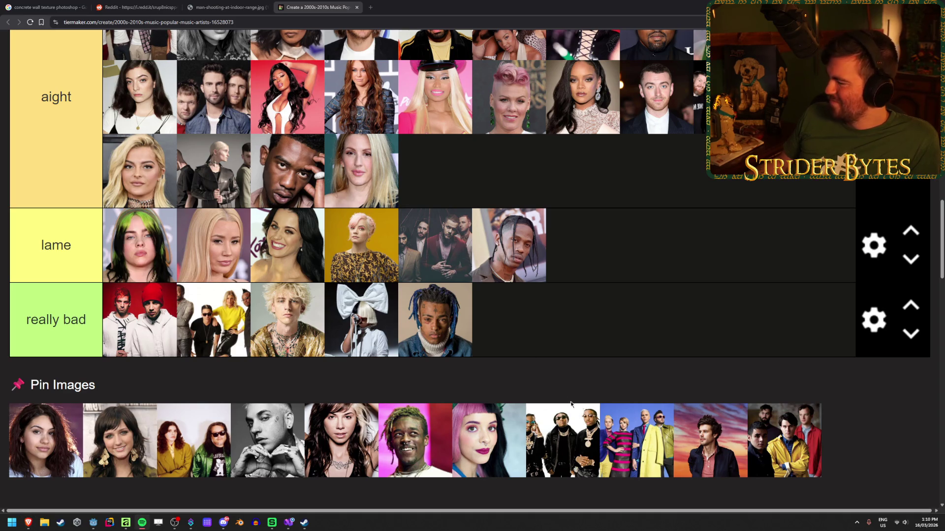
pyautogui.moveTo(784, 440); pyautogui.dragTo(634, 199)
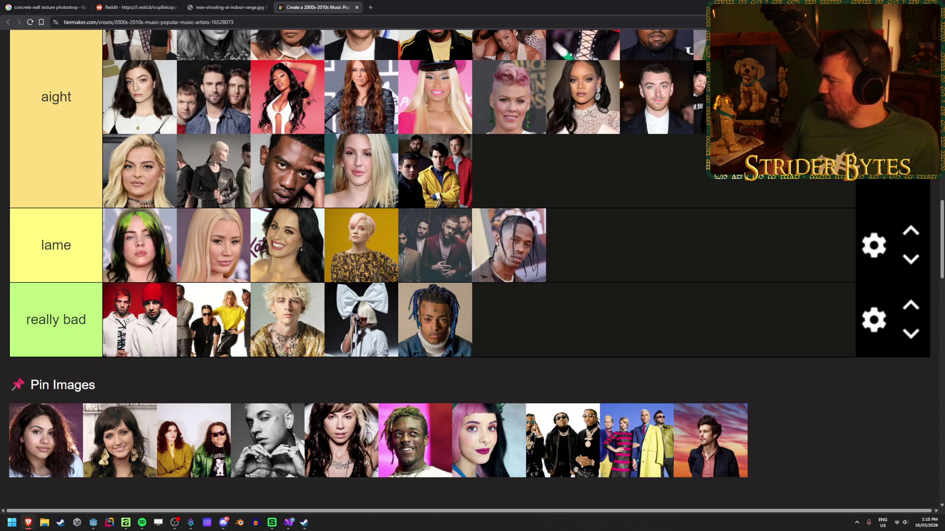
# Step: Switch over to Spotify
pyautogui.hotkey('alt', 'Tab')
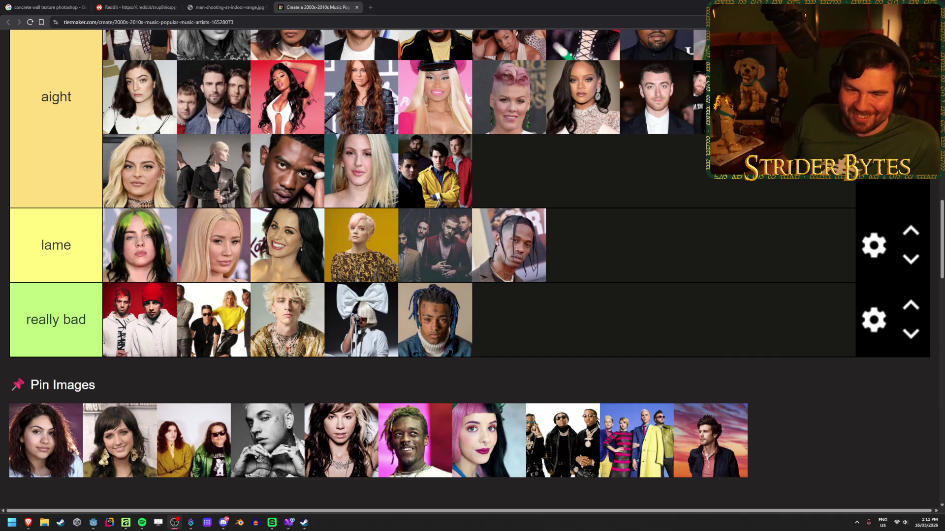
pyautogui.click(686, 313)
pyautogui.scroll(10, 608, 313)
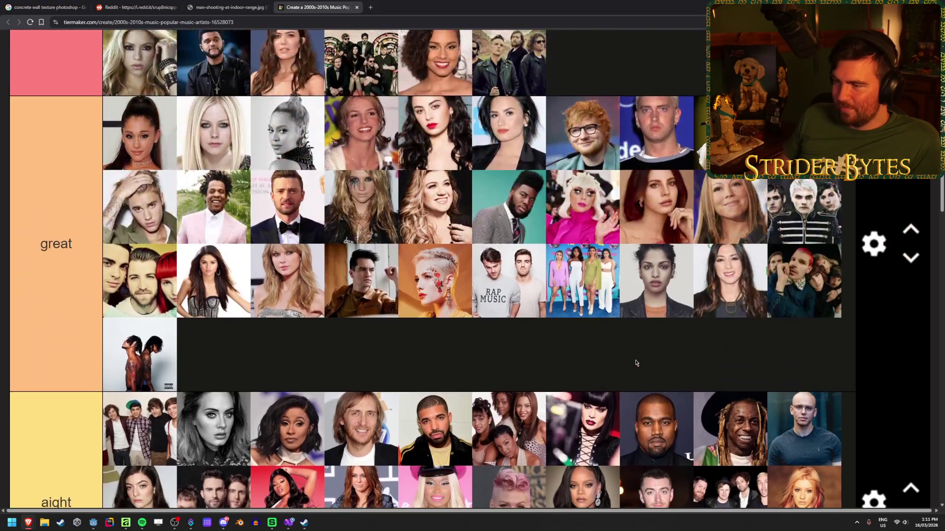
pyautogui.scroll(-1, 630, 353)
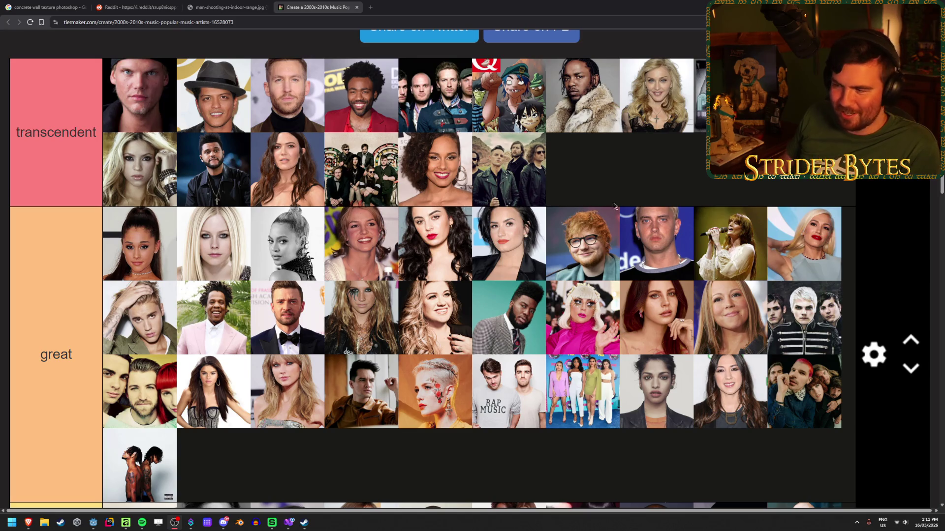
pyautogui.scroll(1, 601, 213)
pyautogui.scroll(-1, 597, 150)
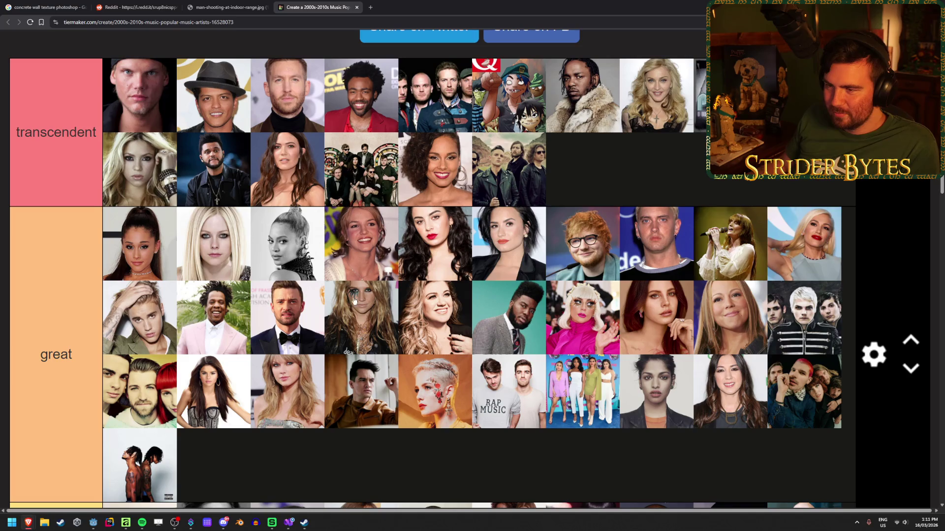
pyautogui.scroll(-2, 587, 335)
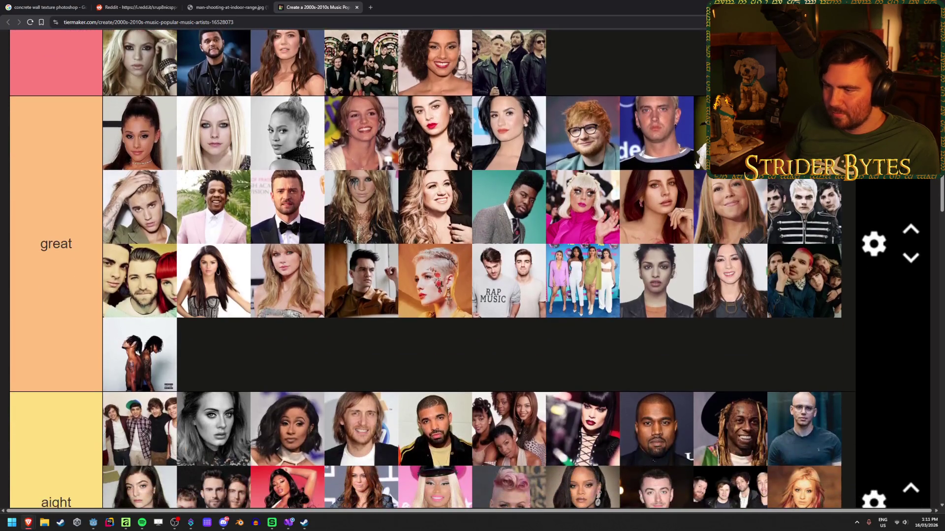
pyautogui.scroll(-6, 589, 330)
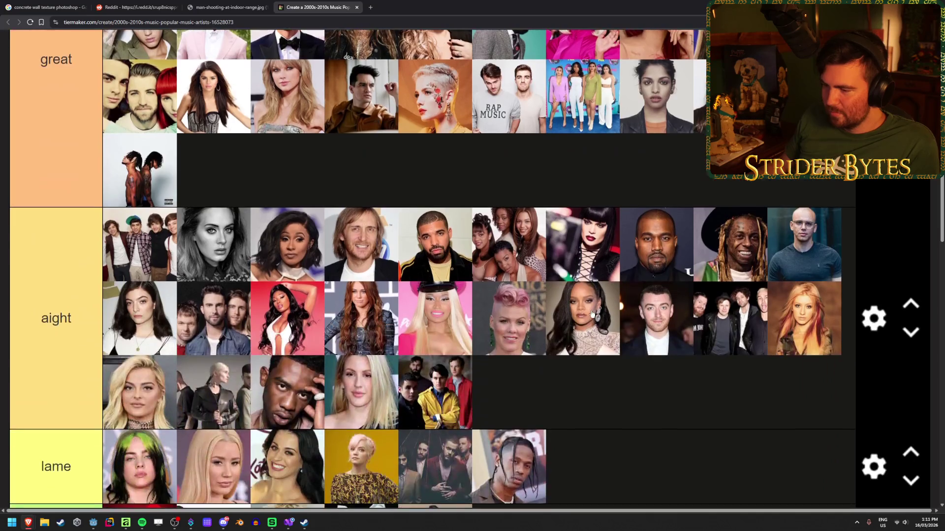
pyautogui.scroll(1, 585, 340)
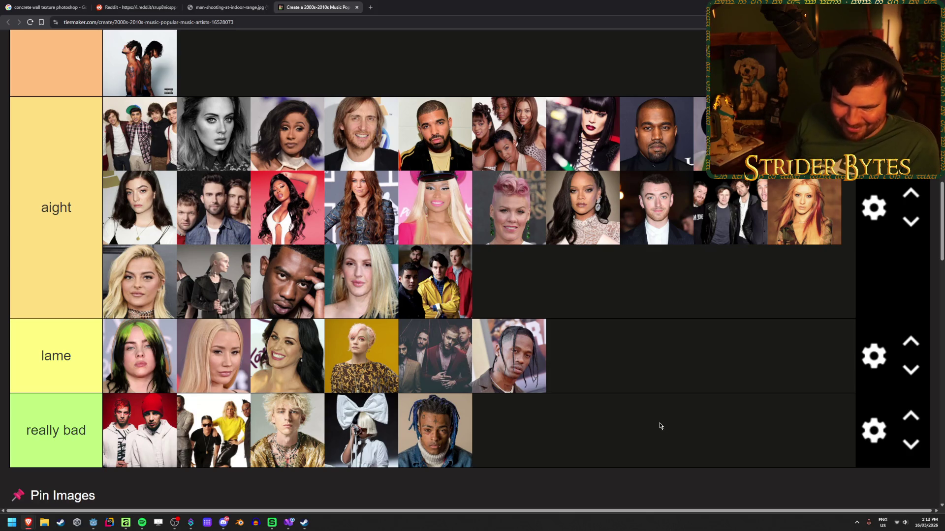
pyautogui.scroll(-4, 659, 426)
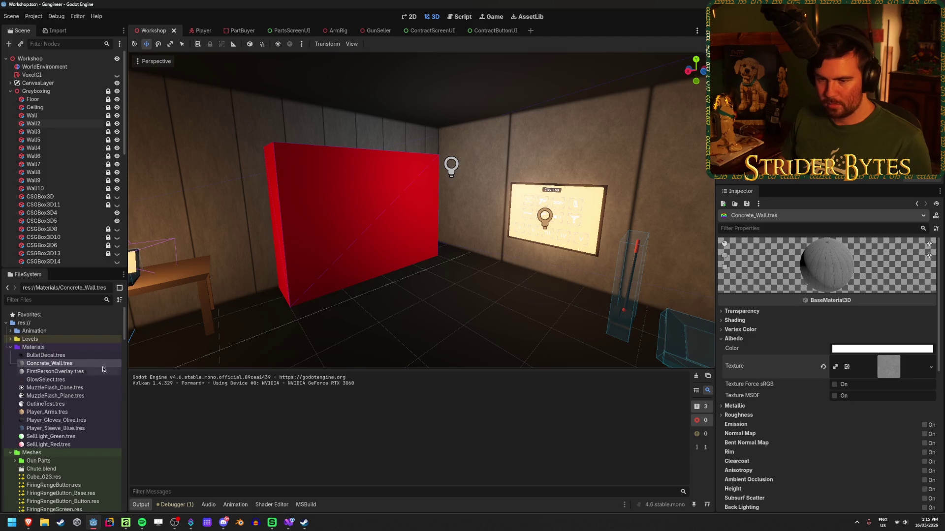
# Step: Rename Concrete_Wall.tres to Concrete_Wall_Long.tres in the FileSystem dock
pyautogui.hotkey('ctrl', 'd')
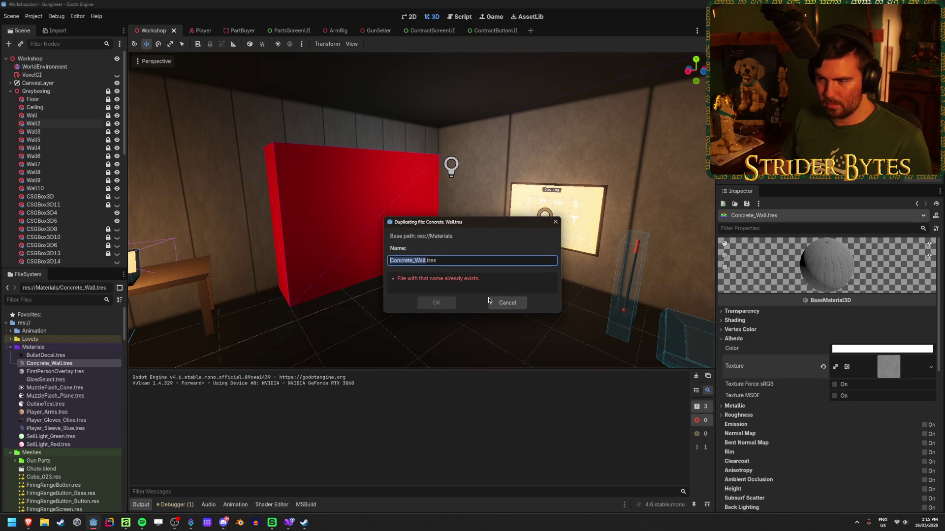
pyautogui.click(497, 303)
pyautogui.click(65, 364)
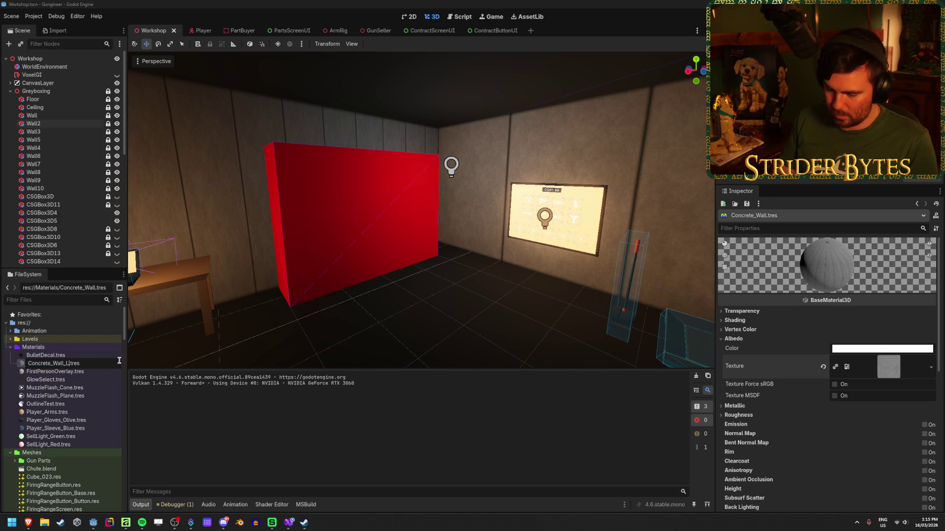
pyautogui.write('ong')
pyautogui.press('Return')
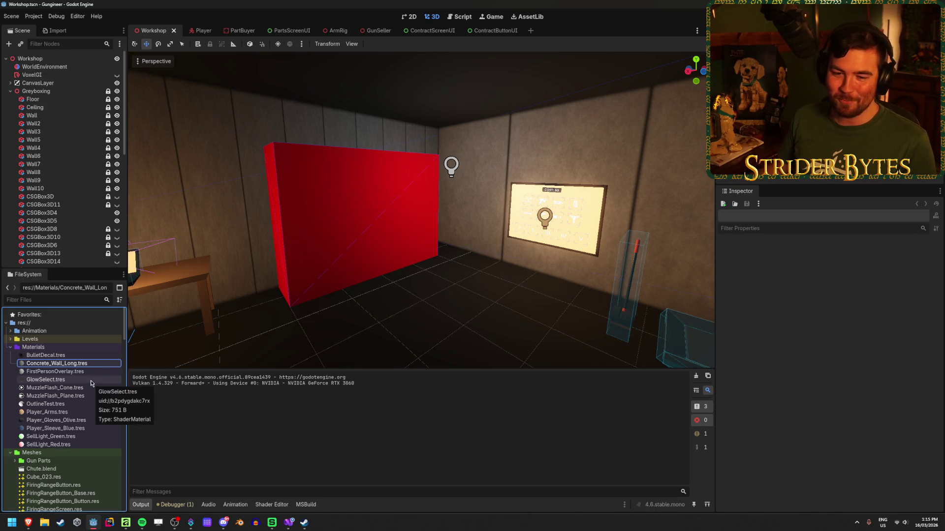
# Step: Duplicate Concrete_Wall_Long.tres as Concrete_Wall_Short.tres
pyautogui.hotkey('ctrl', 'd')
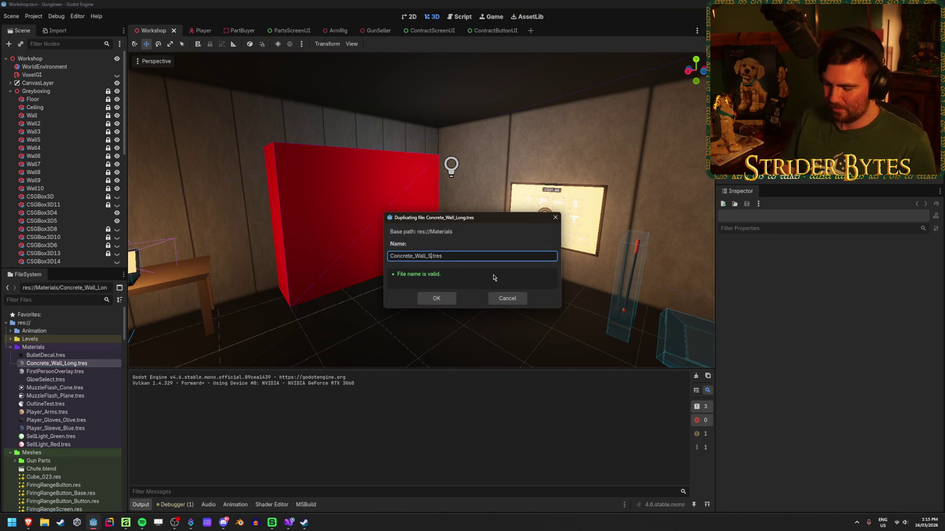
pyautogui.press('Return')
pyautogui.moveTo(231, 376)
pyautogui.mouseDown()
pyautogui.moveTo(98, 377)
pyautogui.moveTo(163, 362)
pyautogui.moveTo(472, 224)
pyautogui.moveTo(462, 197)
pyautogui.moveTo(344, 284)
pyautogui.mouseUp()
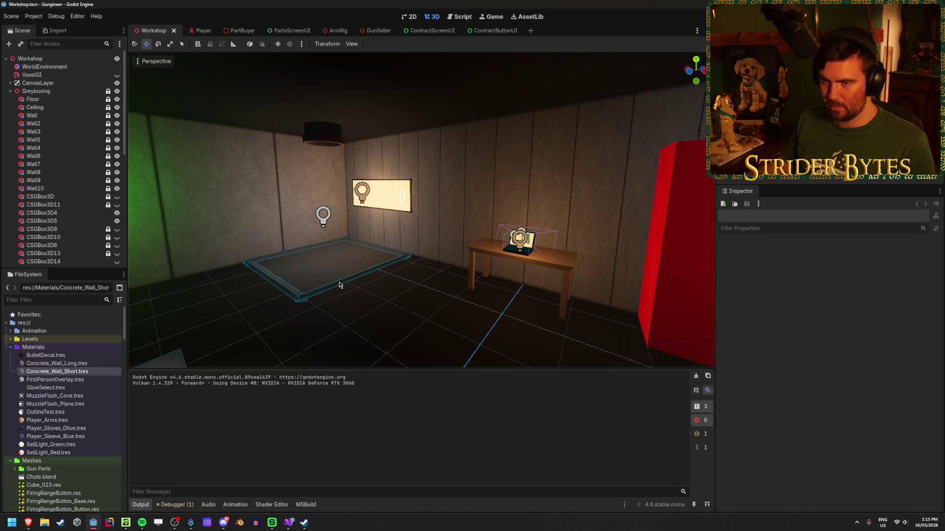
# Step: Select Wall3 and Wall5 and Quick Load Concrete_Wall_Short.tres as their material
pyautogui.click(56, 116)
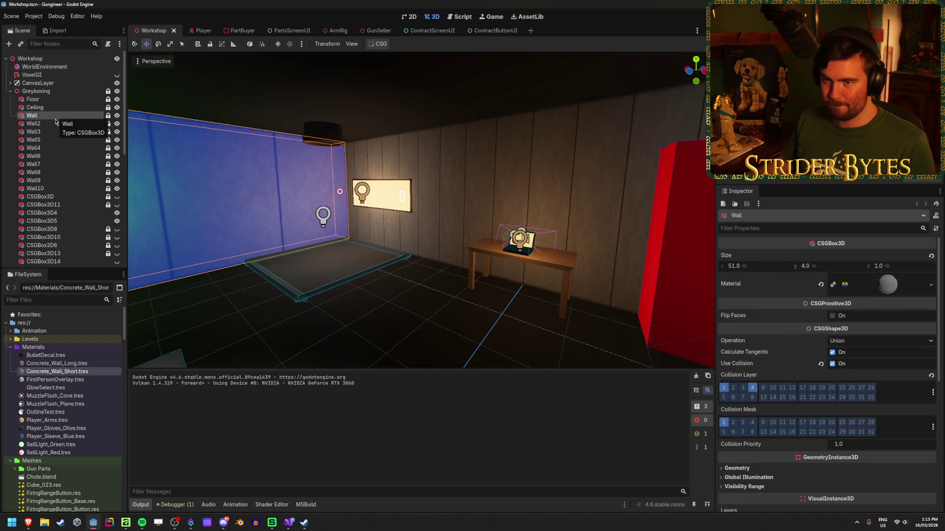
pyautogui.click(49, 124)
pyautogui.click(49, 132)
pyautogui.keyDown('ctrl'); pyautogui.click(48, 140); pyautogui.keyUp('ctrl')
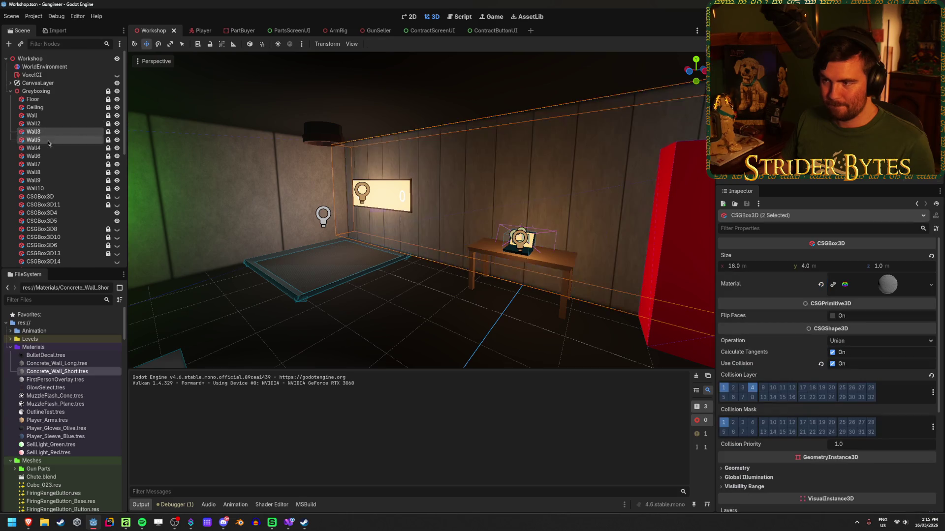
pyautogui.click(933, 288)
pyautogui.click(866, 345)
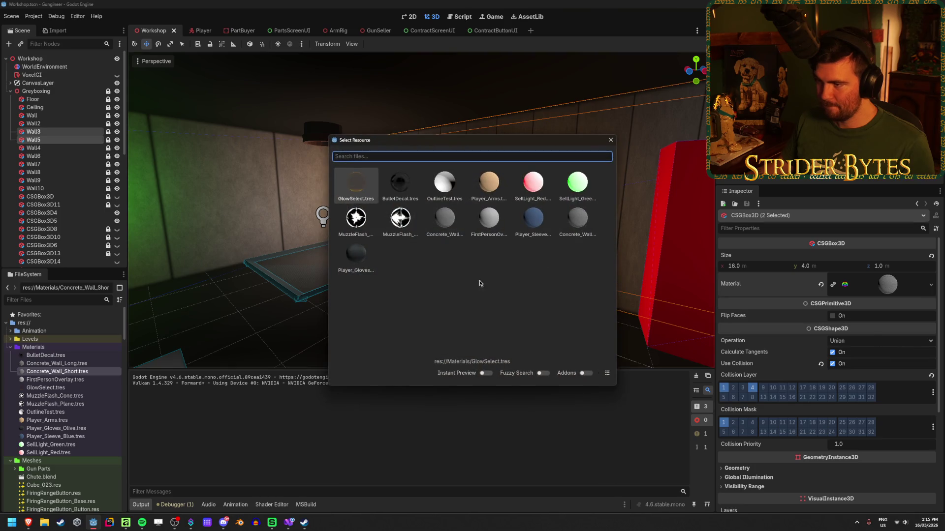
pyautogui.click(607, 377)
pyautogui.scroll(-2, 433, 192)
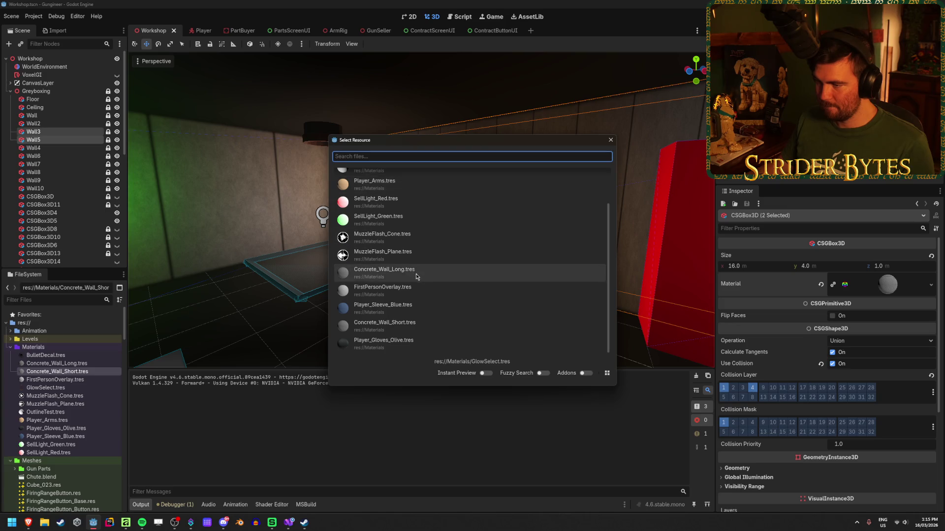
pyautogui.click(417, 327)
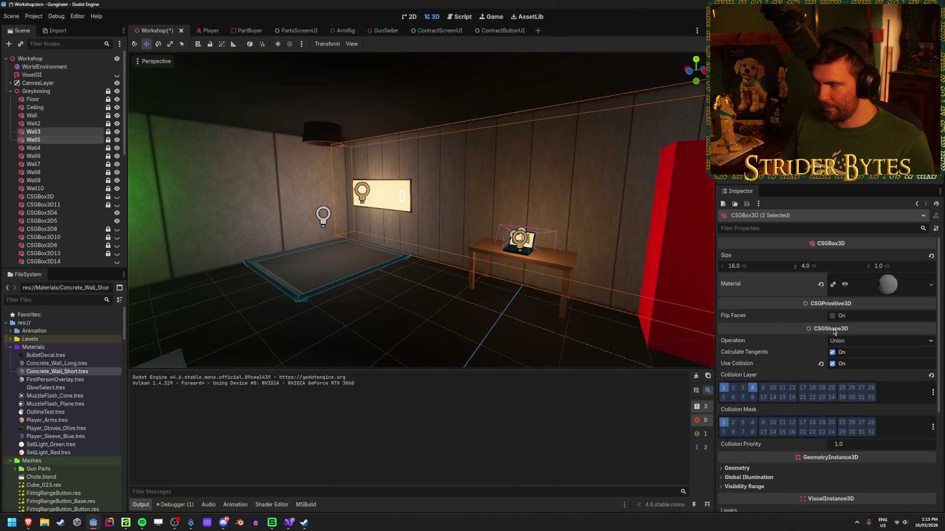
# Step: Fly the view toward the table and open the Concrete_Wall_Short material's properties
pyautogui.scroll(-5, 812, 335)
pyautogui.moveTo(446, 307); pyautogui.dragTo(522, 305)
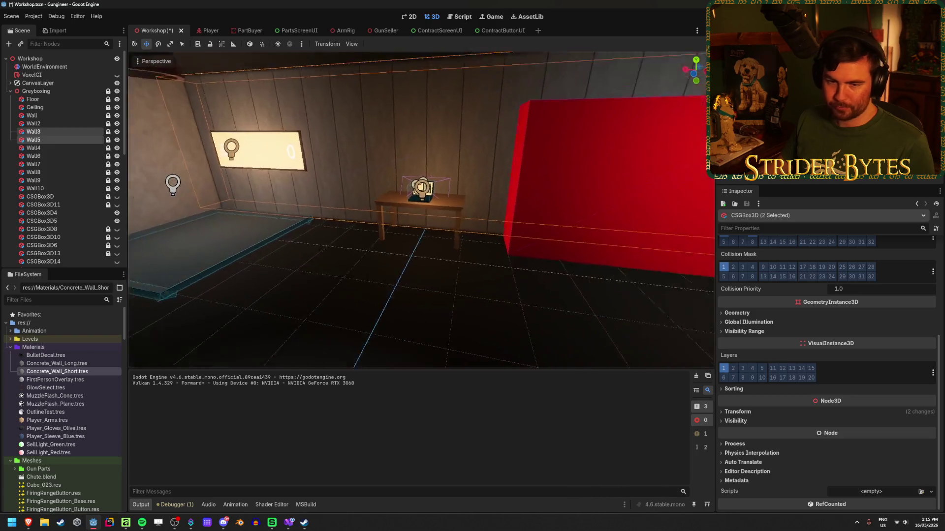
pyautogui.press('w')
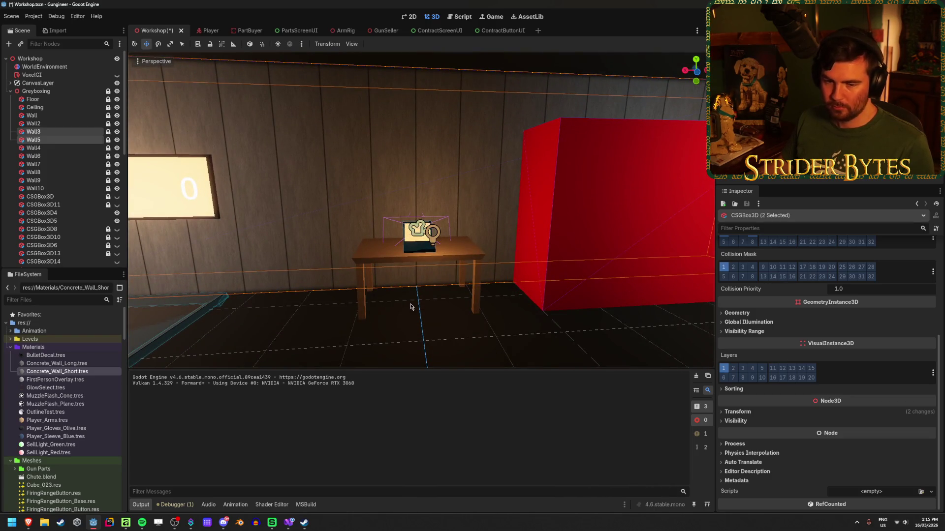
pyautogui.scroll(4, 756, 329)
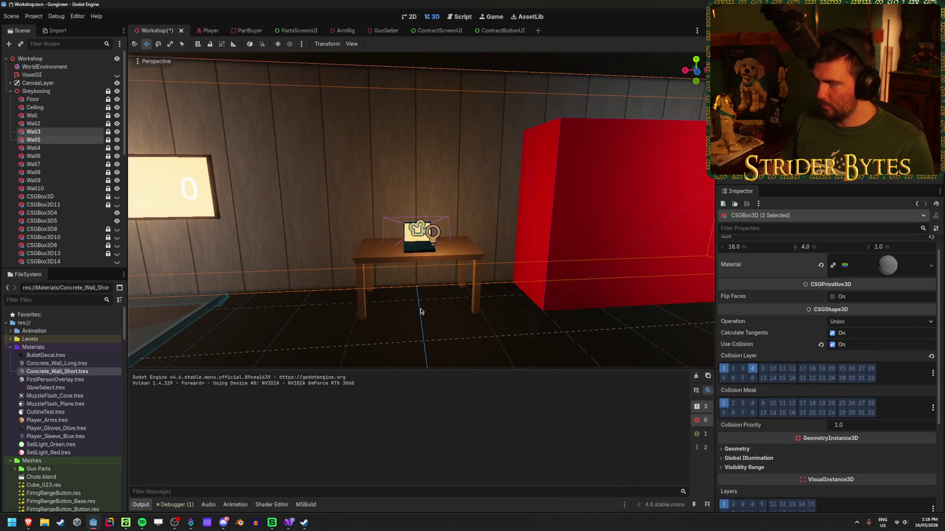
pyautogui.click(73, 373)
# Step: Set the short material's UV1 x scale to 10
pyautogui.scroll(-5, 758, 358)
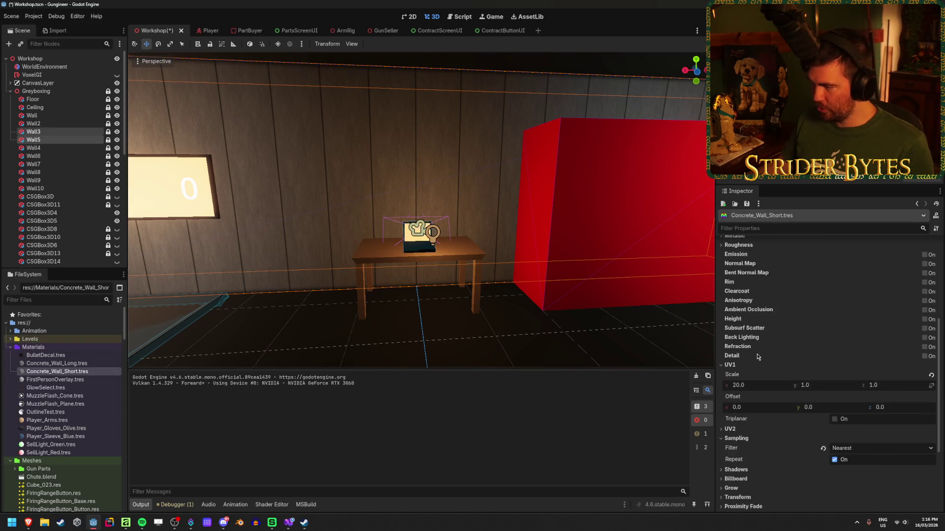
pyautogui.moveTo(759, 386)
pyautogui.mouseDown()
pyautogui.moveTo(726, 386)
pyautogui.moveTo(759, 385)
pyautogui.mouseUp()
pyautogui.click(759, 384)
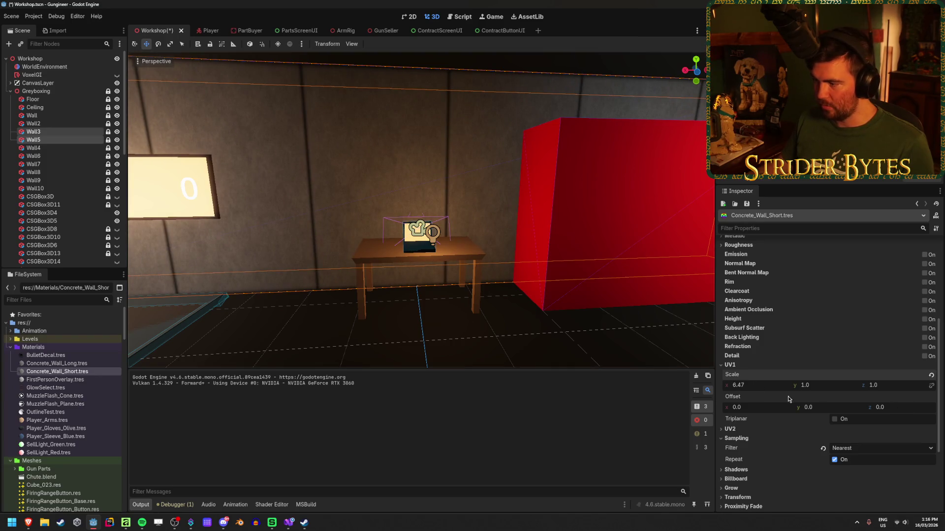
pyautogui.write('10')
pyautogui.press('Return')
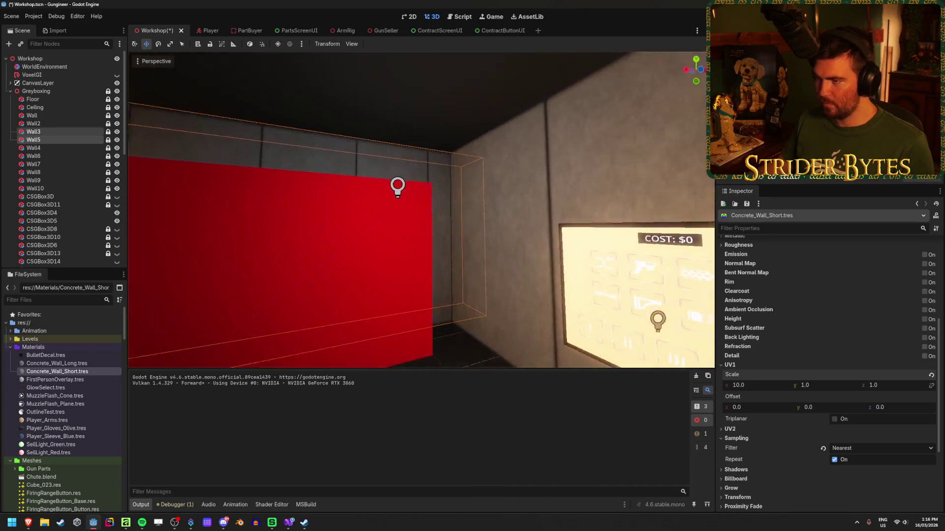
# Step: Lower the UV1 x scale further, settling on 6.4
pyautogui.press('s')
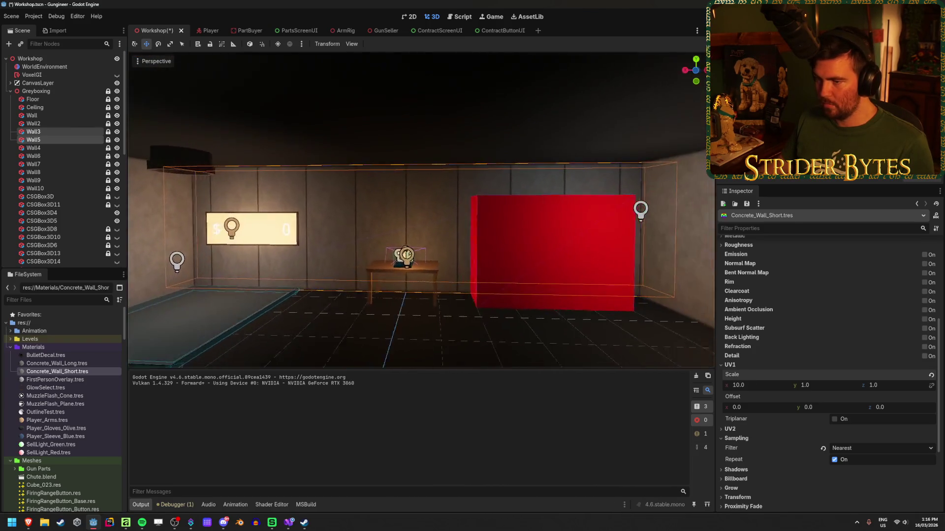
pyautogui.press('a')
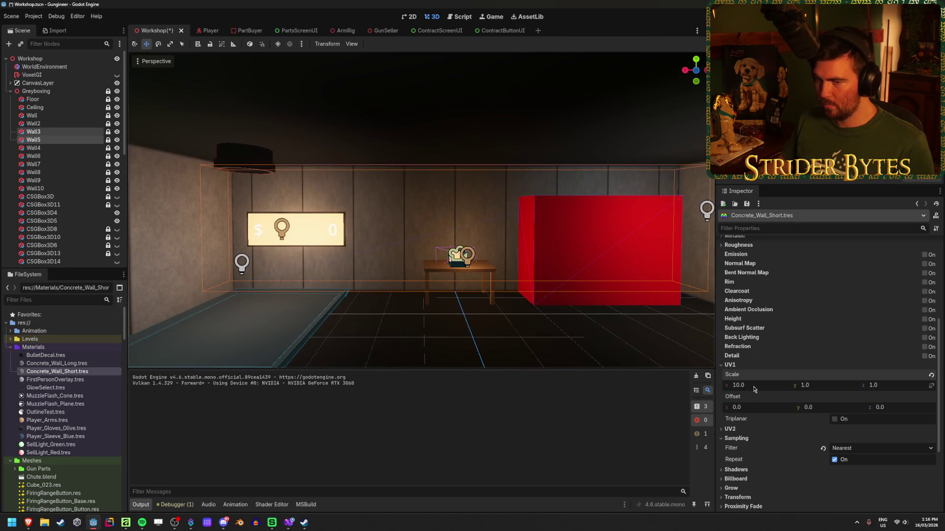
pyautogui.moveTo(758, 388); pyautogui.dragTo(658, 388)
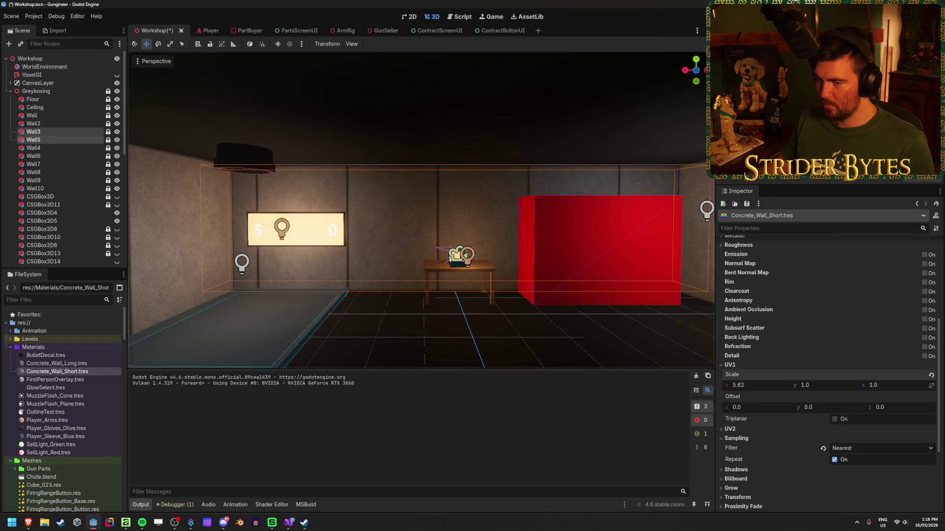
pyautogui.moveTo(573, 327); pyautogui.dragTo(573, 328)
pyautogui.moveTo(752, 390); pyautogui.dragTo(767, 390)
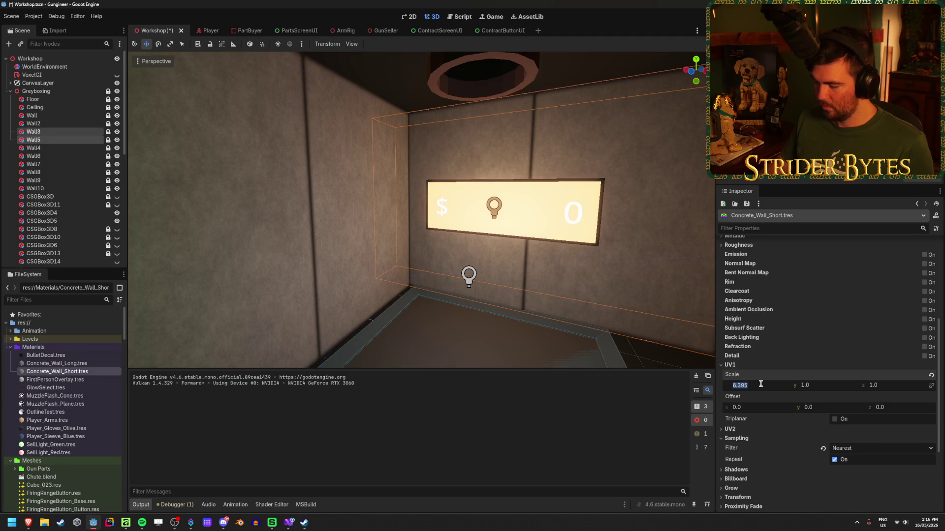
pyautogui.write('6.4')
pyautogui.press('Return')
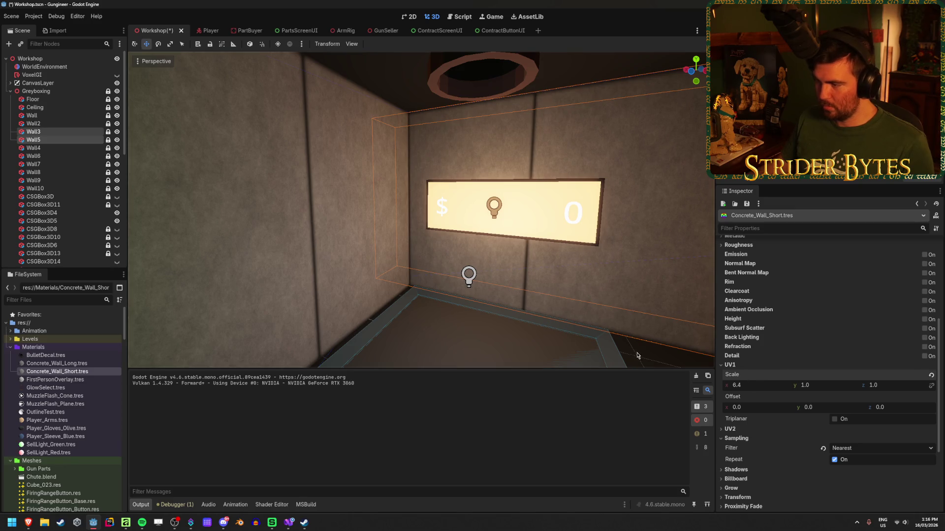
# Step: Deselect the walls and fly around the room to inspect the retiled texture
pyautogui.click(637, 355)
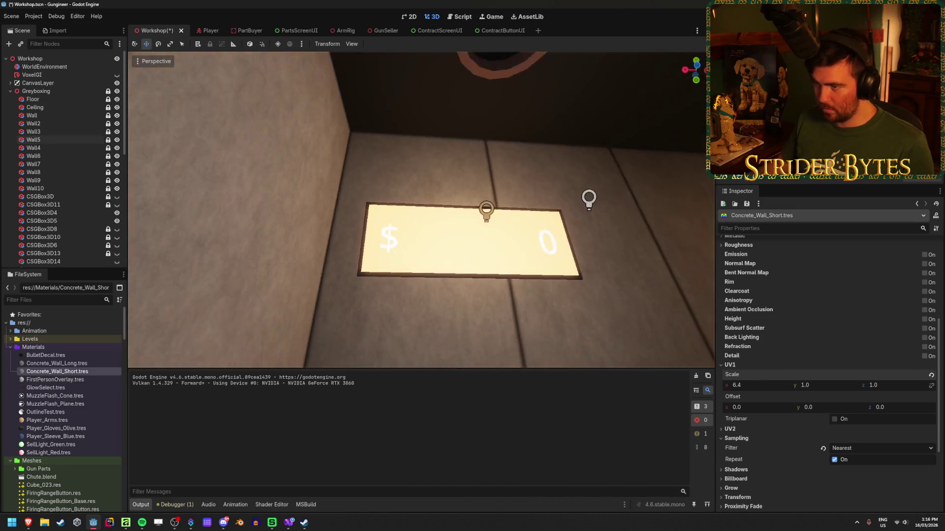
pyautogui.press('w')
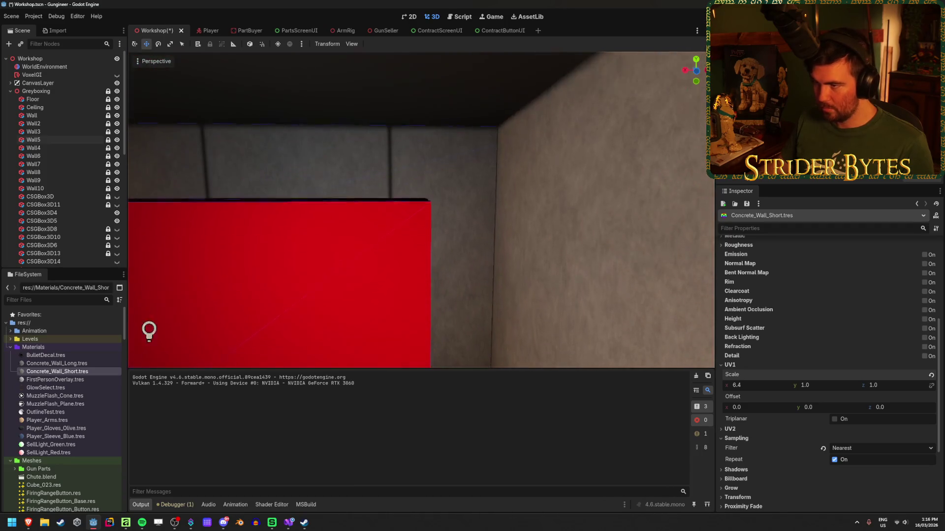
pyautogui.press('s')
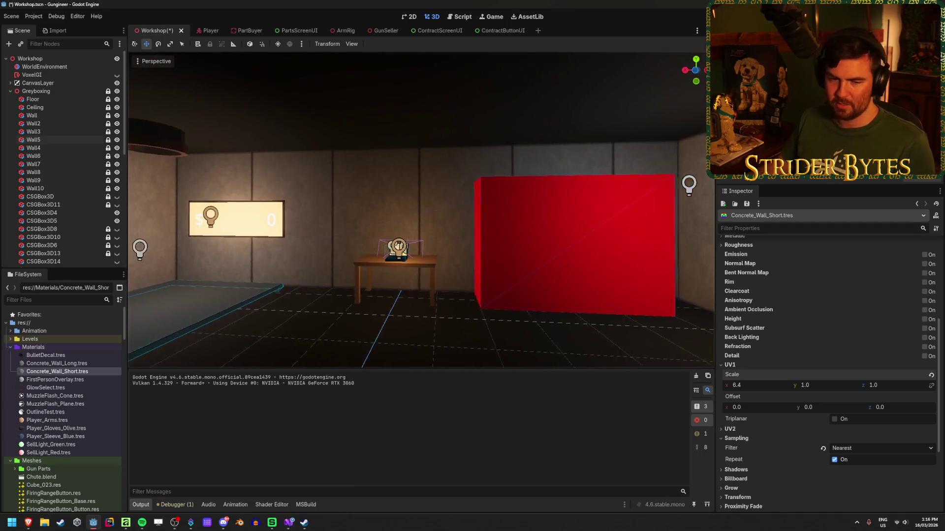
pyautogui.press('a')
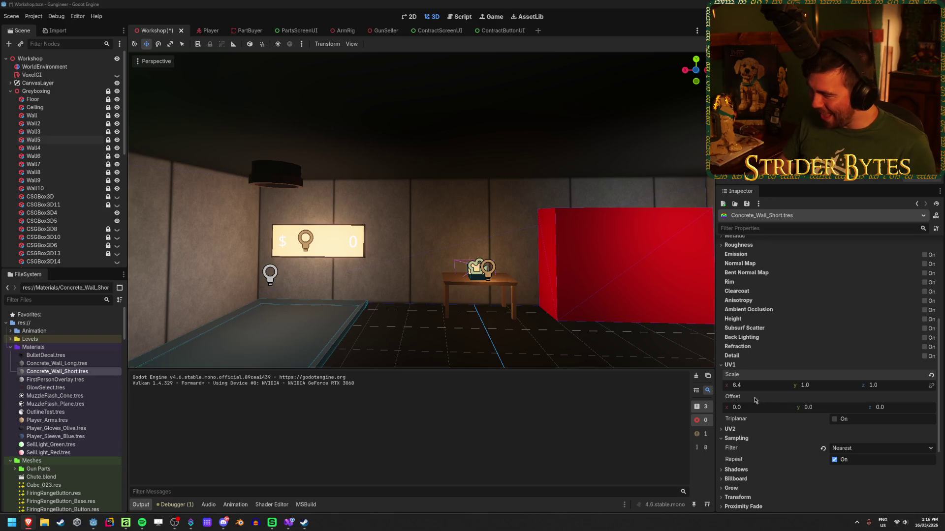
pyautogui.scroll(-5, 705, 342)
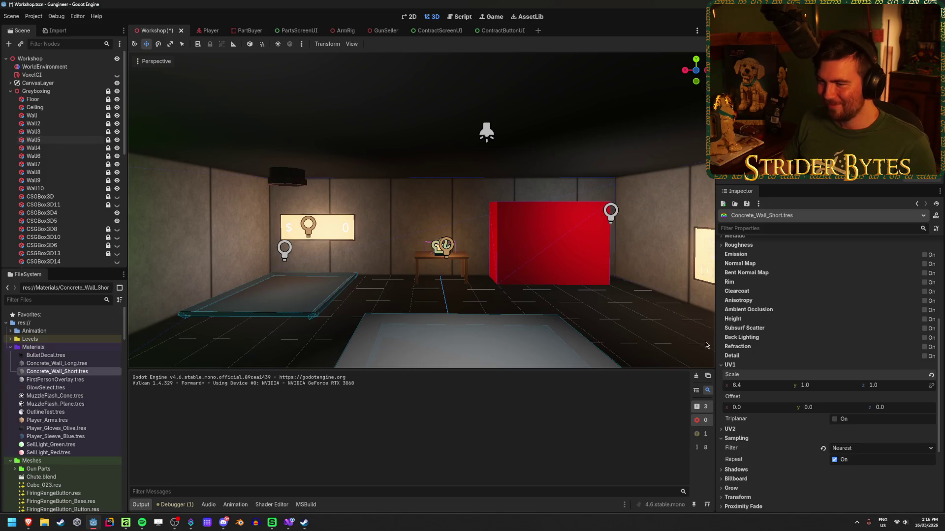
# Step: Adjust the UV1 x scale down and back up to 4.2, then reselect Wall5 and Wall3
pyautogui.moveTo(758, 390)
pyautogui.mouseDown()
pyautogui.moveTo(718, 390)
pyautogui.moveTo(743, 390)
pyautogui.mouseUp()
pyautogui.press('w')
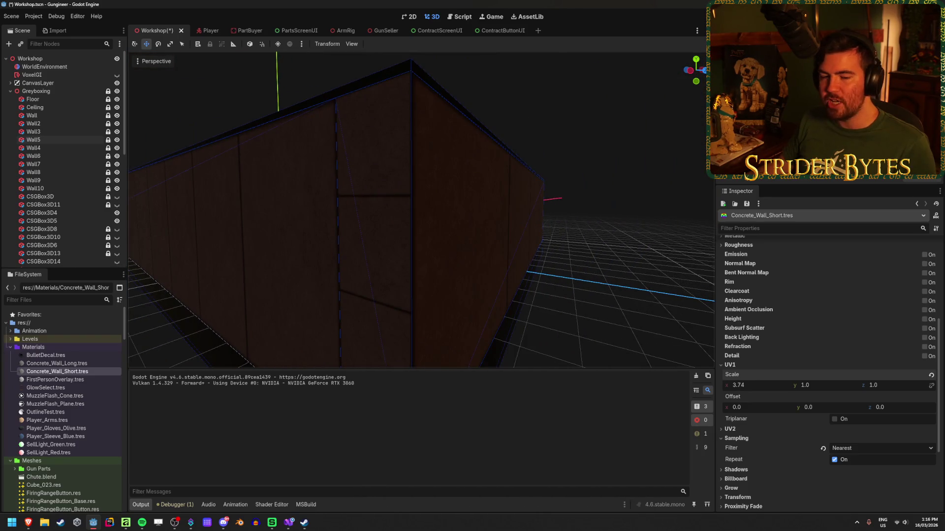
pyautogui.press('w')
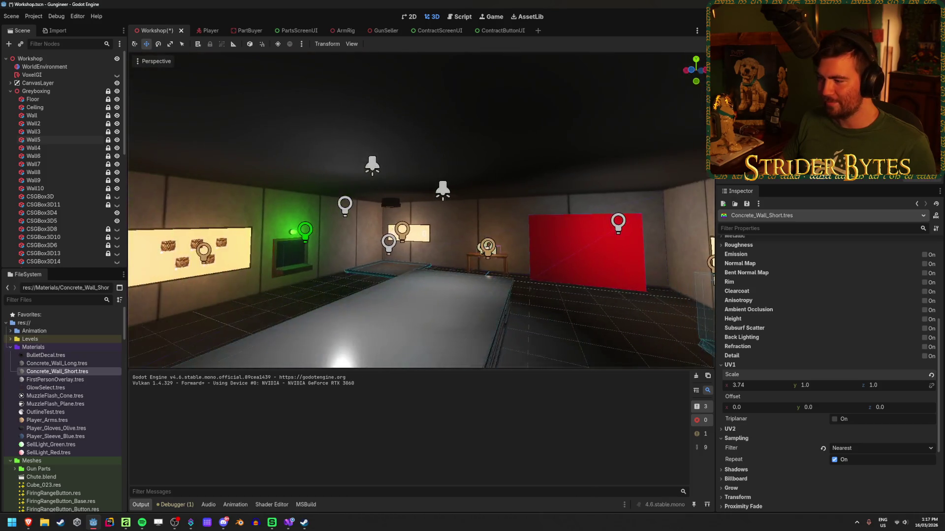
pyautogui.press('w')
pyautogui.moveTo(761, 388); pyautogui.dragTo(773, 389)
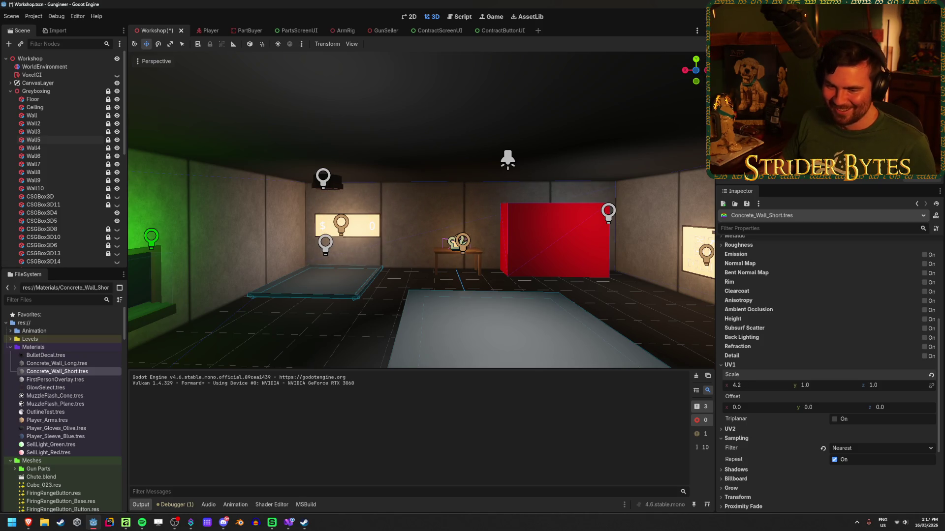
pyautogui.press('a')
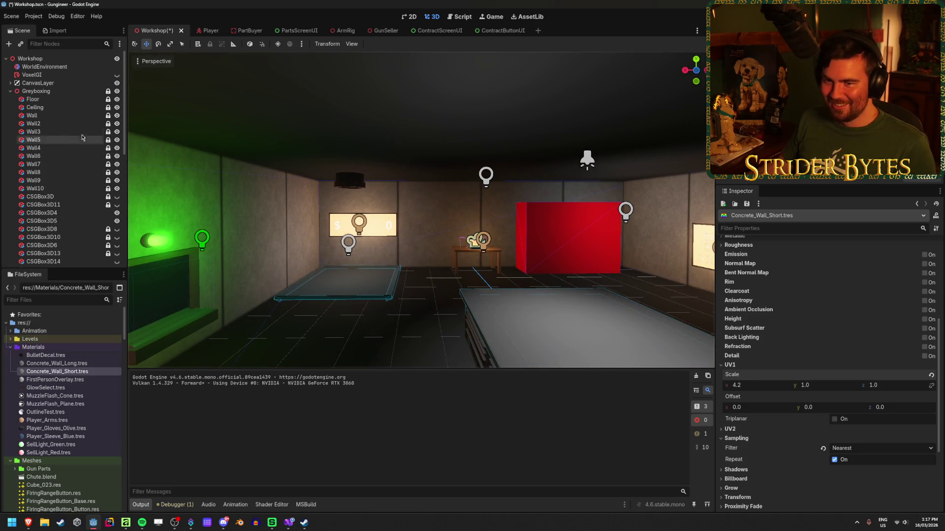
pyautogui.click(71, 141)
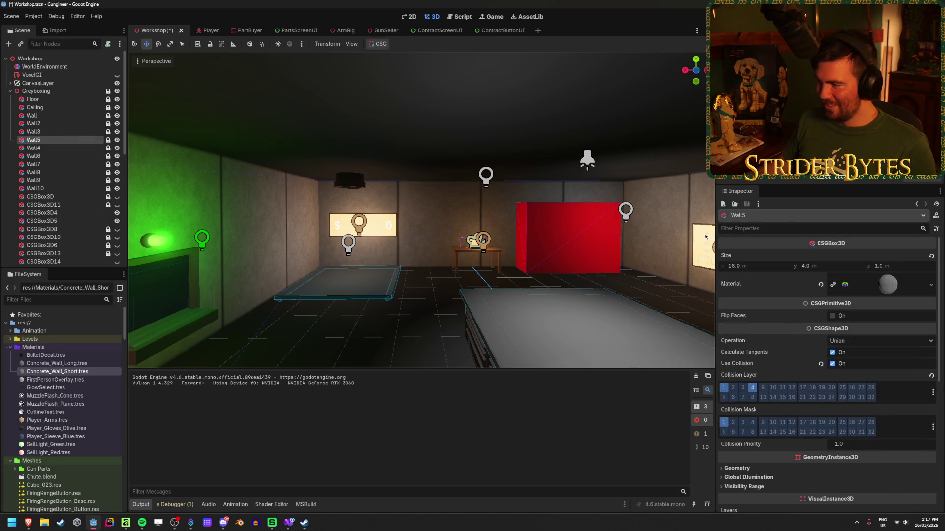
pyautogui.click(46, 134)
pyautogui.click(45, 125)
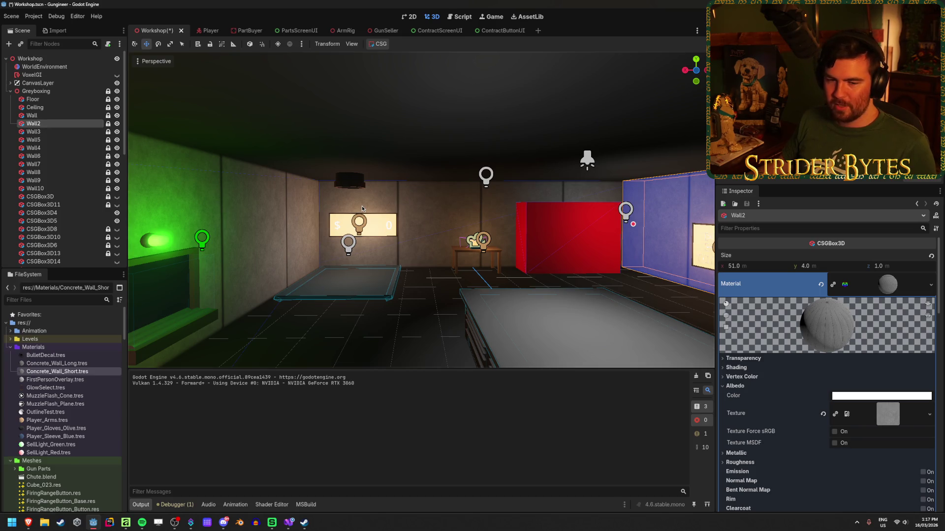
pyautogui.moveTo(358, 205)
pyautogui.mouseDown()
pyautogui.moveTo(246, 207)
pyautogui.moveTo(394, 212)
pyautogui.moveTo(295, 216)
pyautogui.moveTo(395, 295)
pyautogui.mouseUp()
pyautogui.click(388, 297)
pyautogui.click(46, 126)
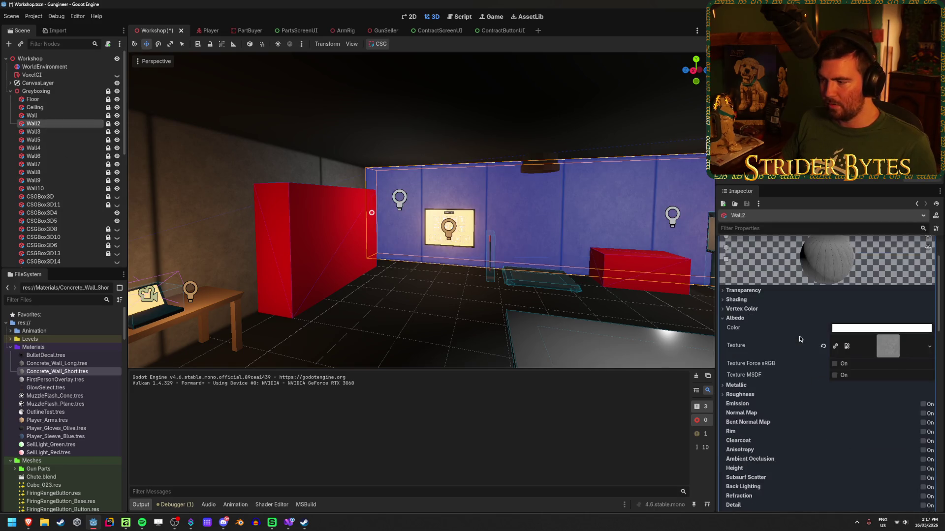
pyautogui.moveTo(471, 289); pyautogui.dragTo(471, 290)
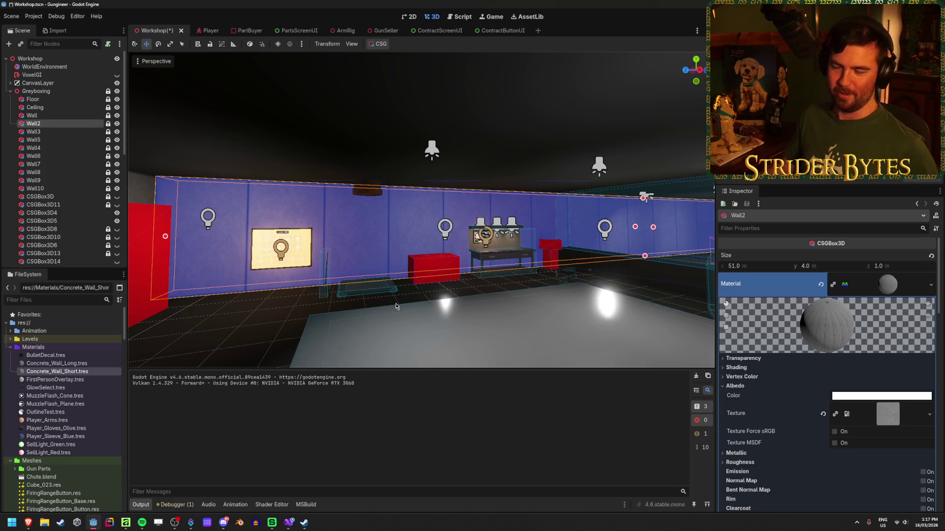
pyautogui.click(263, 316)
pyautogui.scroll(4, 305, 295)
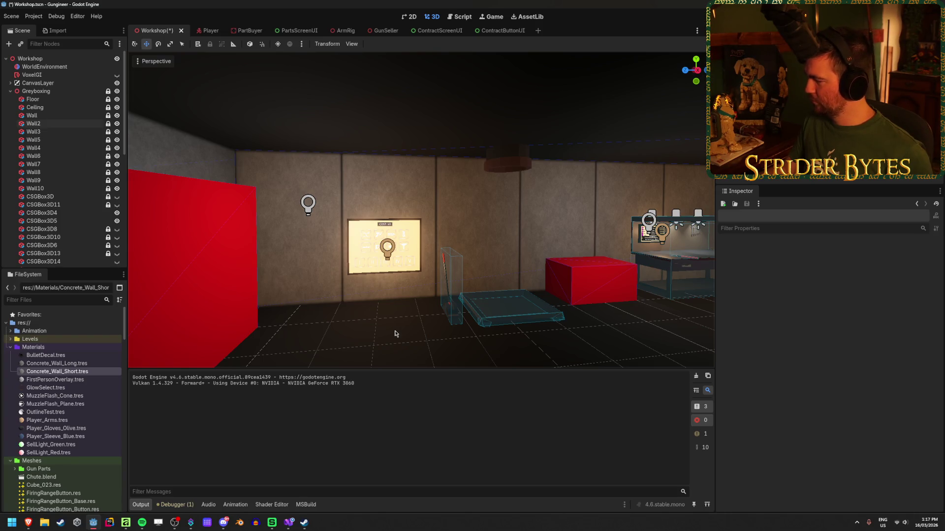
pyautogui.click(49, 124)
pyautogui.moveTo(338, 299)
pyautogui.mouseDown()
pyautogui.moveTo(345, 276)
pyautogui.moveTo(315, 300)
pyautogui.moveTo(403, 285)
pyautogui.mouseUp()
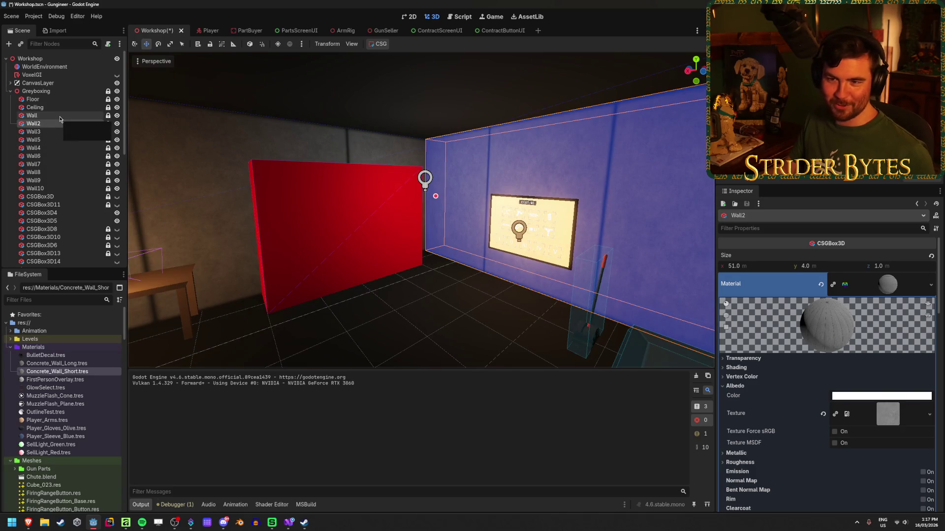
pyautogui.click(60, 117)
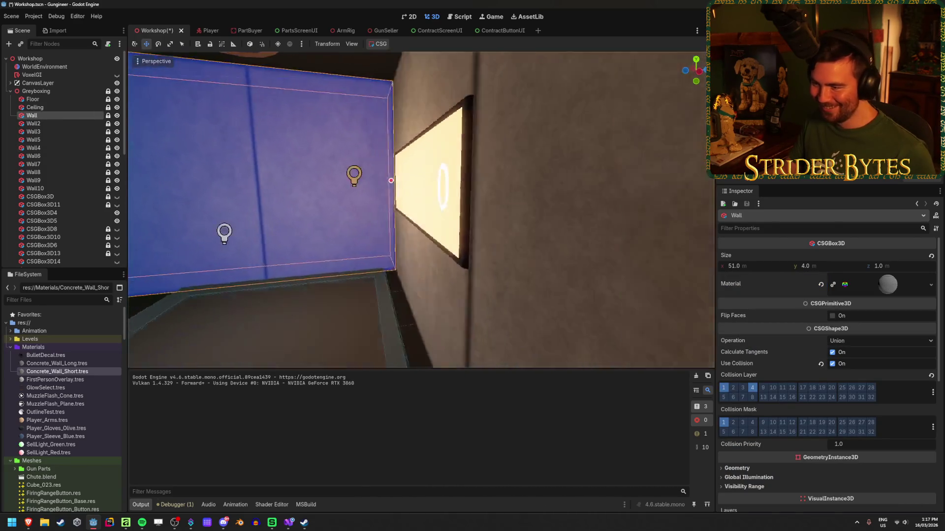
pyautogui.moveTo(421, 209)
pyautogui.mouseDown()
pyautogui.moveTo(393, 222)
pyautogui.moveTo(413, 216)
pyautogui.moveTo(385, 164)
pyautogui.mouseUp()
pyautogui.click(407, 311)
pyautogui.moveTo(397, 295); pyautogui.dragTo(229, 285)
pyautogui.click(34, 124)
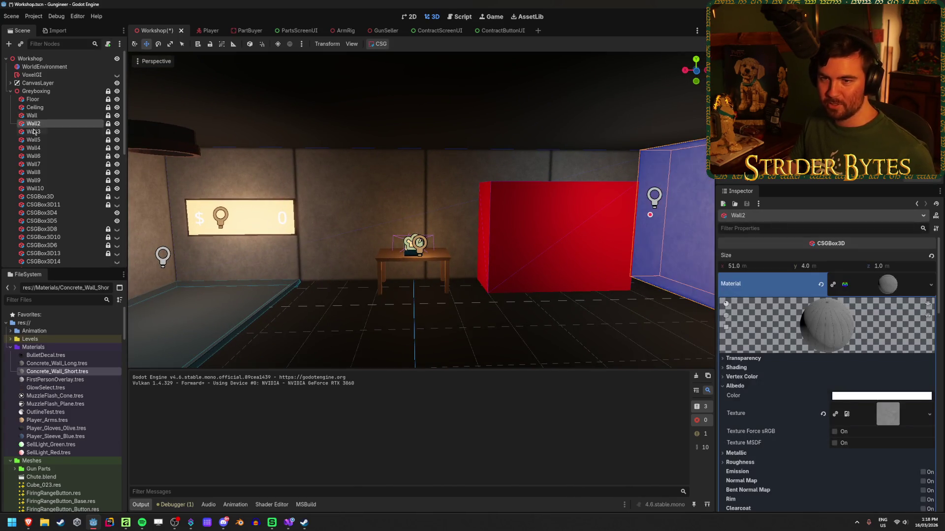
# Step: Check Wall3's properties and save the Workshop scene
pyautogui.click(33, 132)
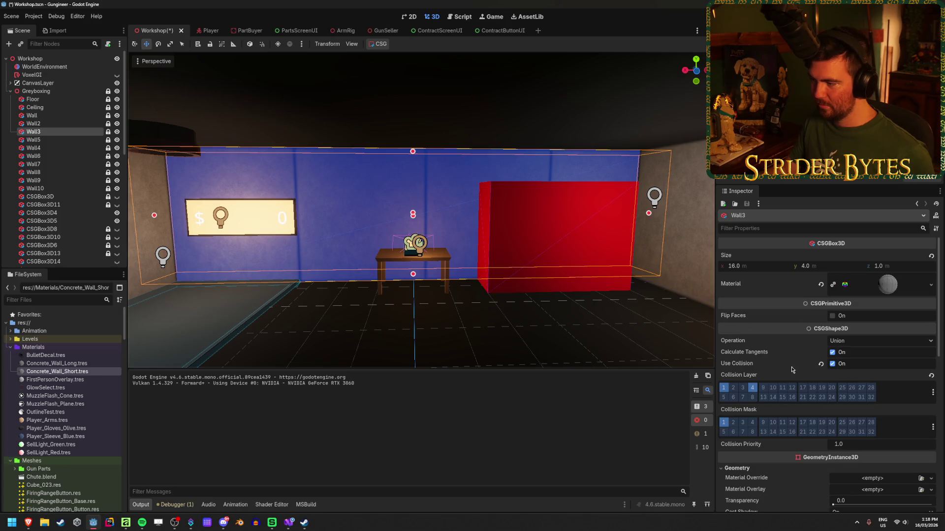
pyautogui.scroll(-5, 803, 373)
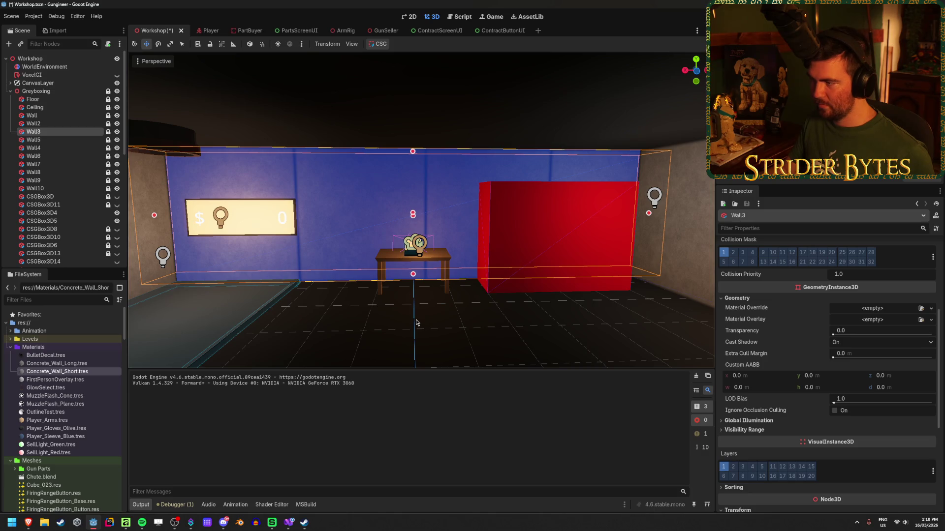
pyautogui.moveTo(416, 322); pyautogui.dragTo(310, 313)
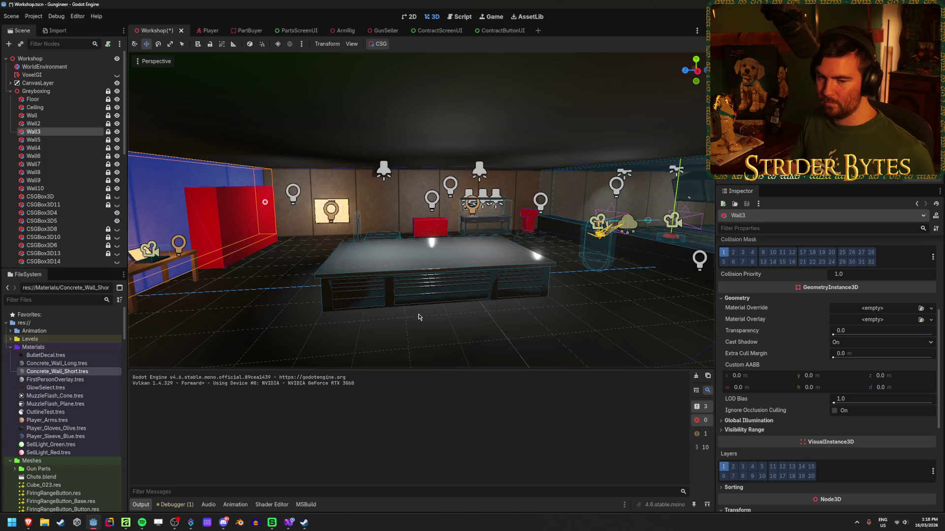
pyautogui.moveTo(418, 317); pyautogui.dragTo(415, 321)
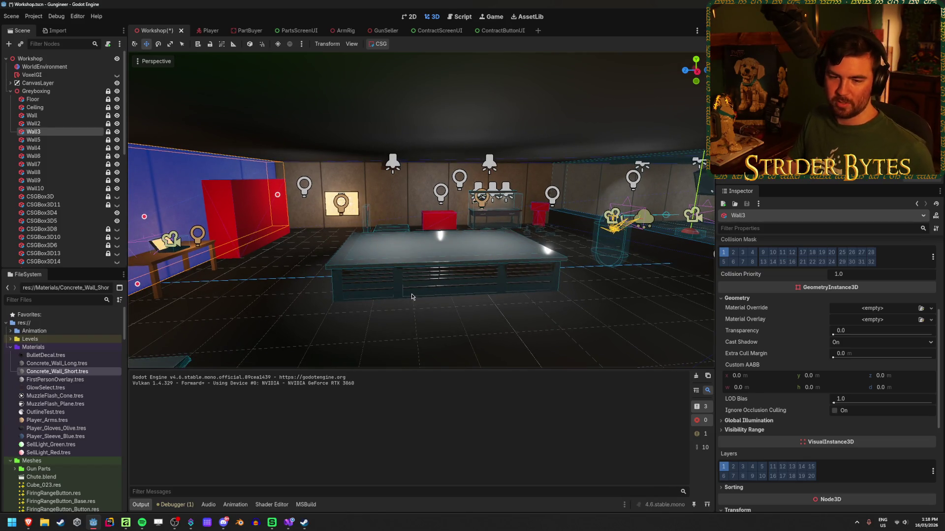
pyautogui.hotkey('ctrl', 's')
# Step: Reselect Wall3 and open its Concrete_Wall_Short material properties
pyautogui.moveTo(411, 320)
pyautogui.mouseDown()
pyautogui.moveTo(379, 321)
pyautogui.moveTo(458, 308)
pyautogui.mouseUp()
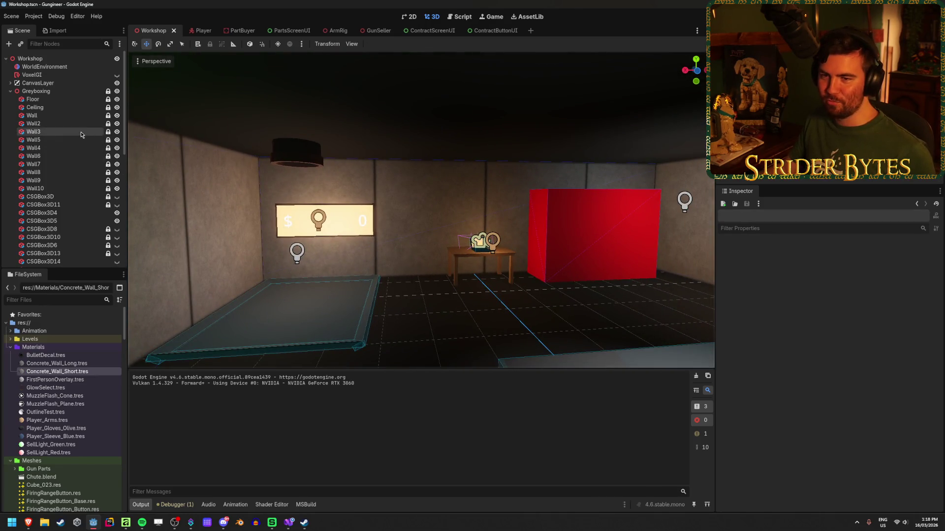
pyautogui.click(81, 133)
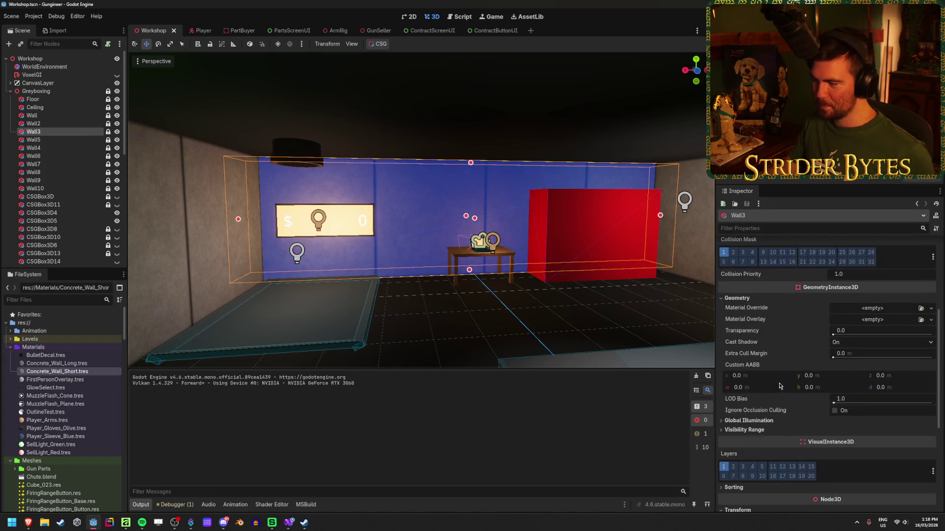
pyautogui.scroll(5, 779, 386)
pyautogui.scroll(-5, 773, 395)
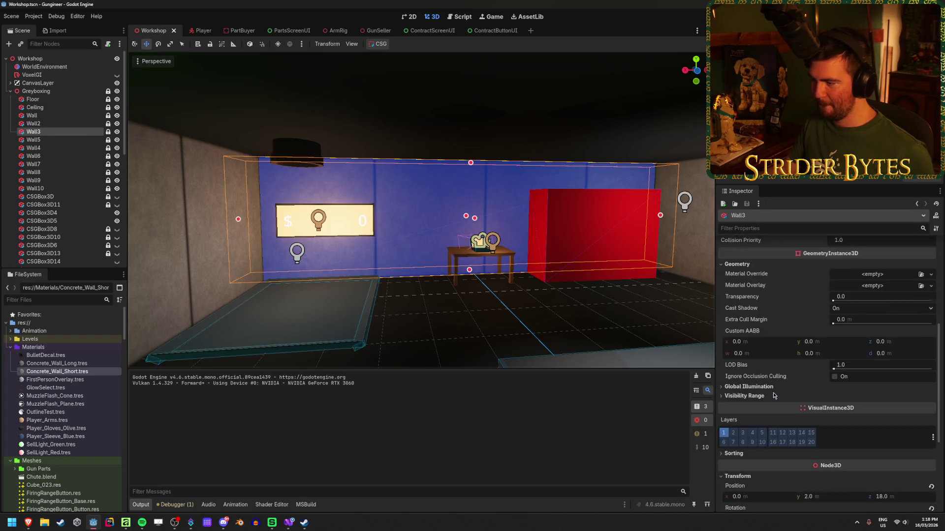
pyautogui.scroll(5, 778, 391)
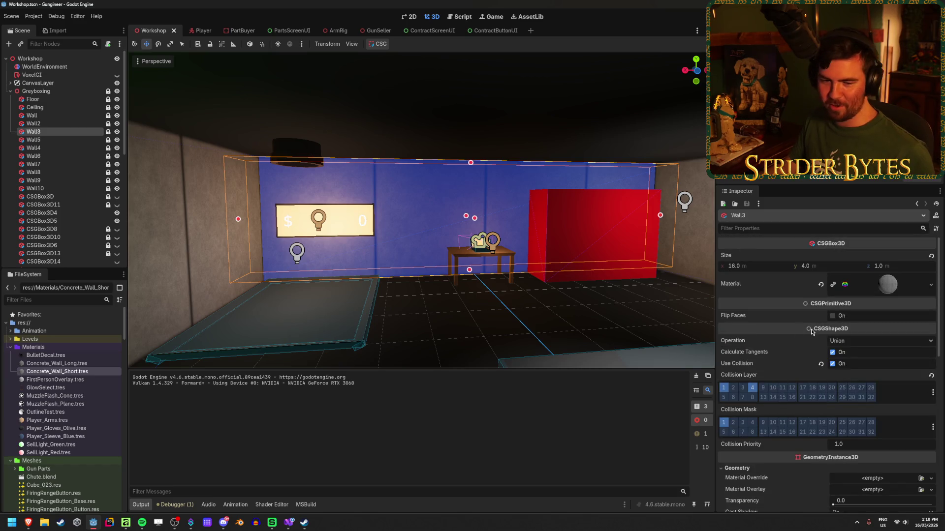
pyautogui.click(111, 371)
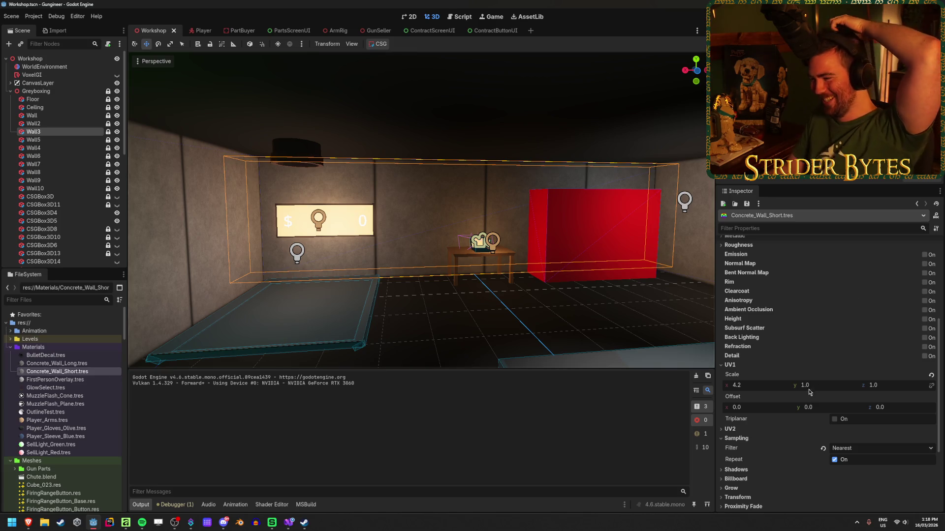
# Step: Raise Concrete_Wall_Short's UV1 x scale from 4.2, check the wall up close, then select Wall
pyautogui.moveTo(749, 389)
pyautogui.mouseDown()
pyautogui.moveTo(787, 389)
pyautogui.moveTo(779, 389)
pyautogui.mouseUp()
pyautogui.moveTo(421, 211); pyautogui.dragTo(403, 212)
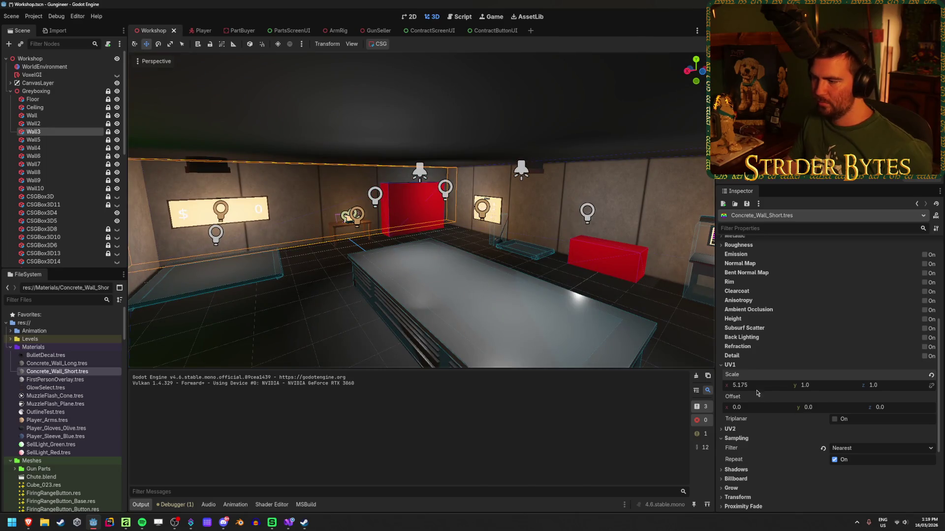
pyautogui.moveTo(404, 212)
pyautogui.mouseDown()
pyautogui.moveTo(413, 217)
pyautogui.moveTo(391, 211)
pyautogui.moveTo(438, 212)
pyautogui.mouseUp()
pyautogui.click(61, 117)
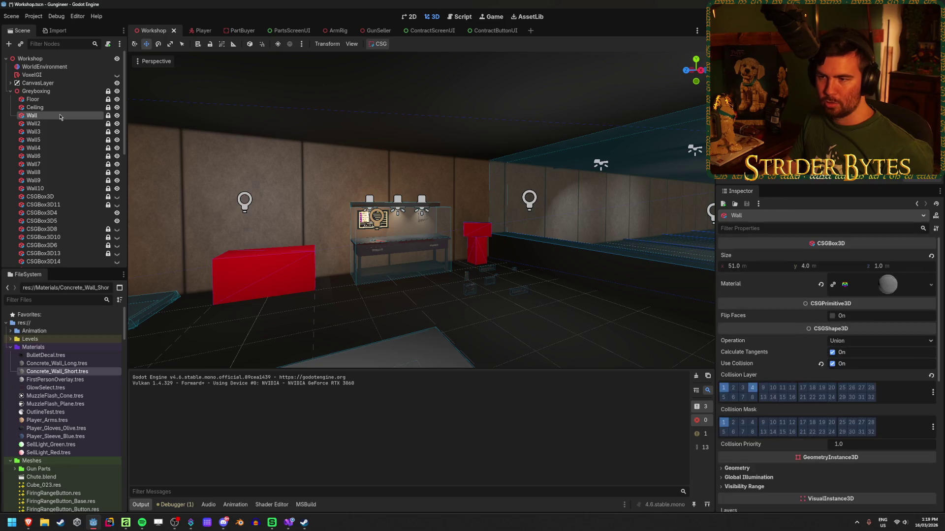
pyautogui.click(57, 125)
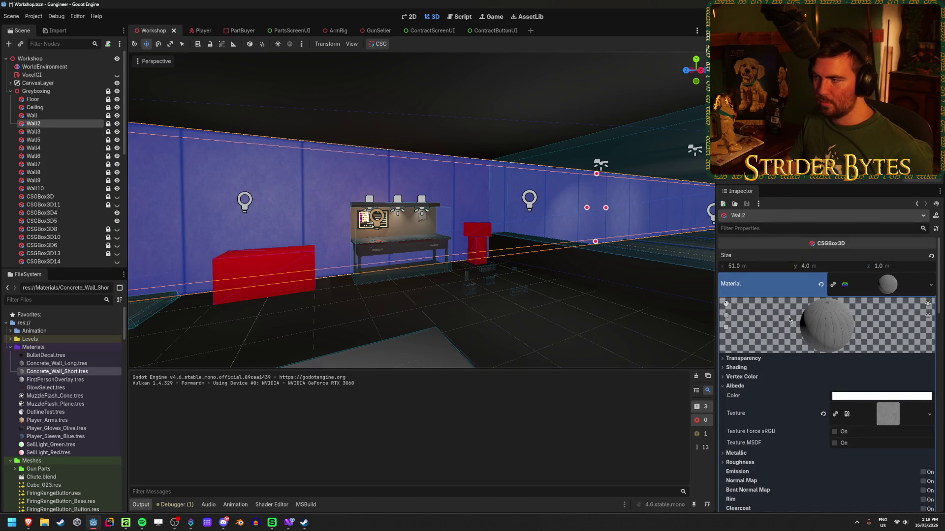
pyautogui.click(57, 363)
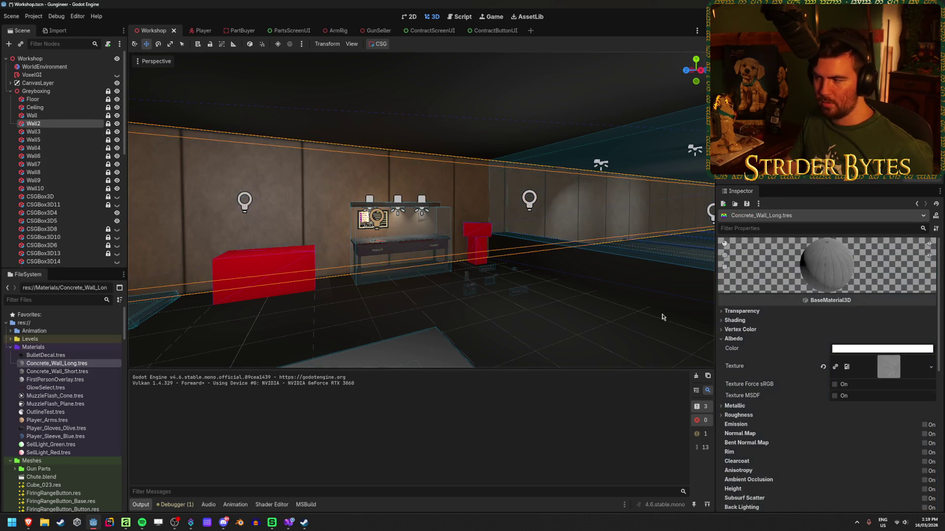
pyautogui.scroll(-3, 751, 349)
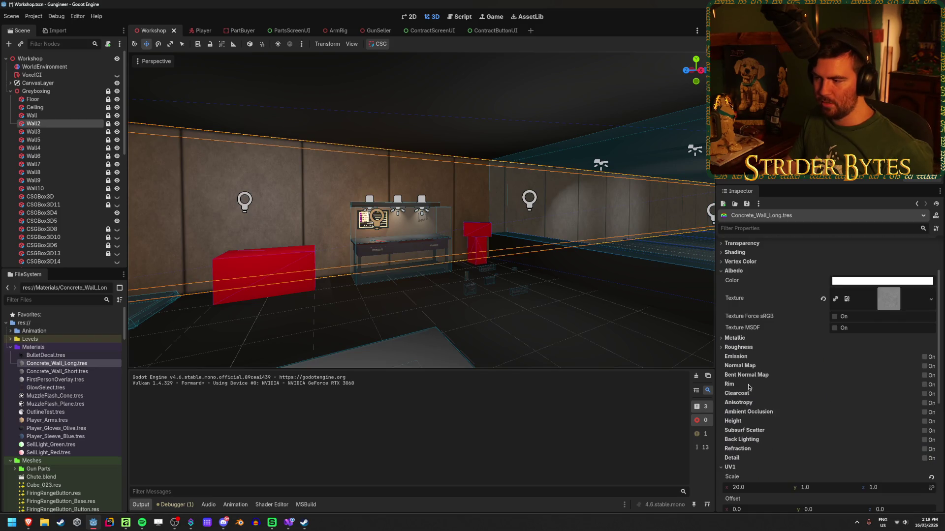
pyautogui.scroll(-4, 748, 380)
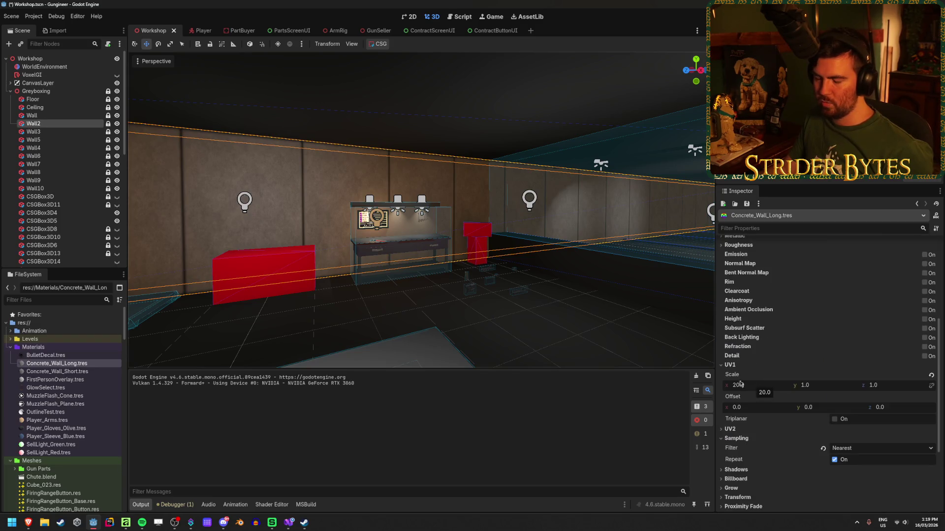
pyautogui.scroll(7, 840, 330)
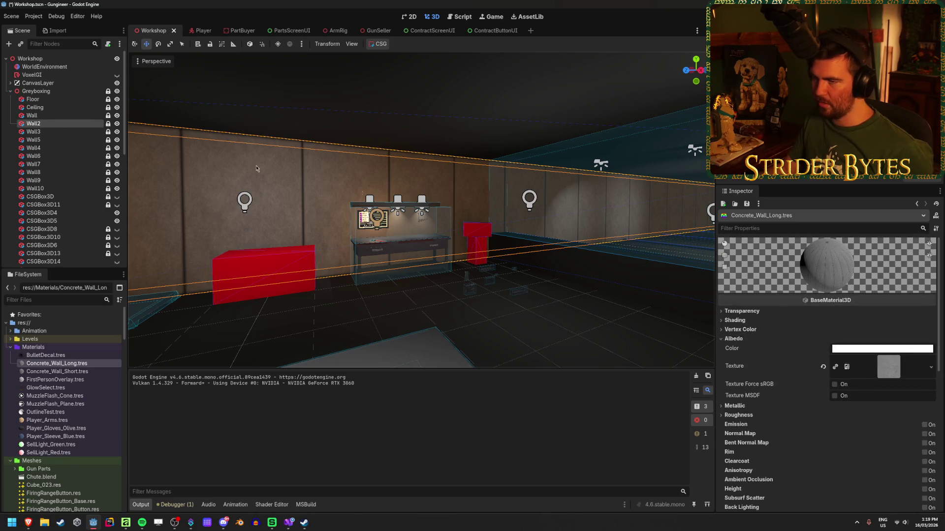
pyautogui.click(51, 123)
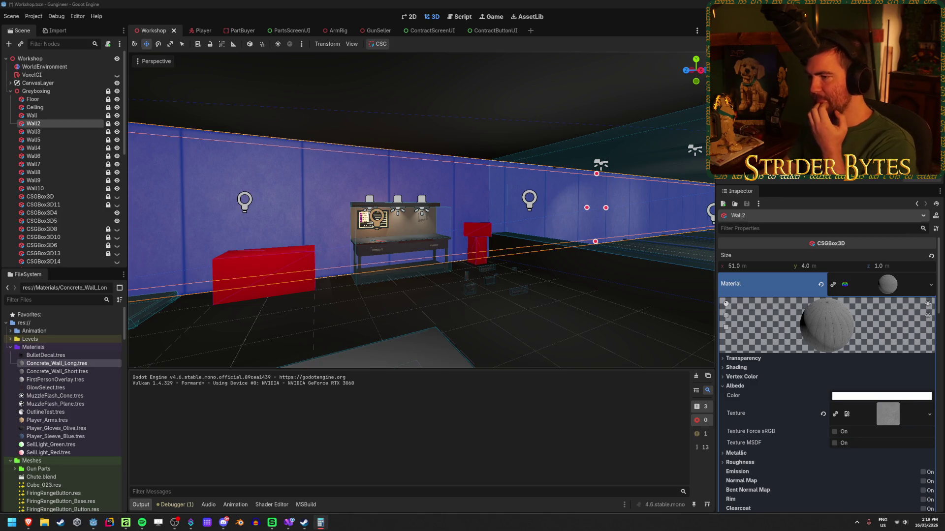
pyautogui.click(234, 189)
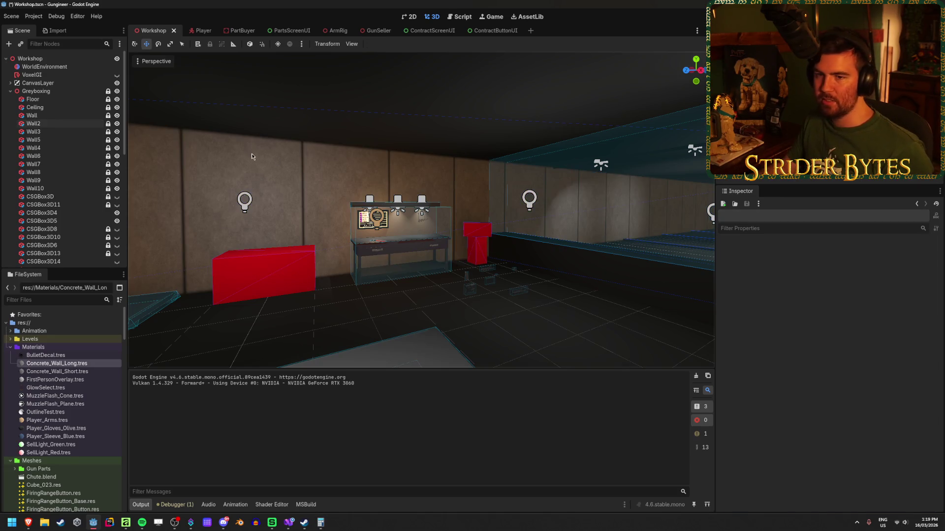
# Step: Set Wall3's Z position to 0, then undo it so it returns to 18.0
pyautogui.doubleClick(33, 124)
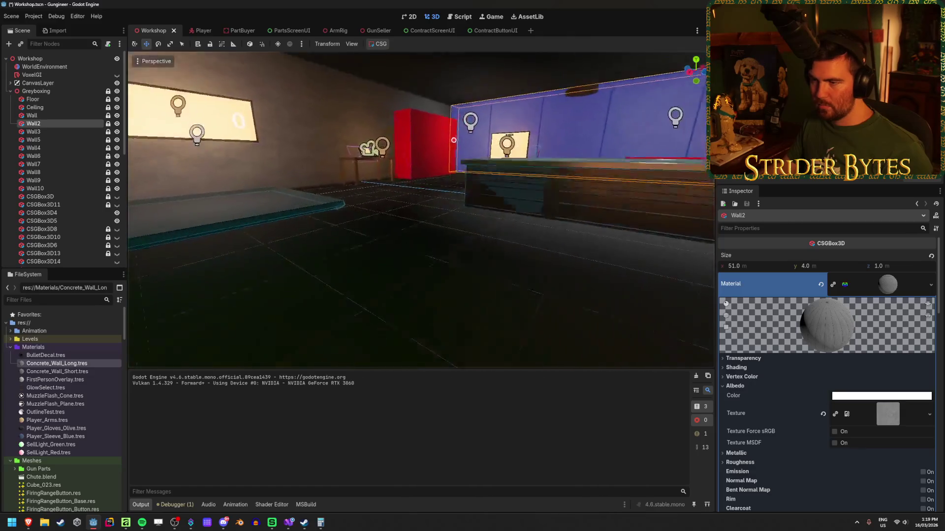
pyautogui.click(51, 135)
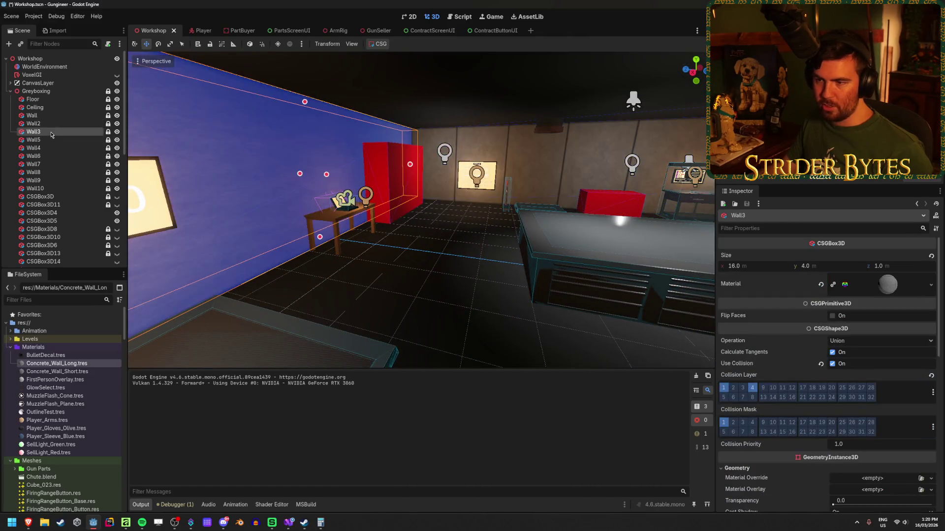
pyautogui.scroll(-10, 807, 374)
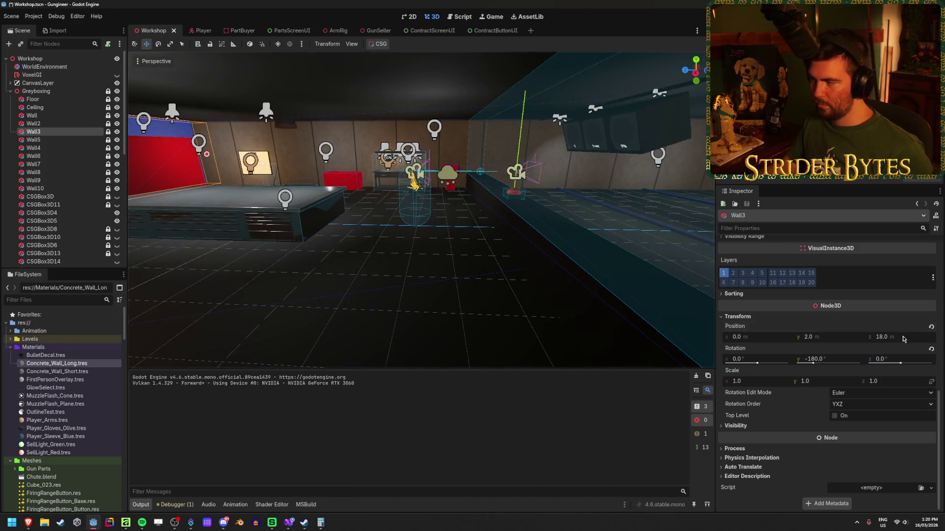
pyautogui.click(886, 337)
pyautogui.write('0')
pyautogui.press('Return')
pyautogui.hotkey('ctrl', 'z')
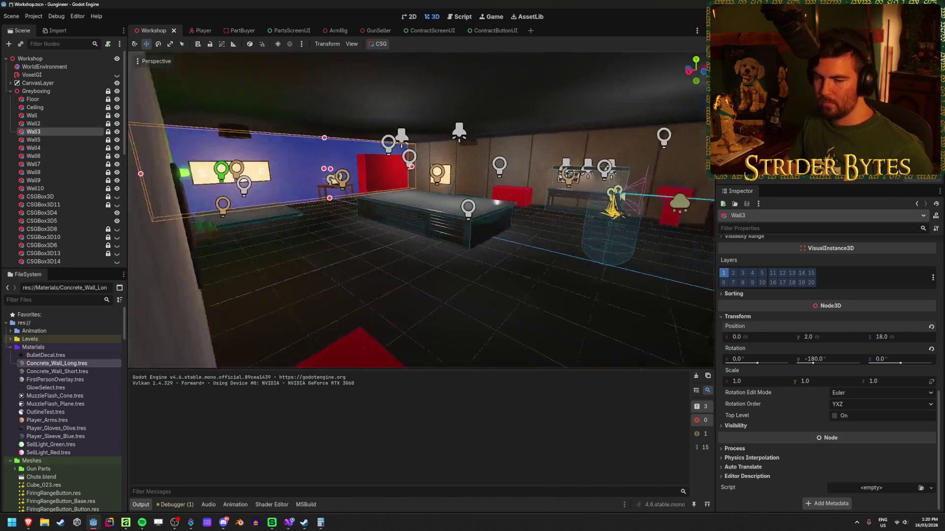
# Step: Save the workshop scene and fly the view around the room to inspect the blue Wall3
pyautogui.hotkey('ctrl', 's')
pyautogui.press('w')
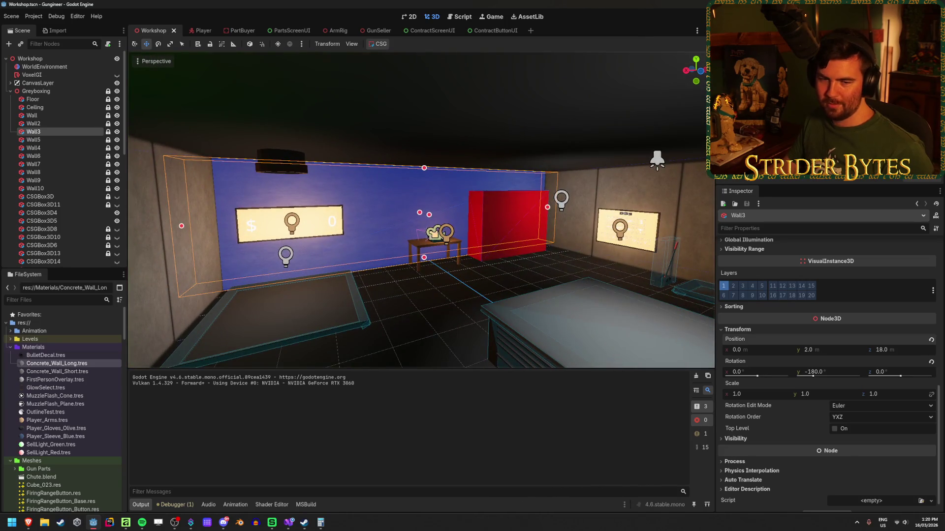
pyautogui.press('a')
pyautogui.press('s')
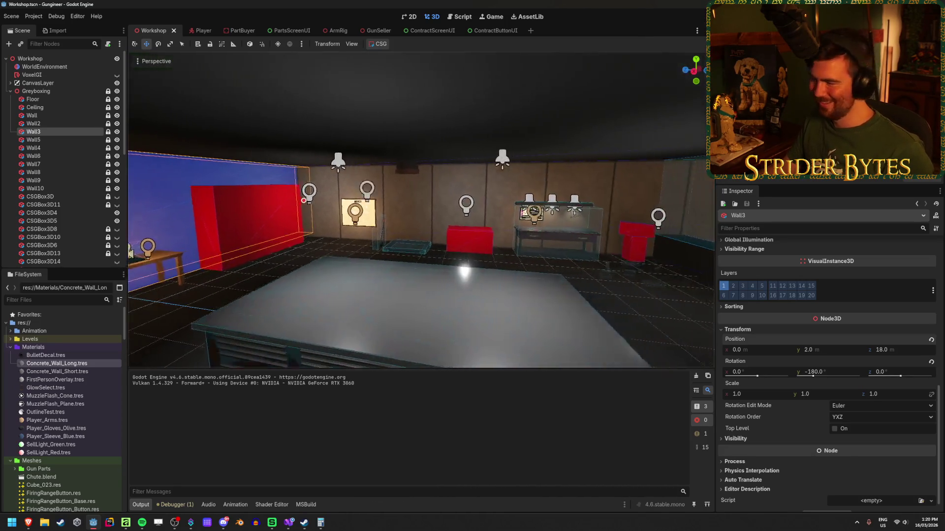
pyautogui.press('w')
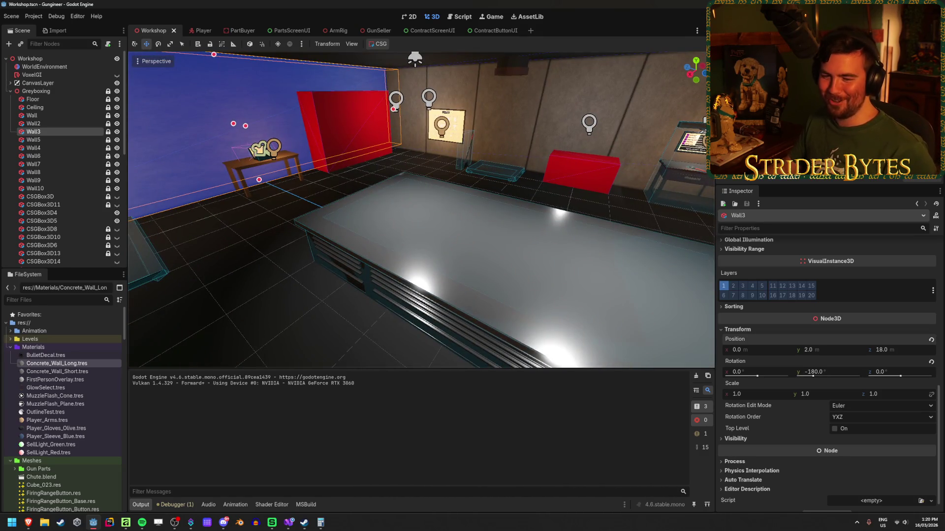
pyautogui.press('d')
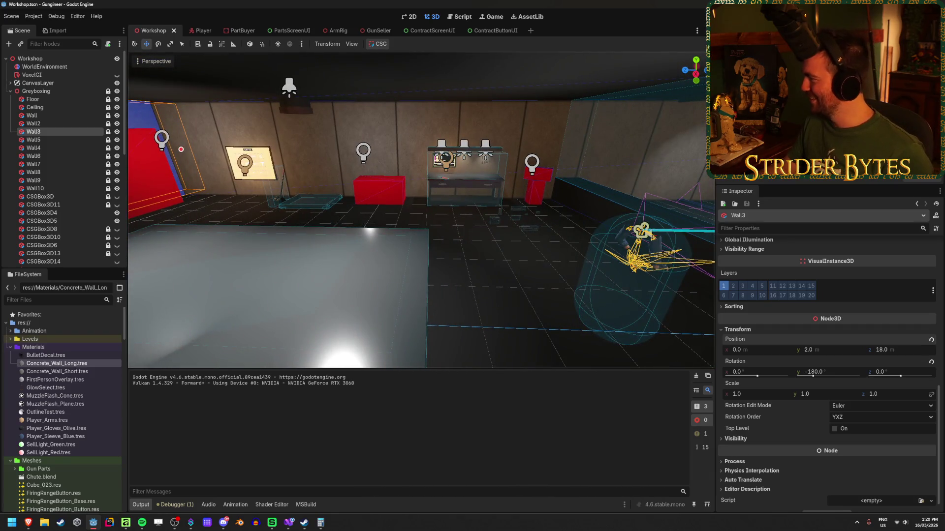
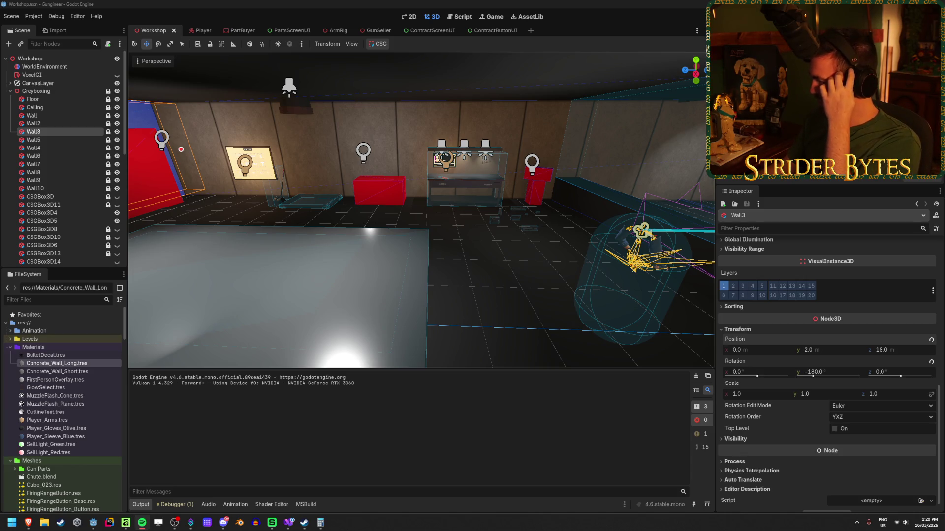
# Step: Orbit the viewport around the workshop's long table and red box
pyautogui.click(541, 319)
pyautogui.moveTo(541, 319)
pyautogui.mouseDown()
pyautogui.moveTo(615, 163)
pyautogui.moveTo(479, 286)
pyautogui.mouseUp()
pyautogui.moveTo(266, 336); pyautogui.dragTo(236, 337)
pyautogui.scroll(-3, 421, 211)
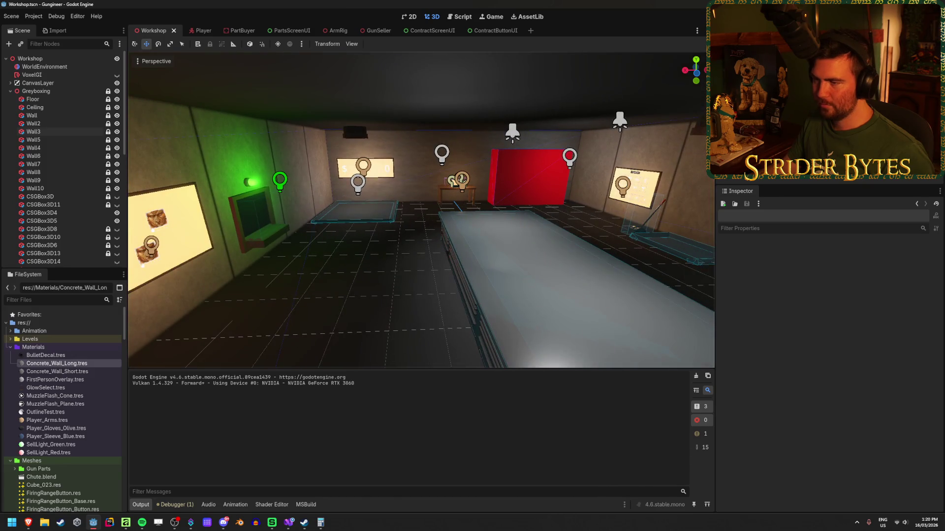
pyautogui.moveTo(421, 211); pyautogui.dragTo(616, 212)
pyautogui.scroll(2, 421, 210)
pyautogui.moveTo(417, 307); pyautogui.dragTo(214, 247)
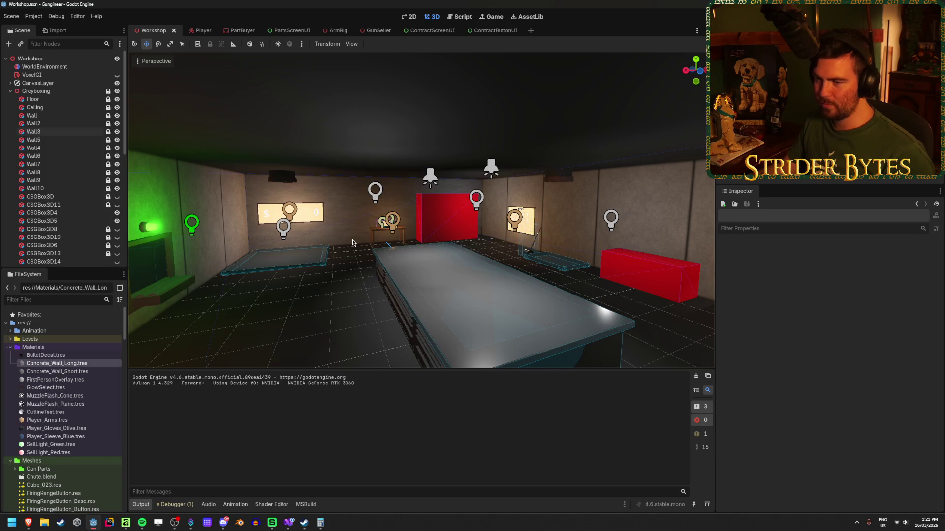
pyautogui.moveTo(352, 241)
pyautogui.mouseDown()
pyautogui.moveTo(353, 231)
pyautogui.moveTo(307, 244)
pyautogui.mouseUp()
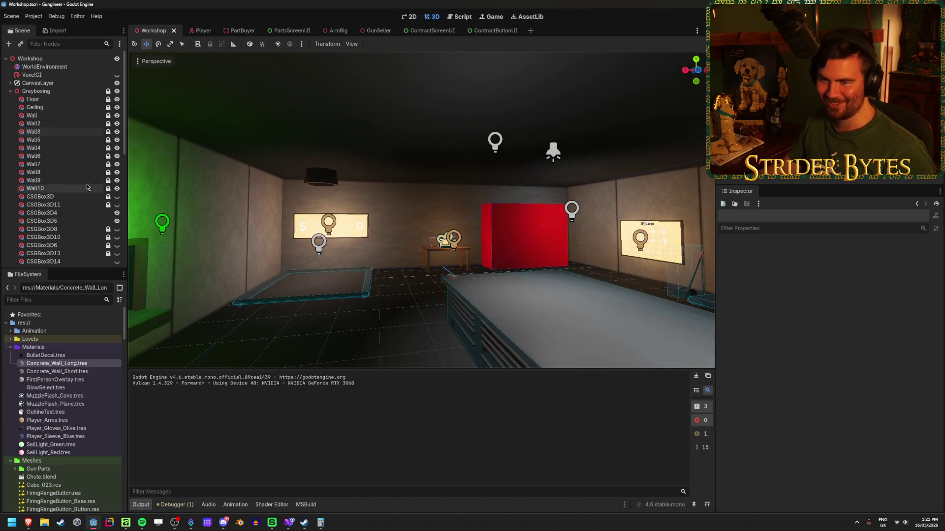
# Step: Compare the materials of Wall, Wall2 and Wall3, ending on Wall3's Concrete_Wall_Short material
pyautogui.click(65, 118)
pyautogui.click(68, 124)
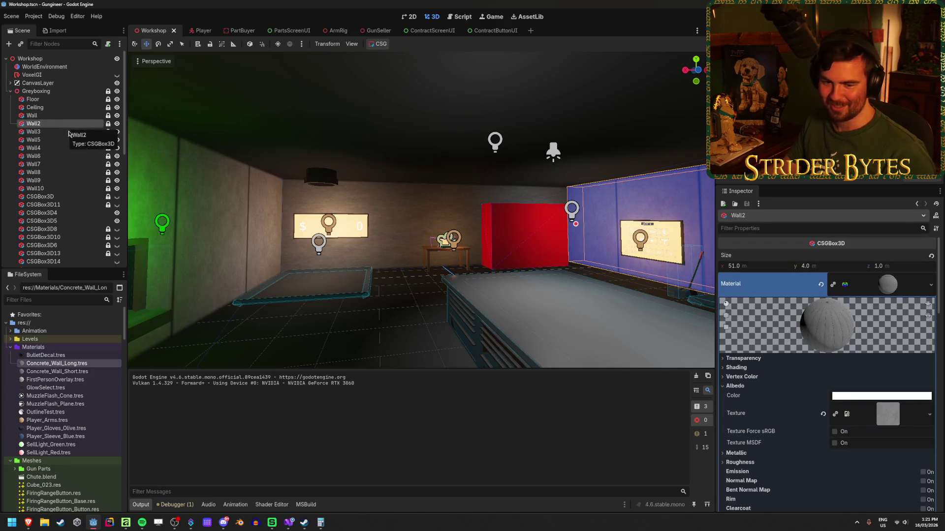
pyautogui.click(72, 132)
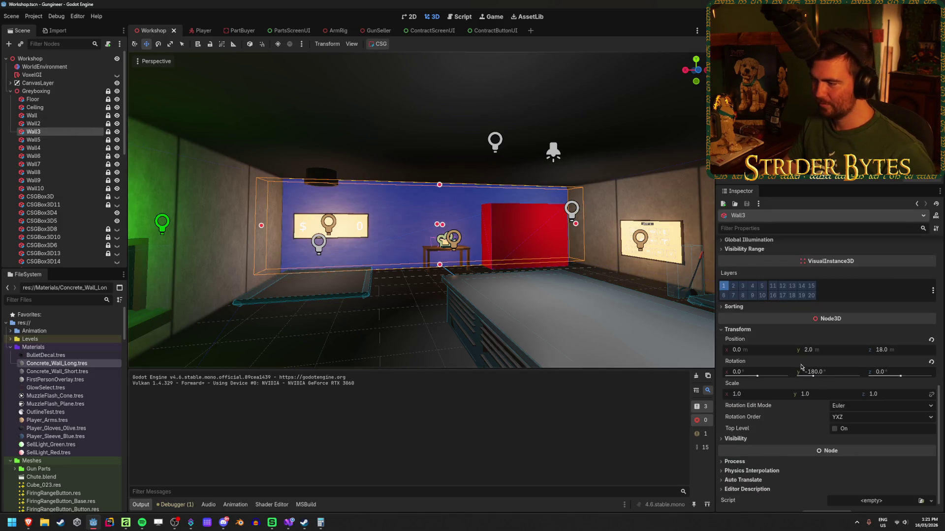
pyautogui.scroll(10, 763, 355)
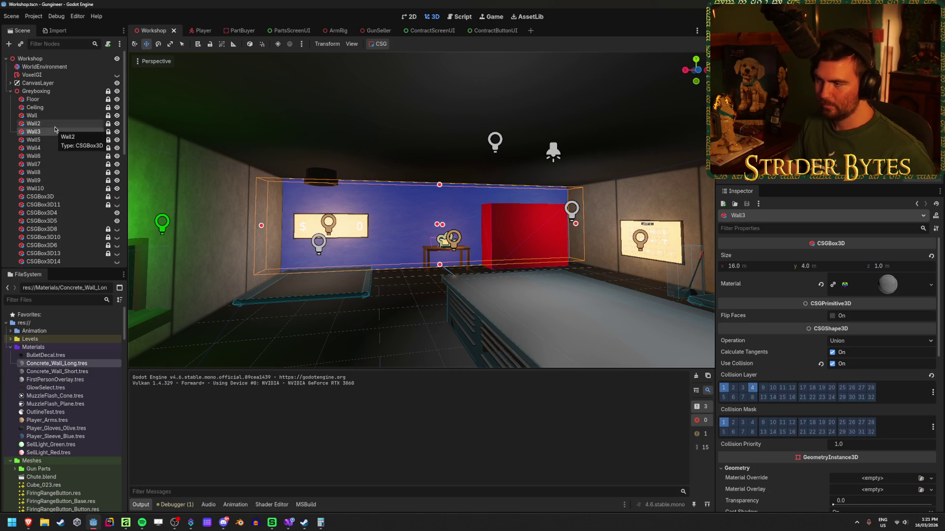
pyautogui.click(403, 353)
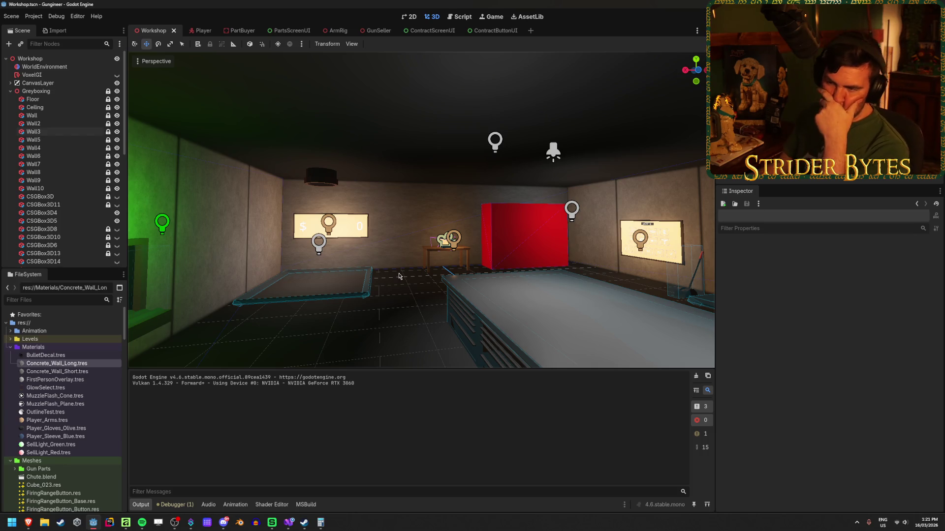
pyautogui.click(33, 132)
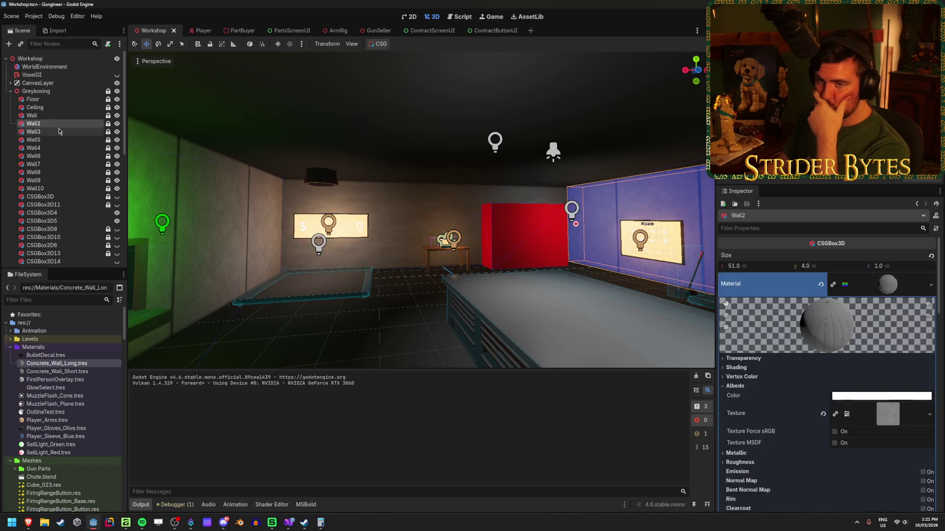
pyautogui.click(57, 371)
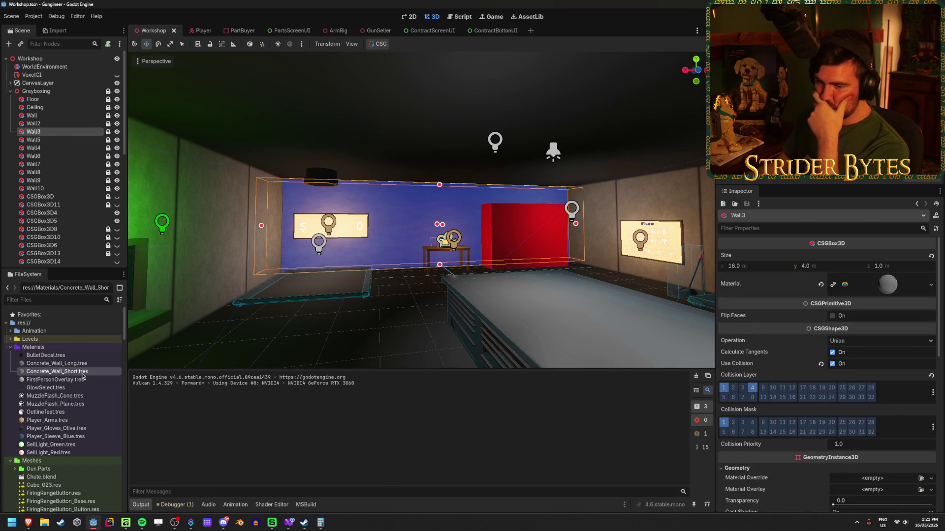
# Step: Set Concrete_Wall_Short's horizontal UV1 scale to 4.5 and offset to 0.75
pyautogui.scroll(5, 784, 389)
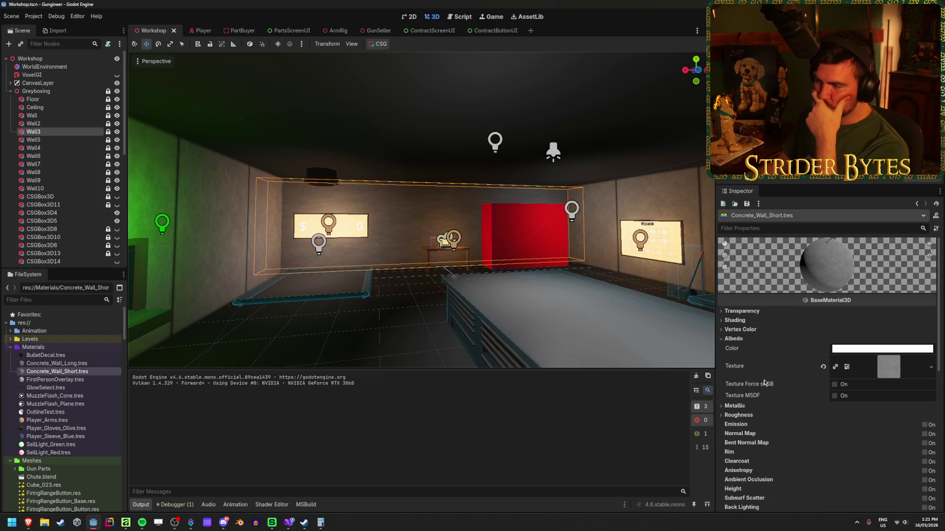
pyautogui.scroll(-4, 764, 381)
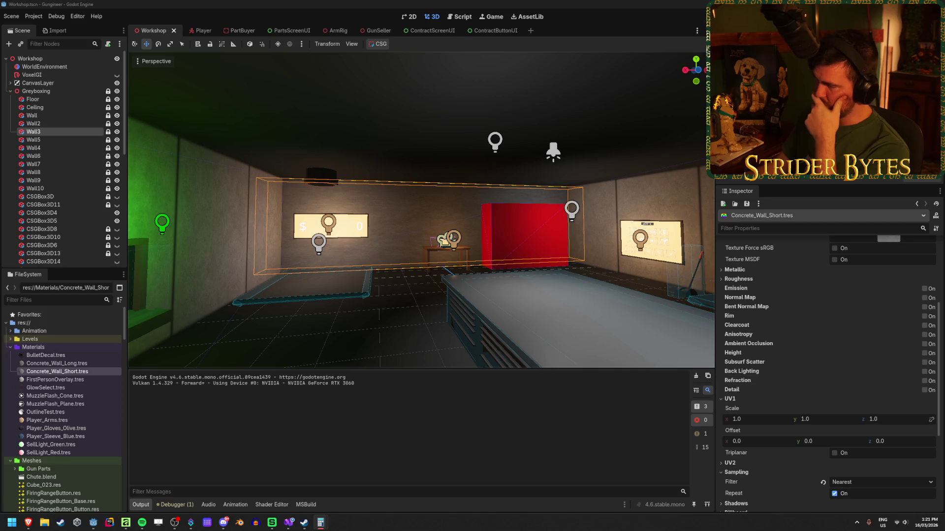
pyautogui.hotkey('alt', 'Tab')
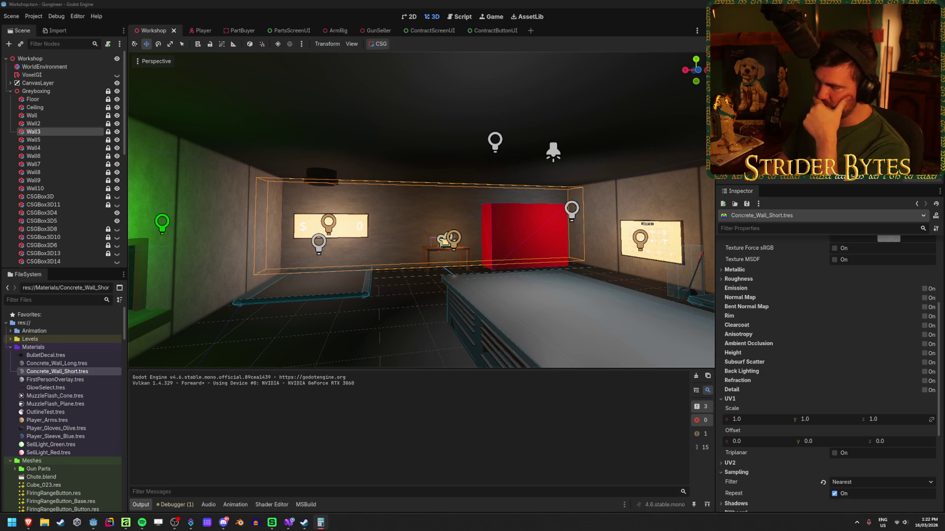
pyautogui.click(748, 421)
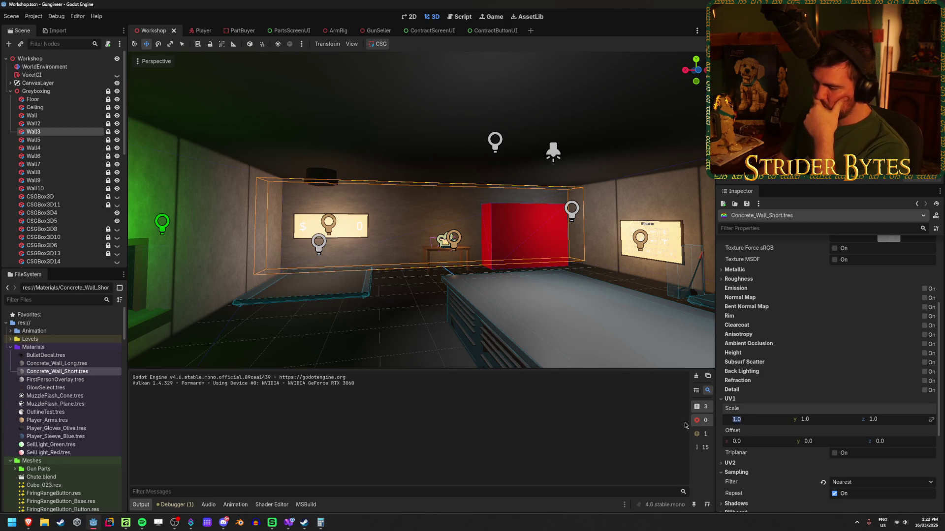
pyautogui.write('4.5')
pyautogui.press('Return')
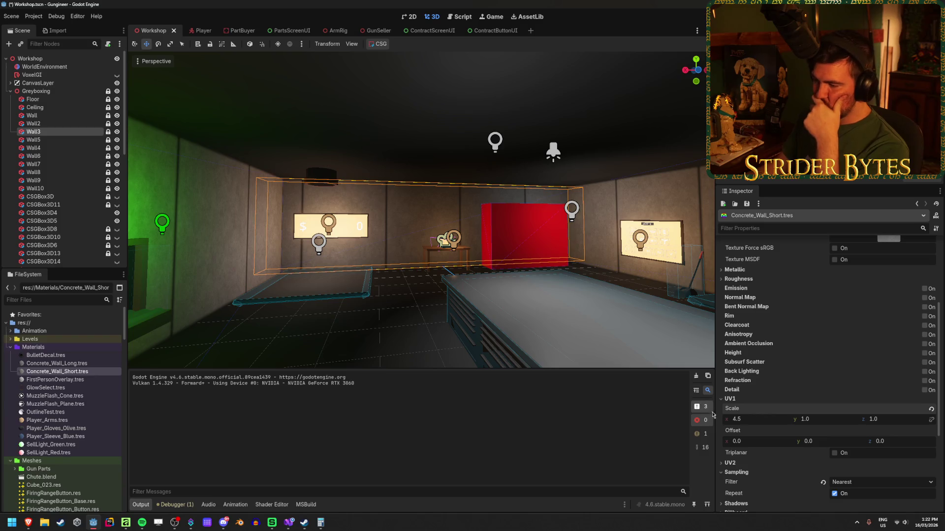
pyautogui.moveTo(756, 441)
pyautogui.mouseDown()
pyautogui.moveTo(795, 441)
pyautogui.moveTo(770, 441)
pyautogui.mouseUp()
pyautogui.write('5')
pyautogui.press('Return')
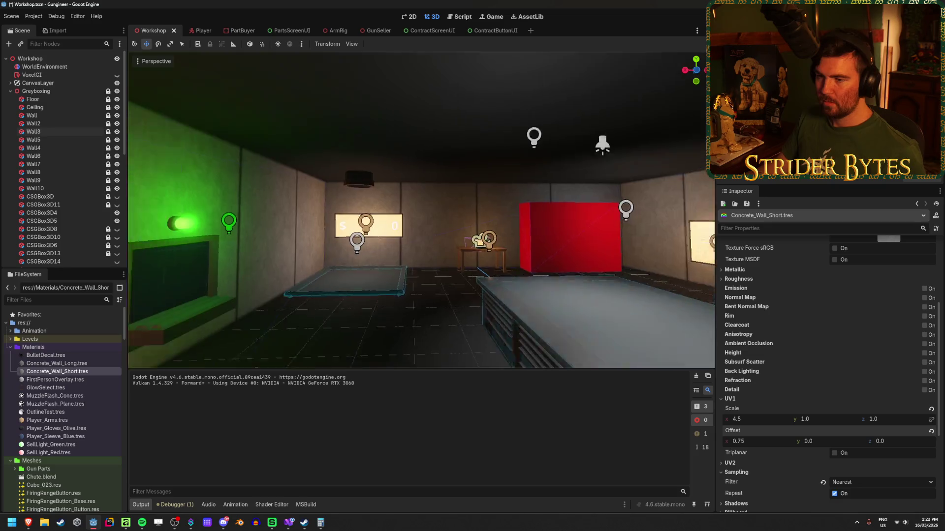
# Step: Retry the horizontal UV1 scale at 5.0 and then 6.0 while viewing the wall
pyautogui.press('w')
pyautogui.press('w')
pyautogui.press('s')
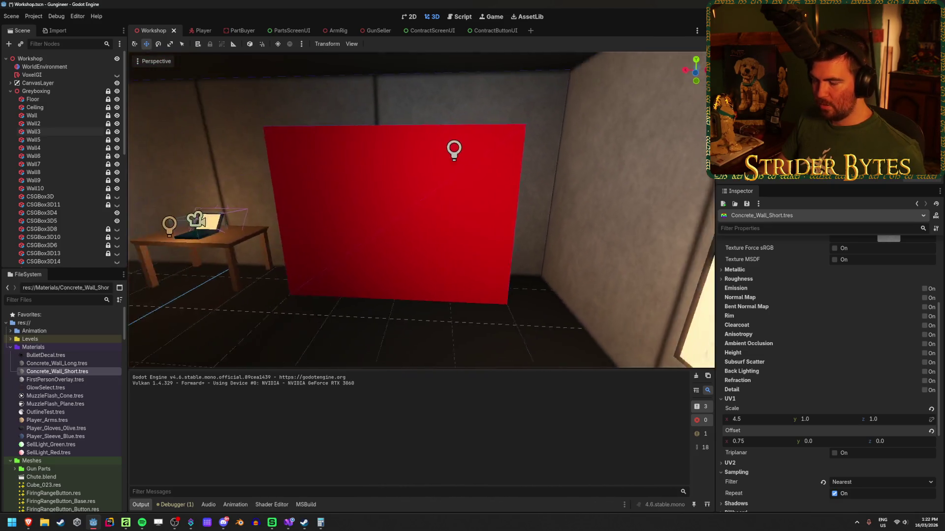
pyautogui.press('s')
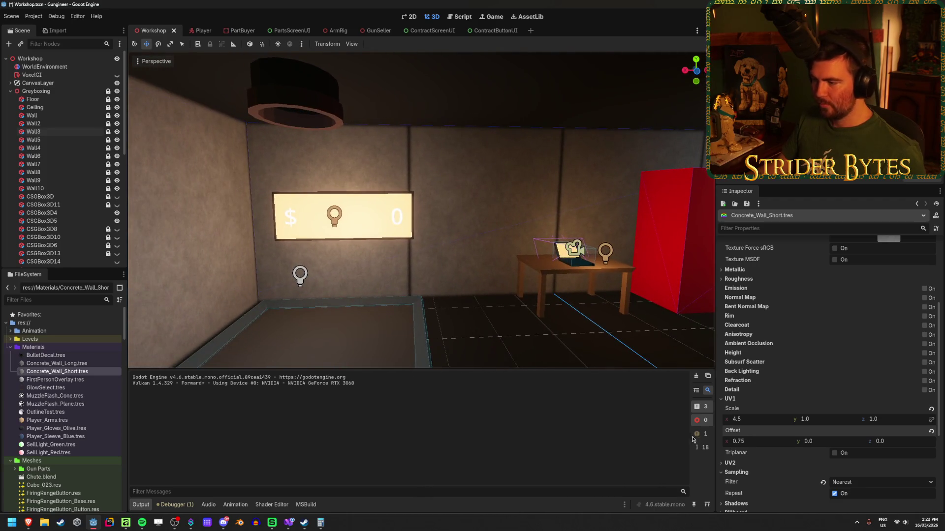
pyautogui.moveTo(760, 419)
pyautogui.mouseDown()
pyautogui.moveTo(745, 420)
pyautogui.moveTo(757, 419)
pyautogui.moveTo(746, 441)
pyautogui.mouseUp()
pyautogui.click(758, 419)
pyautogui.write('5')
pyautogui.press('Return')
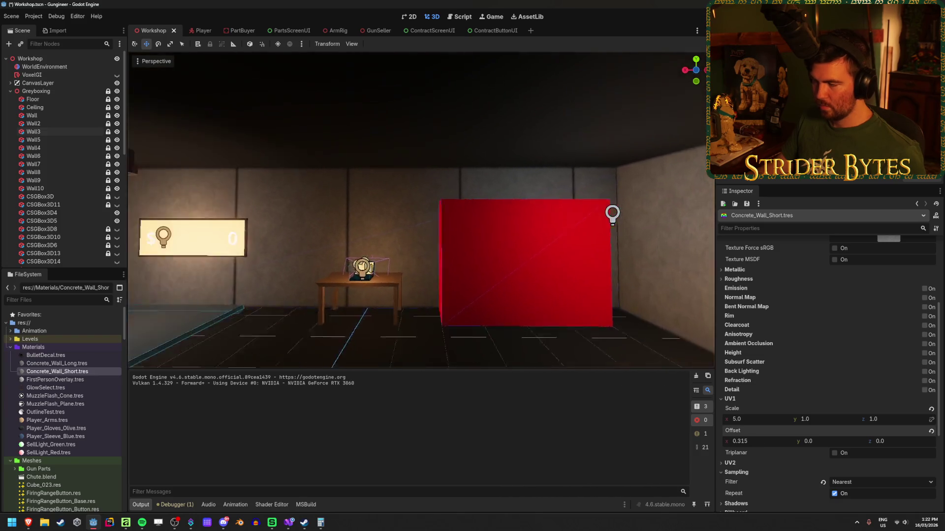
pyautogui.press('s')
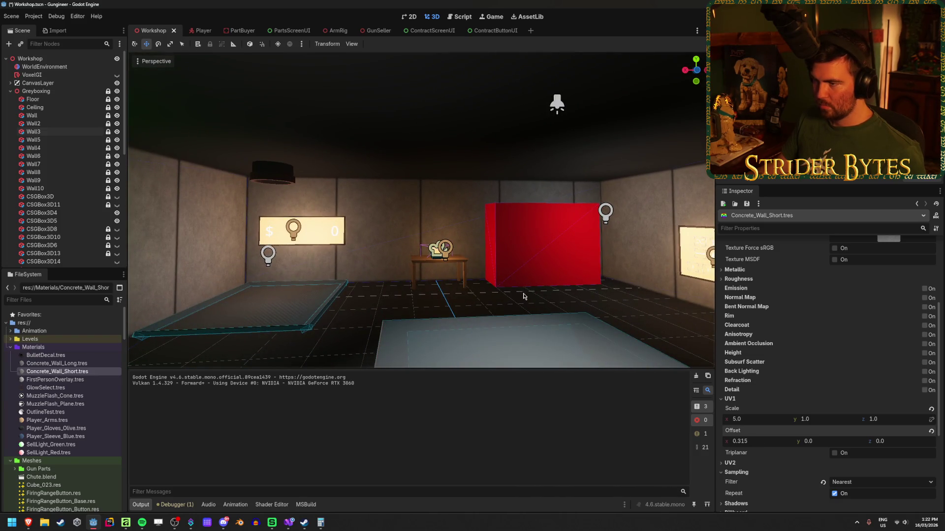
pyautogui.press('w')
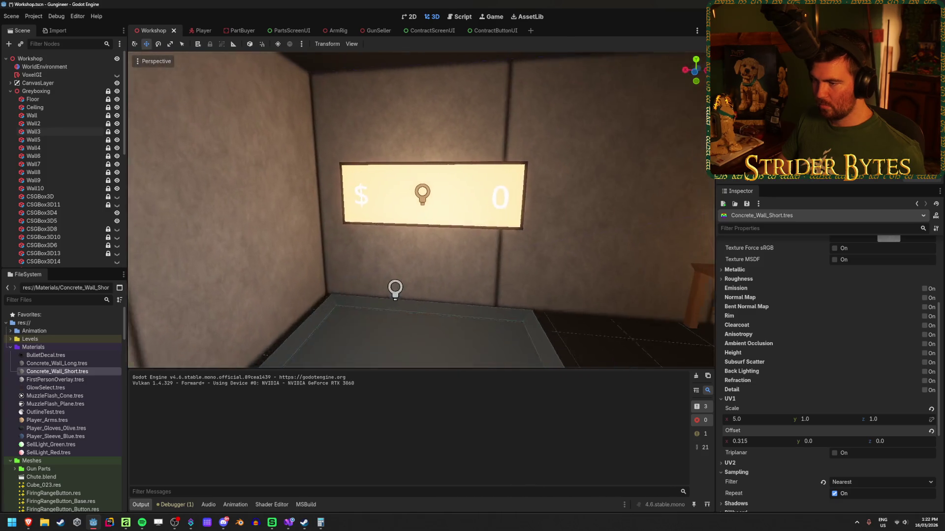
pyautogui.press('s')
pyautogui.moveTo(750, 419); pyautogui.dragTo(757, 422)
pyautogui.click(758, 422)
pyautogui.write('6')
pyautogui.press('Return')
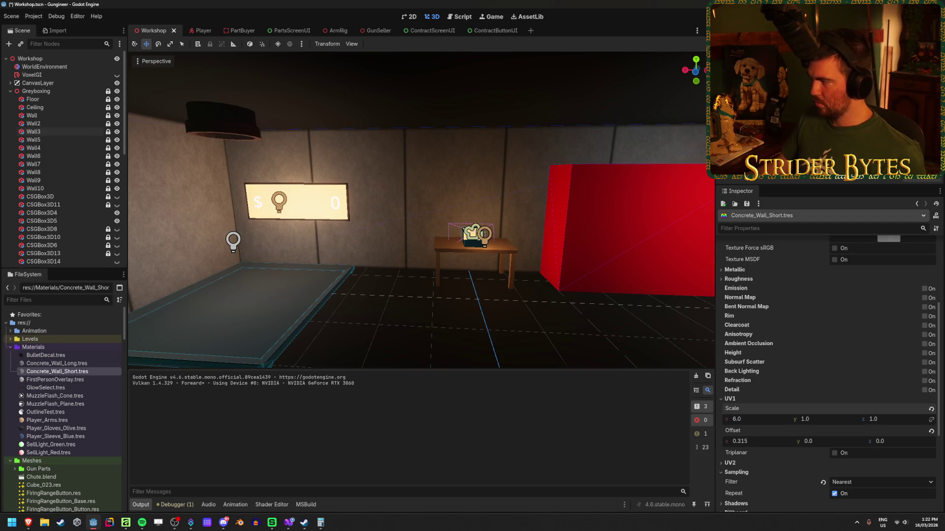
# Step: Settle on UV1 scale 5.705 and offset 0.65, save the scene, and duplicate the material file
pyautogui.press('s')
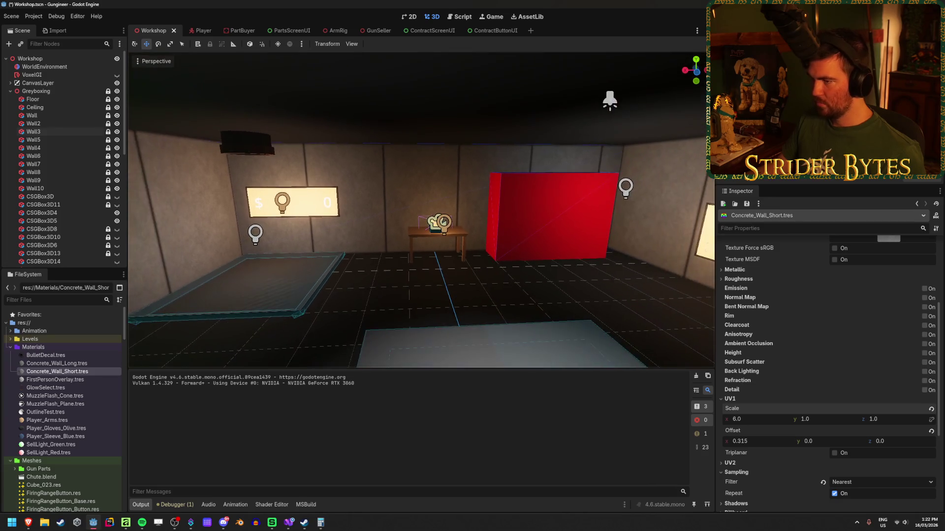
pyautogui.press('w')
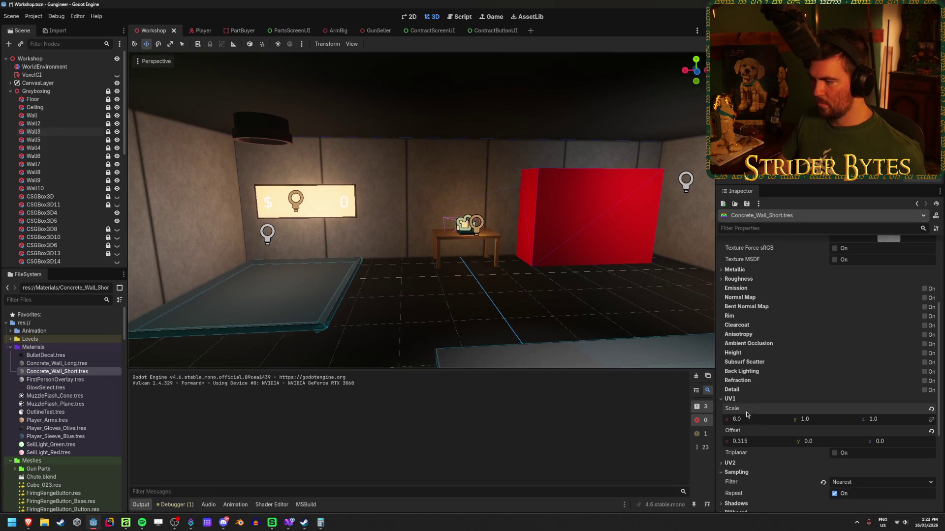
pyautogui.press('w')
pyautogui.moveTo(738, 419)
pyautogui.mouseDown()
pyautogui.moveTo(723, 420)
pyautogui.moveTo(758, 441)
pyautogui.moveTo(748, 419)
pyautogui.mouseUp()
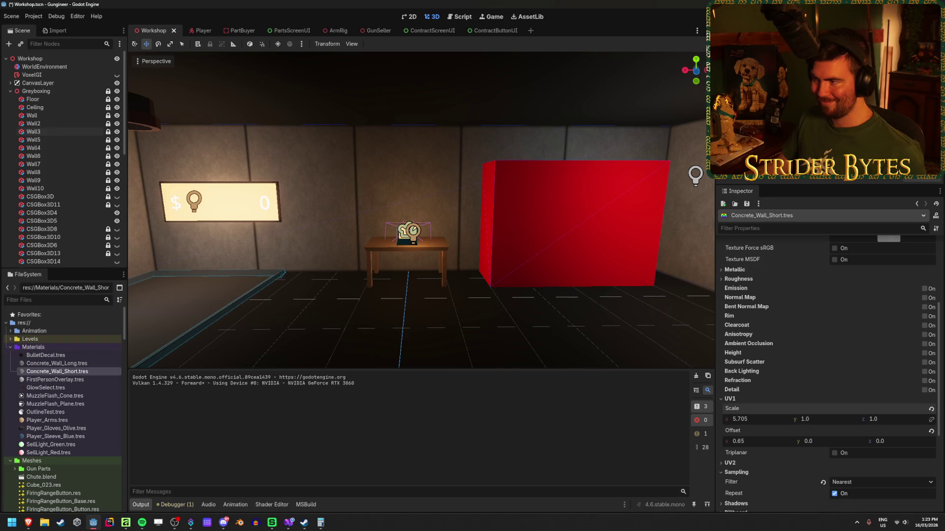
pyautogui.press('s')
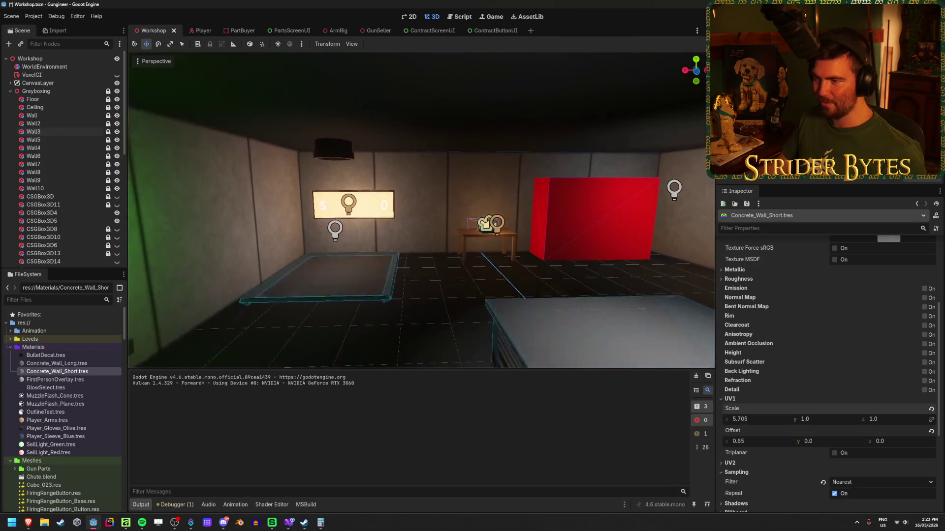
pyautogui.press('w')
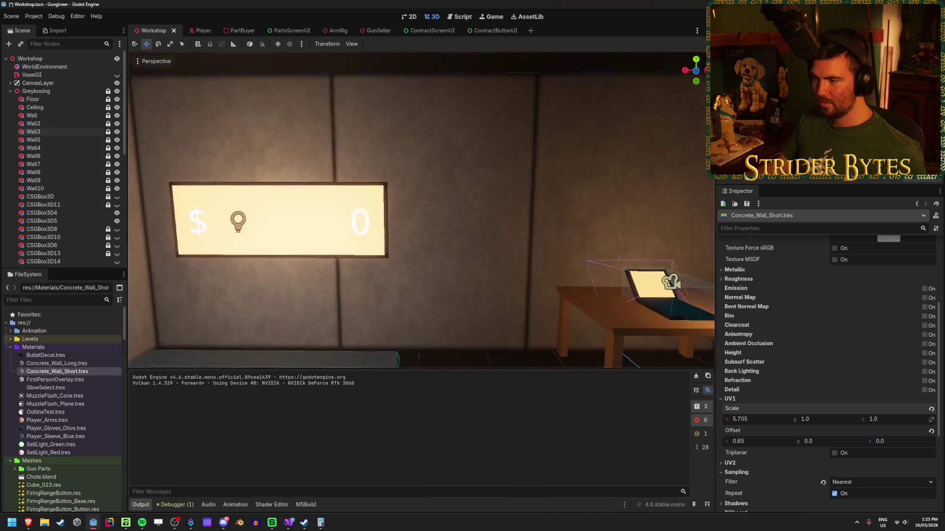
pyautogui.press('s')
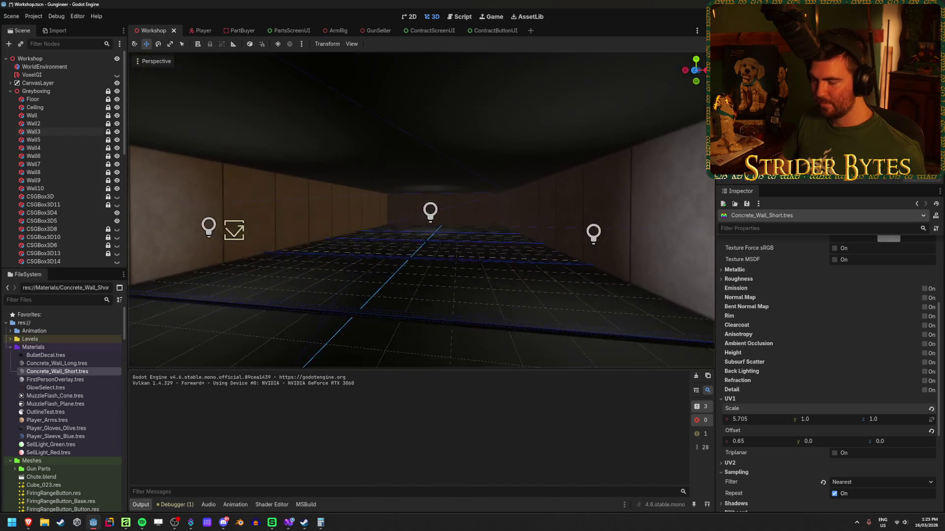
pyautogui.press('w')
pyautogui.hotkey('ctrl', 's')
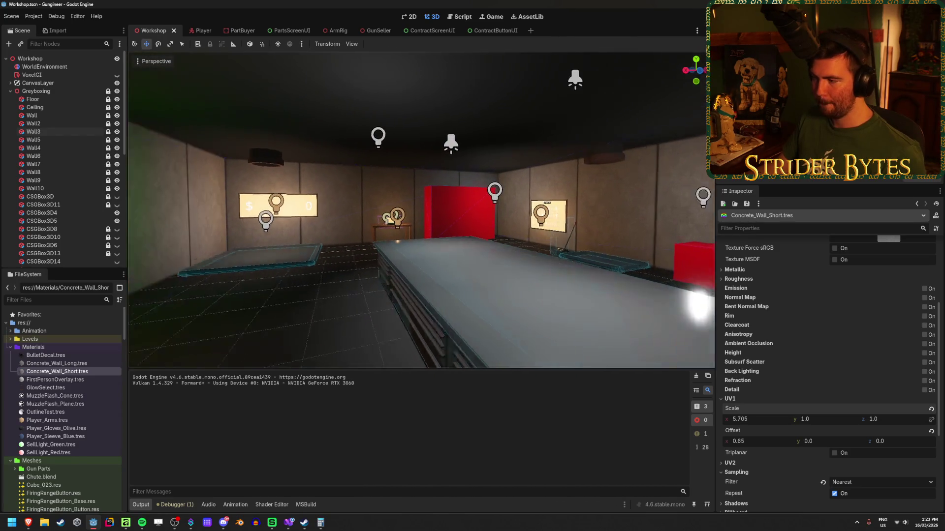
pyautogui.press('s')
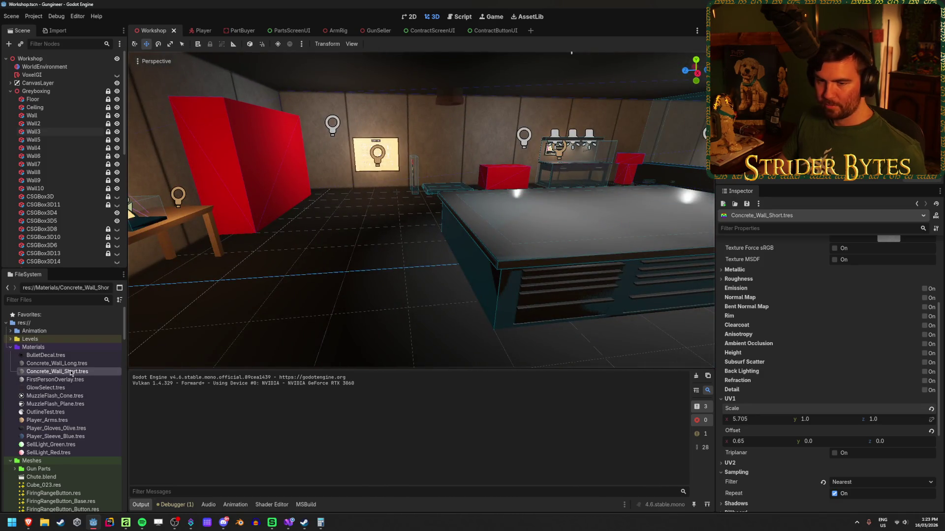
pyautogui.hotkey('ctrl', 'd')
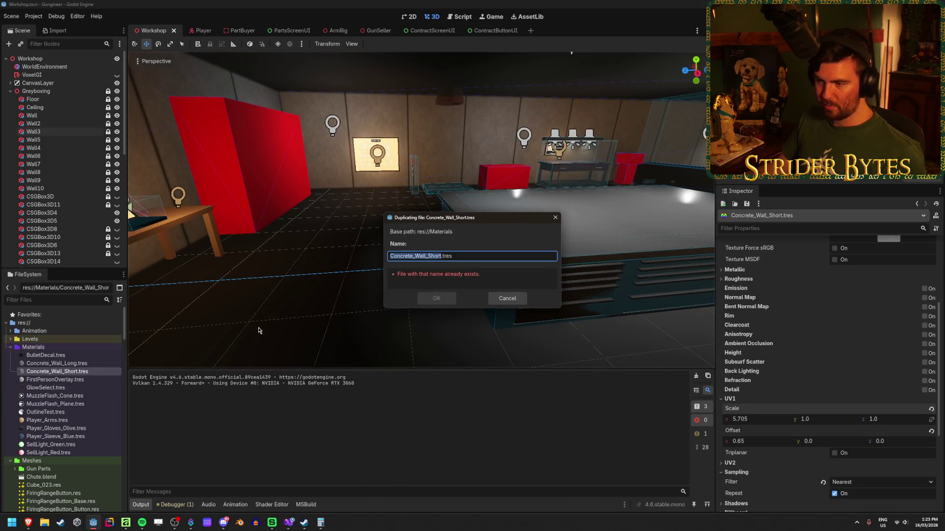
# Step: Name the duplicated material Concrete_Floor.tres
pyautogui.press('Right')
pyautogui.press('BackSpace')
pyautogui.press('BackSpace')
pyautogui.press('BackSpace')
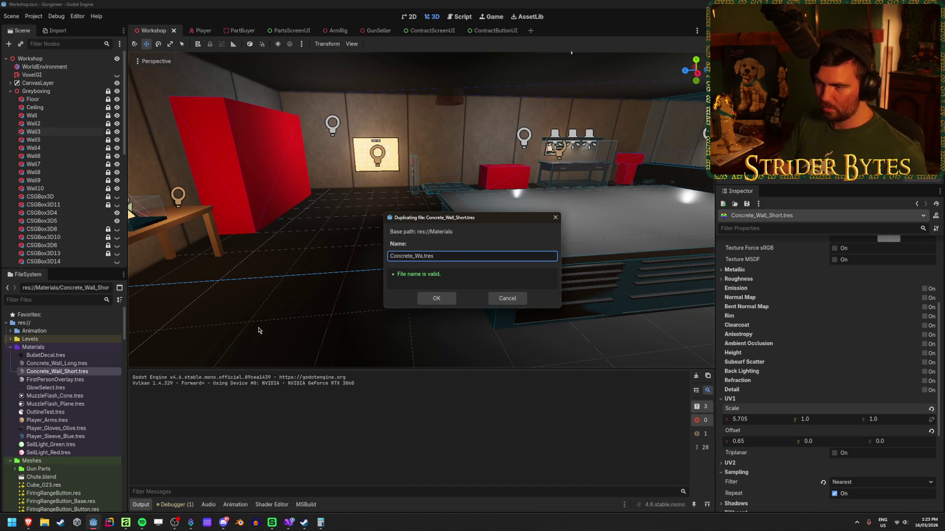
pyautogui.write('oor')
pyautogui.press('Return')
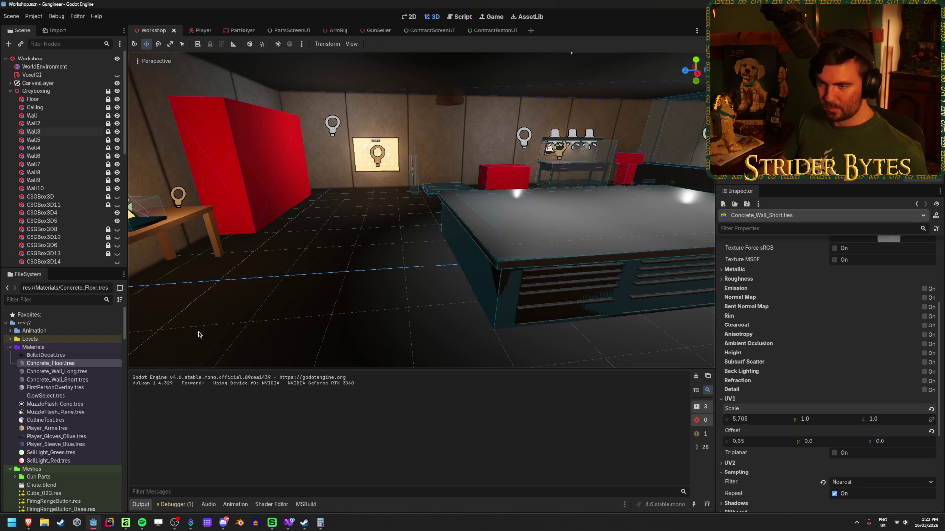
# Step: Assign Concrete_Floor.tres to the Ceiling and Floor boxes and inspect the new floor
pyautogui.click(42, 110)
pyautogui.keyDown('shift'); pyautogui.click(33, 100); pyautogui.keyUp('shift')
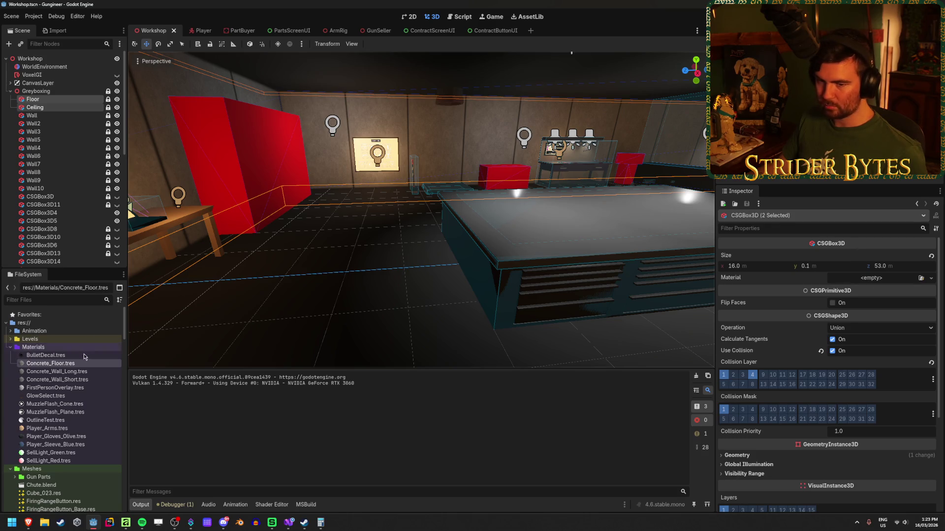
pyautogui.moveTo(66, 364)
pyautogui.mouseDown()
pyautogui.moveTo(871, 306)
pyautogui.moveTo(878, 278)
pyautogui.mouseUp()
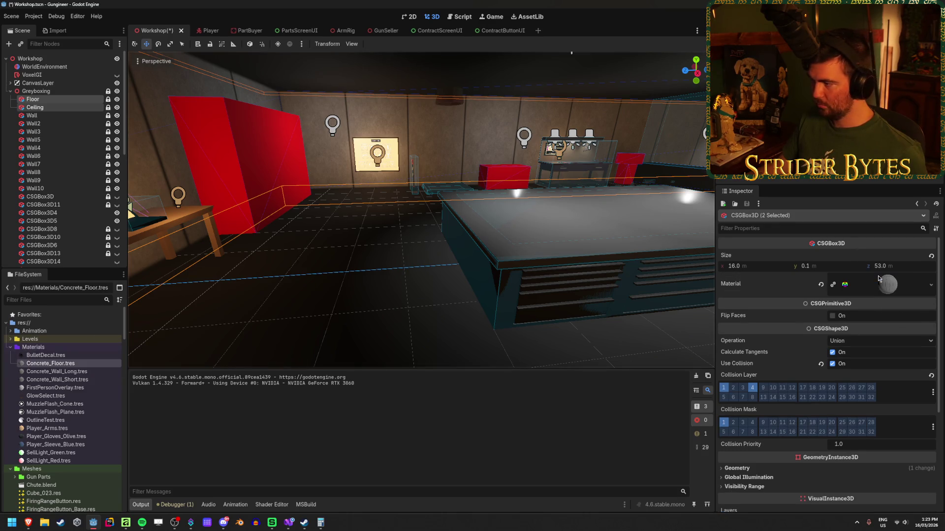
pyautogui.scroll(-3, 853, 303)
pyautogui.click(787, 313)
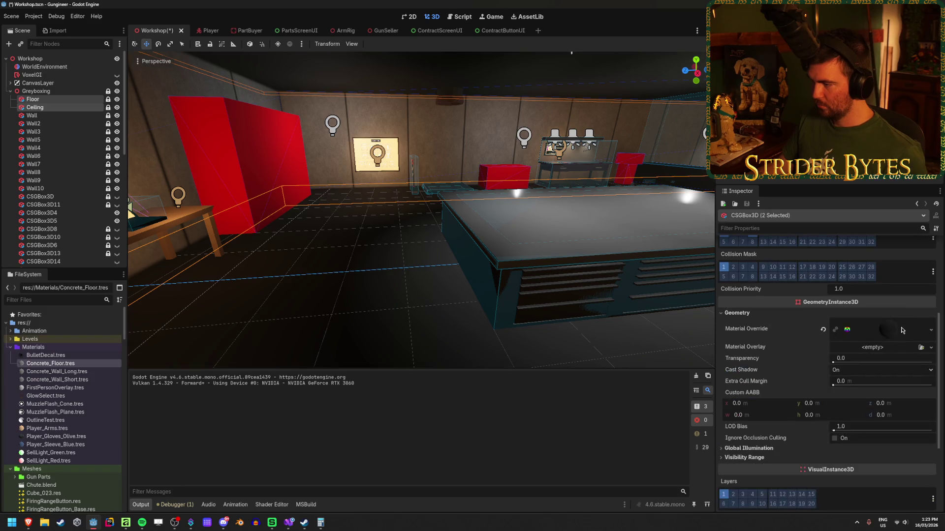
pyautogui.click(823, 330)
pyautogui.click(374, 302)
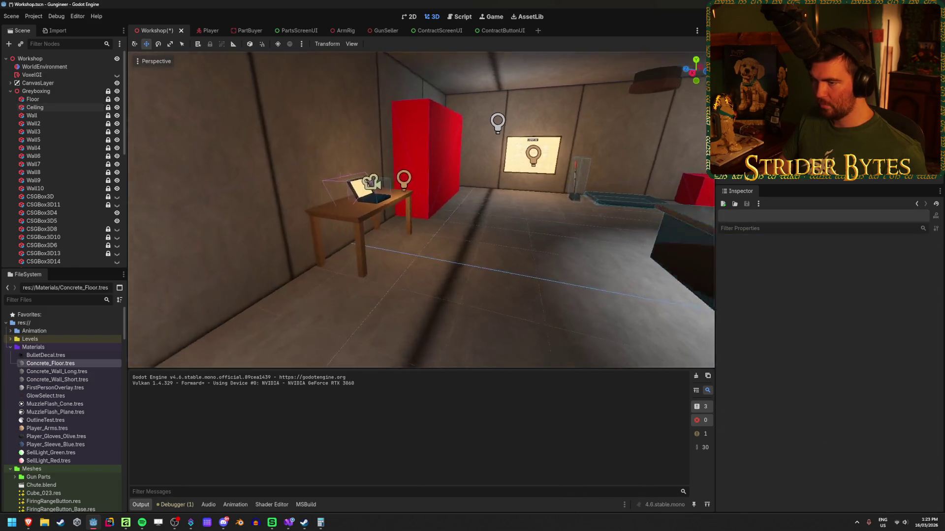
pyautogui.moveTo(420, 210); pyautogui.dragTo(323, 210)
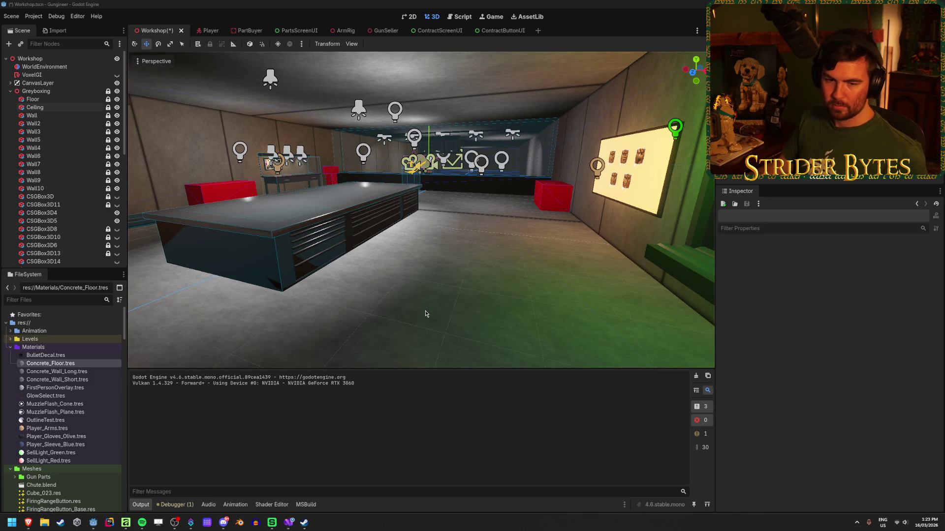
pyautogui.moveTo(427, 313); pyautogui.dragTo(358, 314)
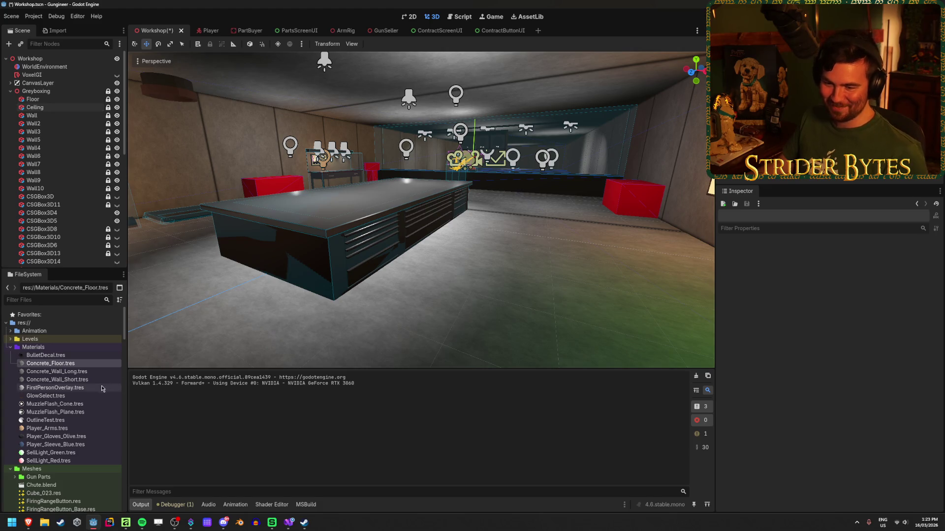
pyautogui.click(84, 364)
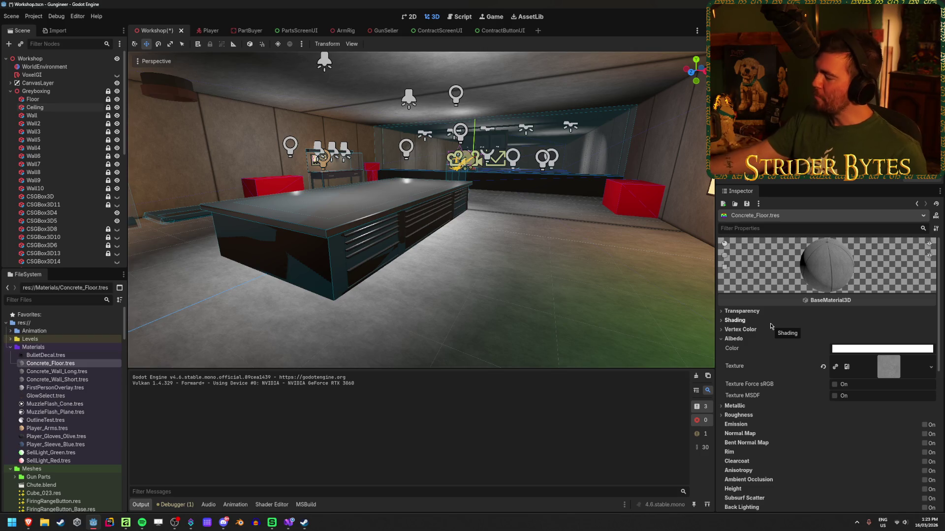
# Step: Set Concrete_Floor's UV1 horizontal offset to 0 and scale to 20
pyautogui.hotkey('alt', 'Tab')
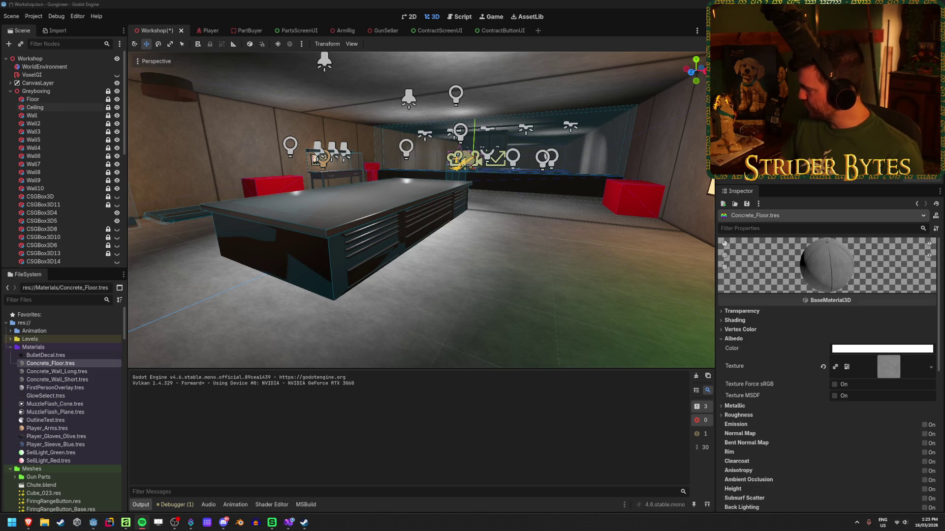
pyautogui.hotkey('alt', 'Tab')
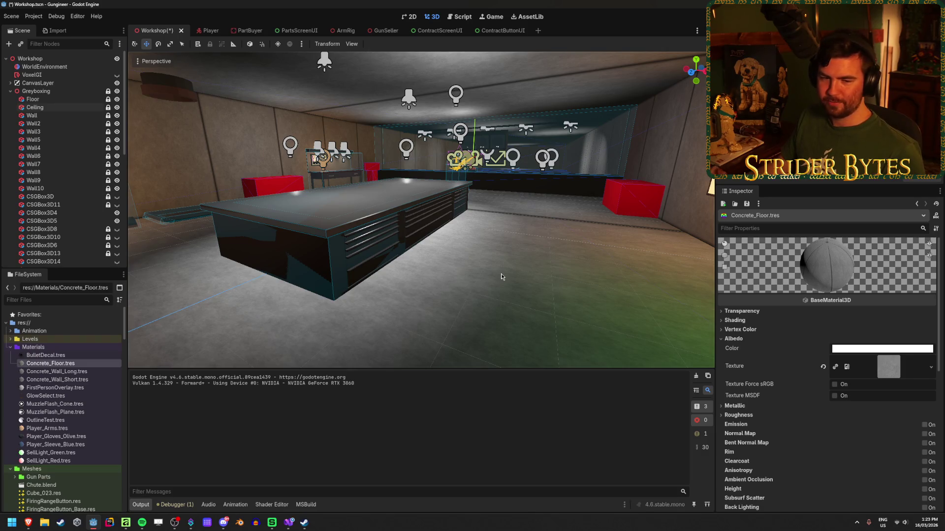
pyautogui.scroll(-5, 748, 395)
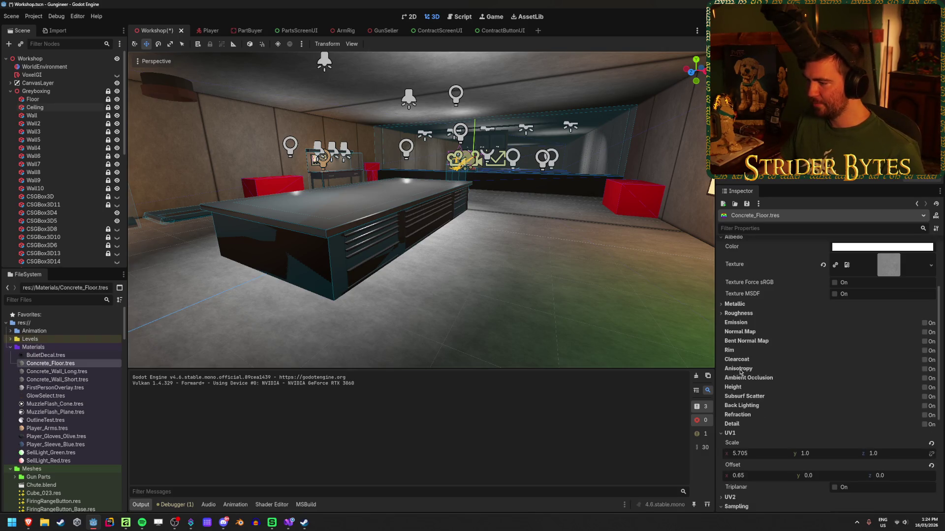
pyautogui.click(750, 386)
pyautogui.write('1')
pyautogui.press('Return')
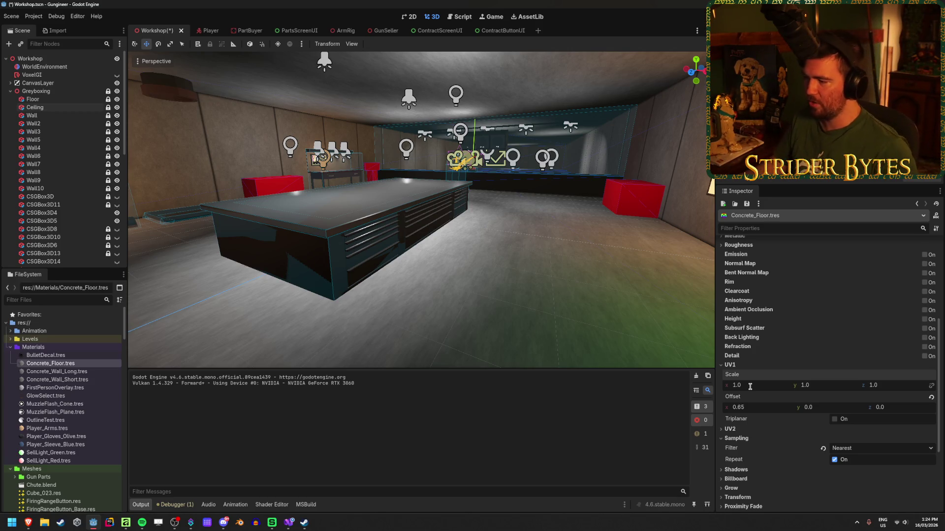
pyautogui.click(749, 404)
pyautogui.press('Return')
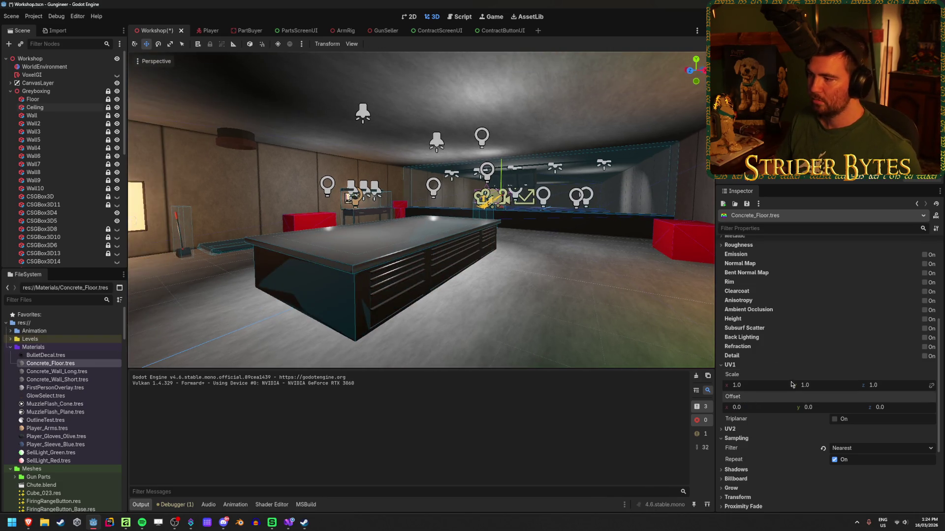
pyautogui.click(772, 388)
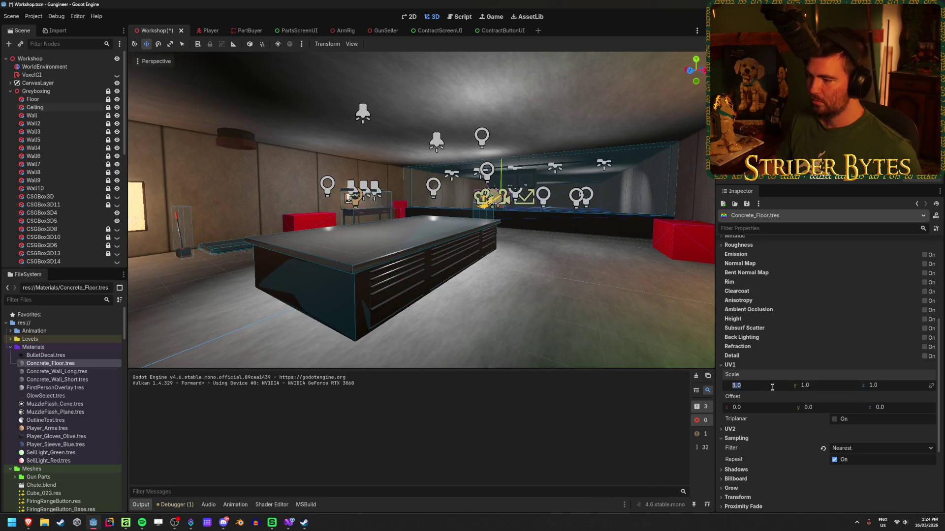
pyautogui.write('20')
pyautogui.press('Return')
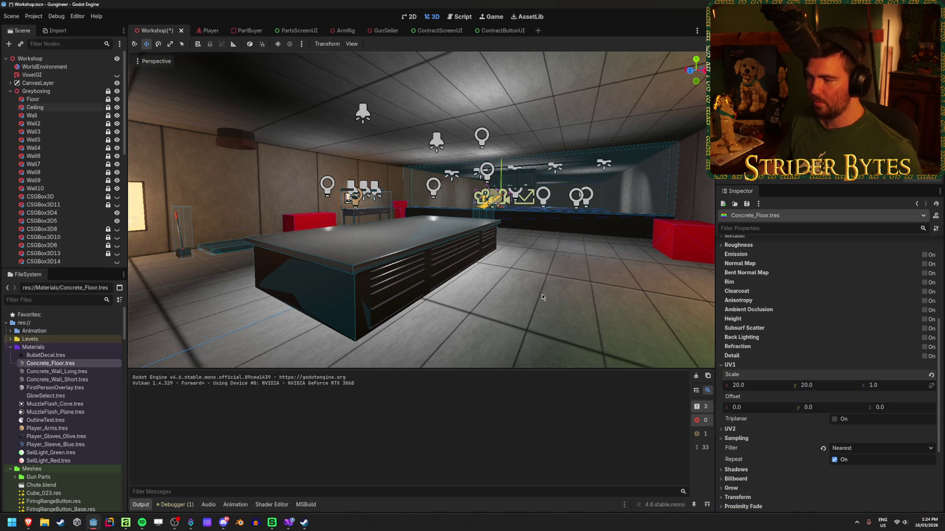
# Step: Preview the floor tiling across the level and set the vertical UV1 scale to 4
pyautogui.press('w')
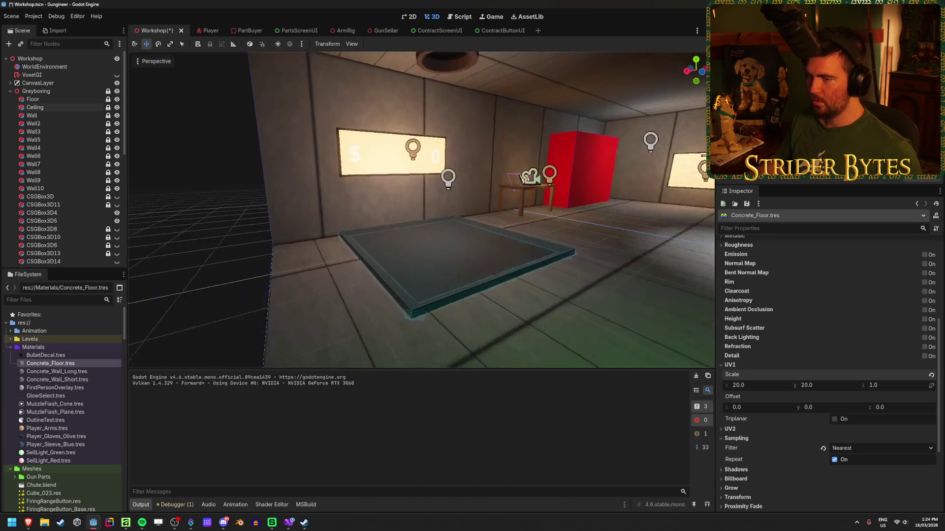
pyautogui.press('w')
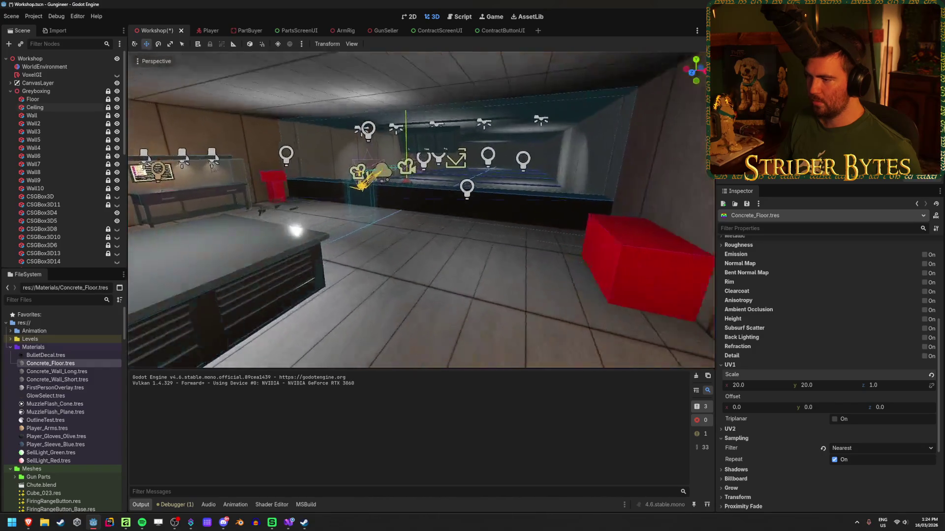
pyautogui.press('w')
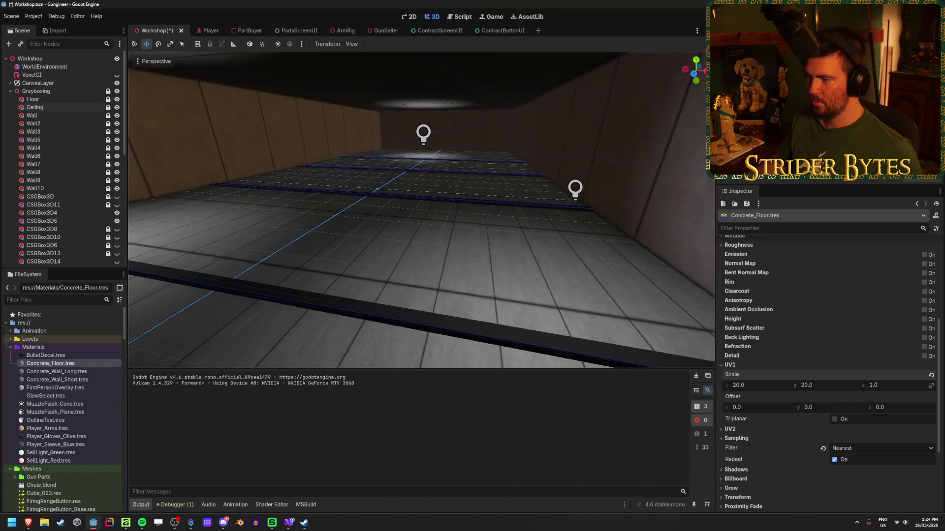
pyautogui.press('w')
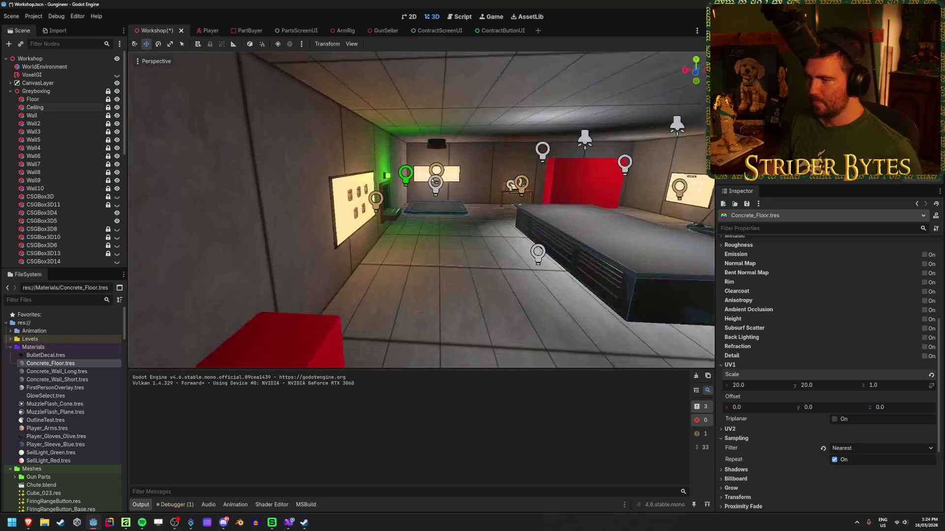
pyautogui.press('s')
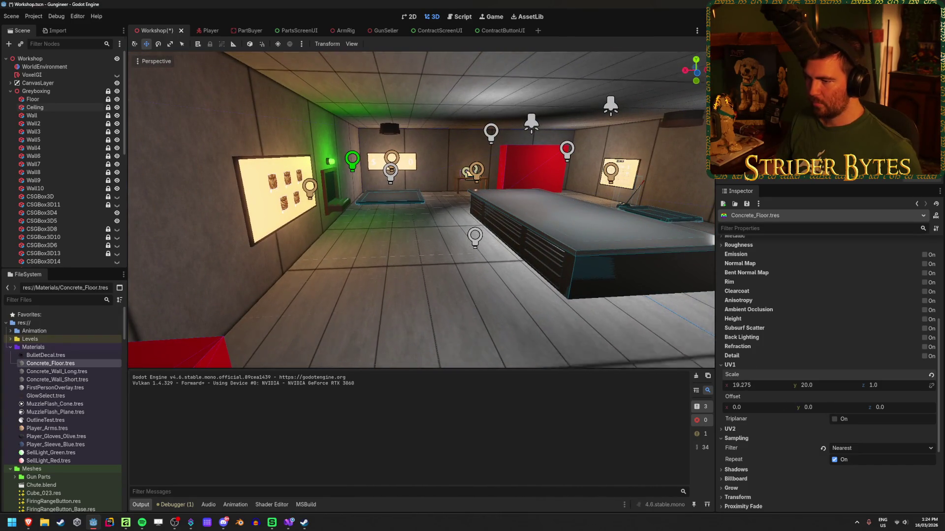
pyautogui.moveTo(753, 385); pyautogui.dragTo(830, 389)
pyautogui.hotkey('ctrl', 'z')
pyautogui.write('4')
pyautogui.press('Return')
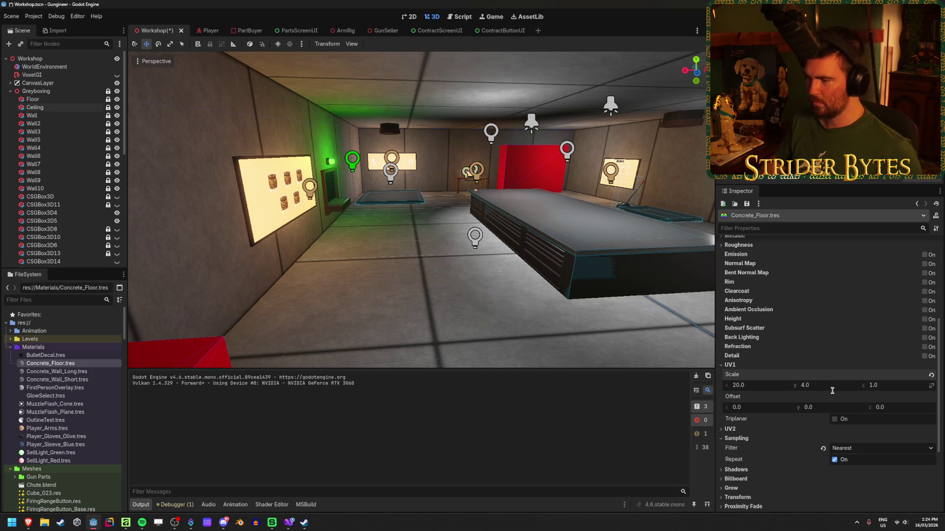
# Step: Save the Workshop scene and run the game with F5
pyautogui.moveTo(422, 268)
pyautogui.mouseDown()
pyautogui.moveTo(462, 308)
pyautogui.moveTo(393, 287)
pyautogui.moveTo(545, 276)
pyautogui.mouseUp()
pyautogui.hotkey('ctrl', 's')
pyautogui.press('F5')
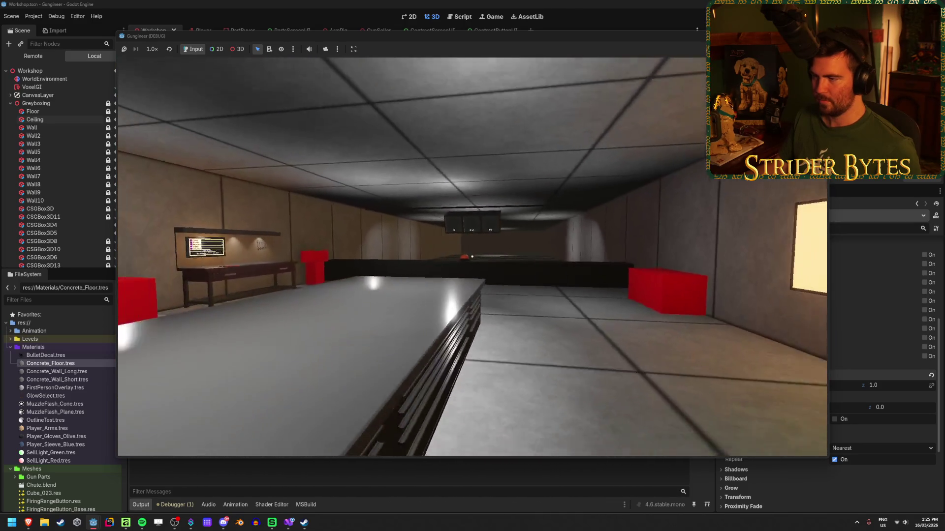
# Step: Walk around the table and firing range in the running game, then stop it with F8
pyautogui.press('w')
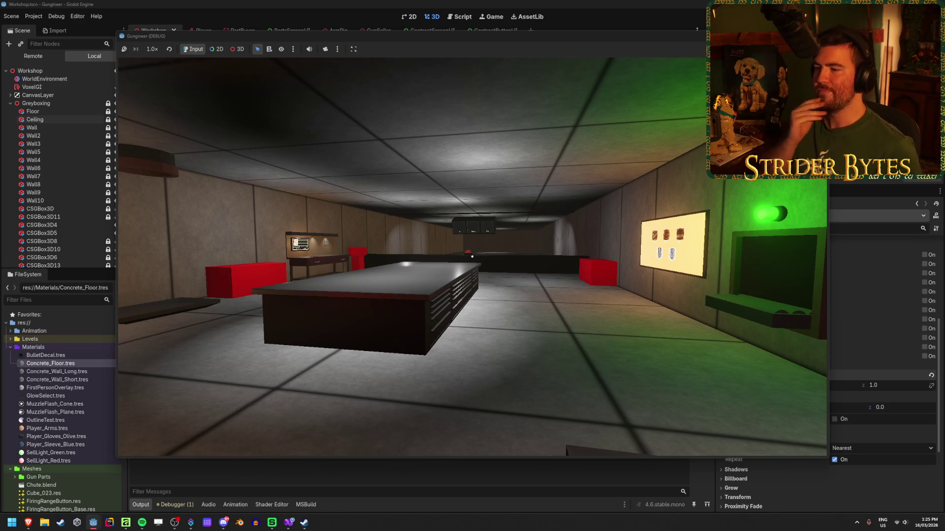
pyautogui.press('w')
pyautogui.press('s')
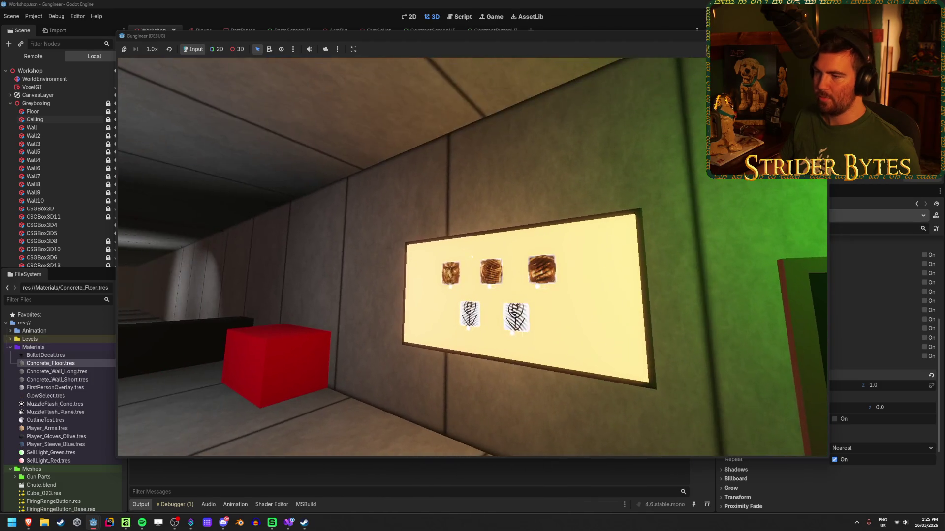
pyautogui.moveTo(472, 257)
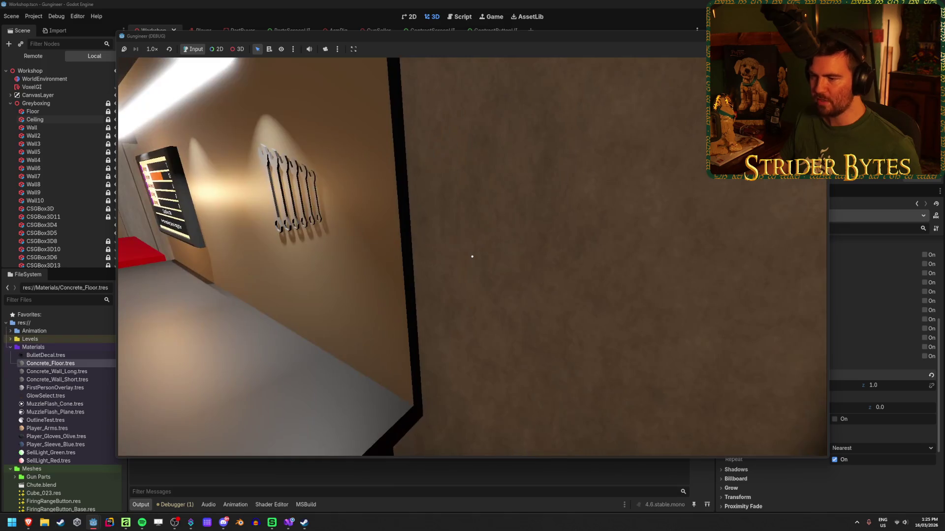
pyautogui.press('a')
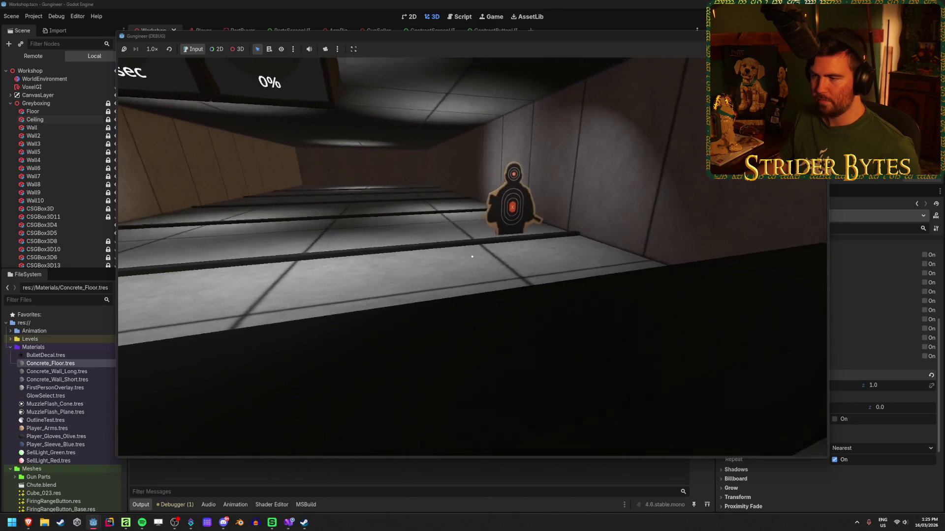
pyautogui.press('d')
pyautogui.press('a')
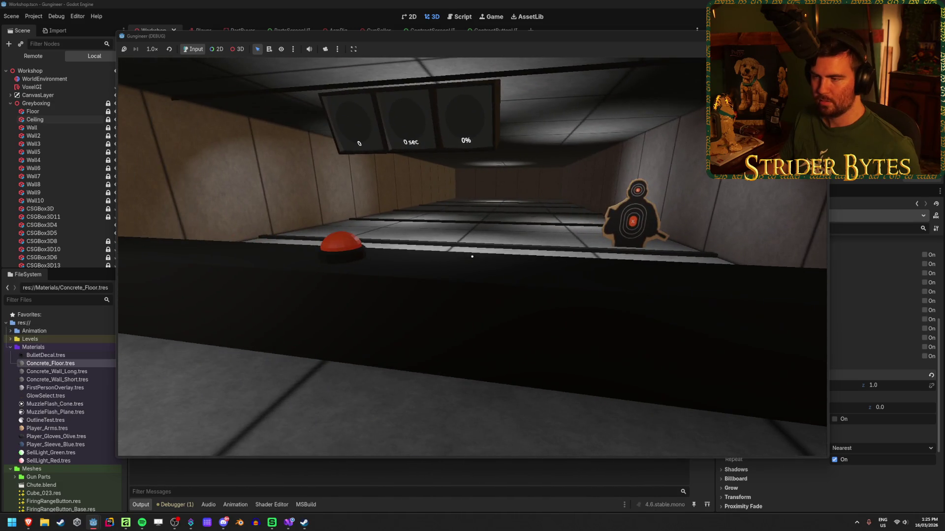
pyautogui.press('a')
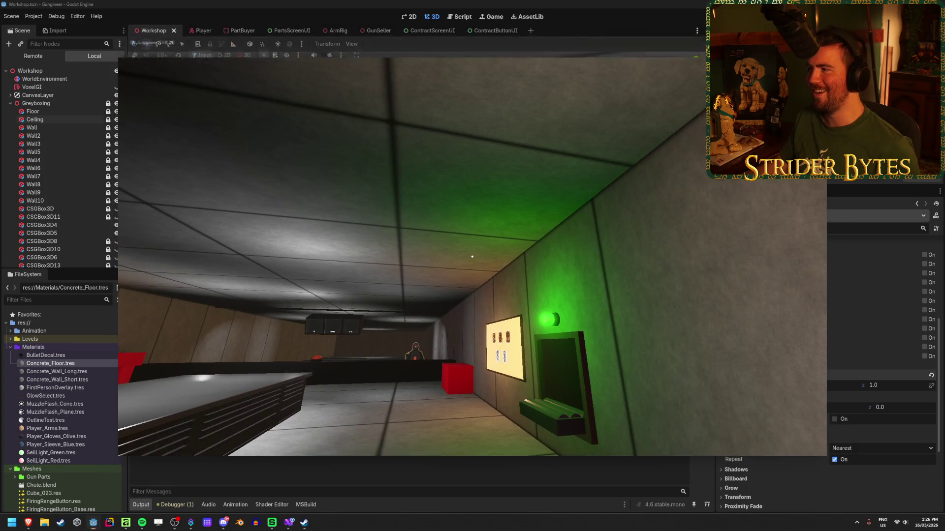
pyautogui.press('F8')
pyautogui.moveTo(513, 316); pyautogui.dragTo(503, 306)
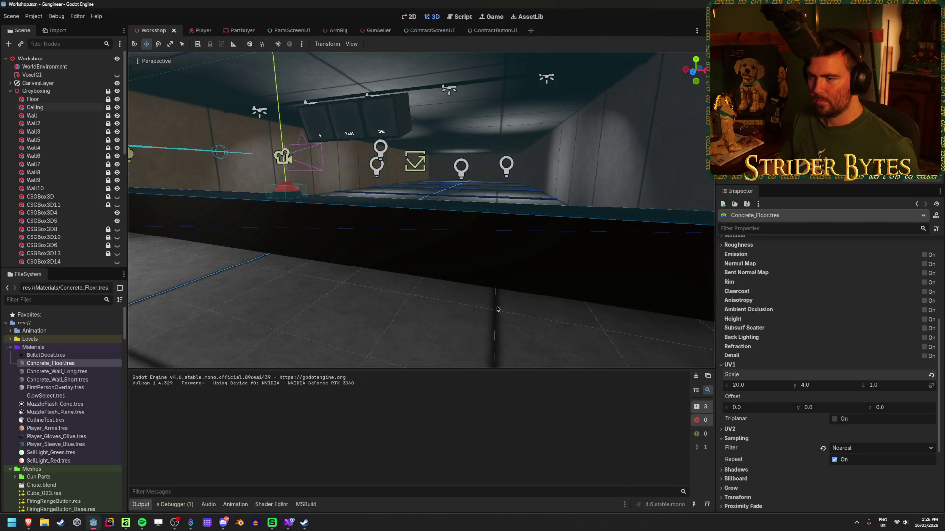
pyautogui.moveTo(442, 303); pyautogui.dragTo(442, 302)
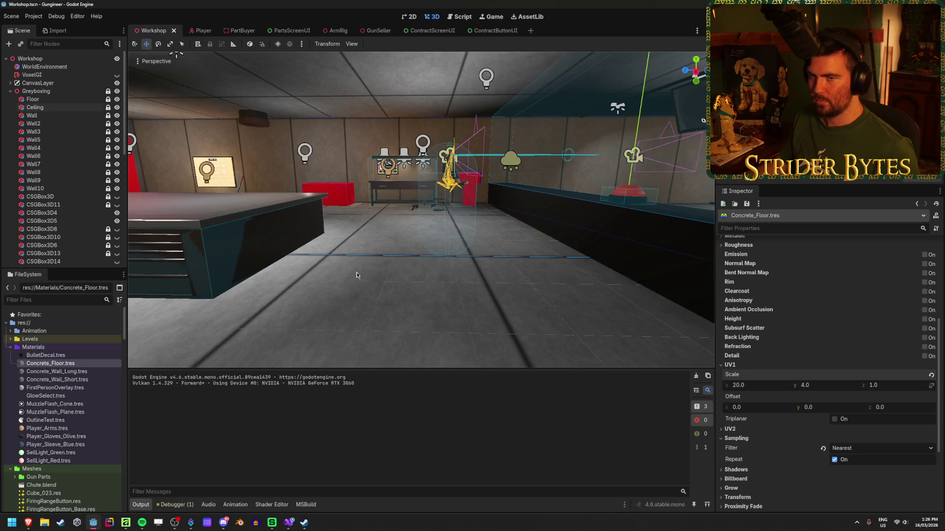
pyautogui.click(36, 91)
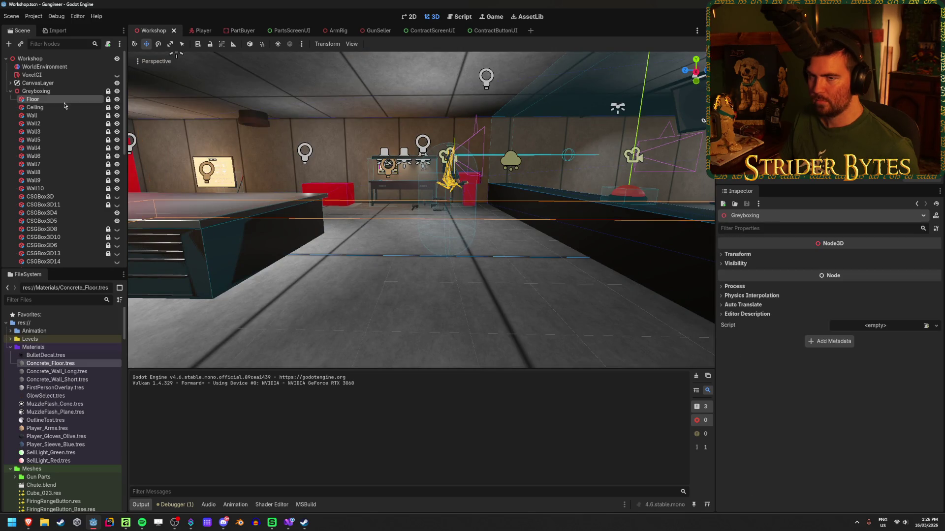
pyautogui.click(64, 102)
pyautogui.click(63, 108)
pyautogui.click(61, 115)
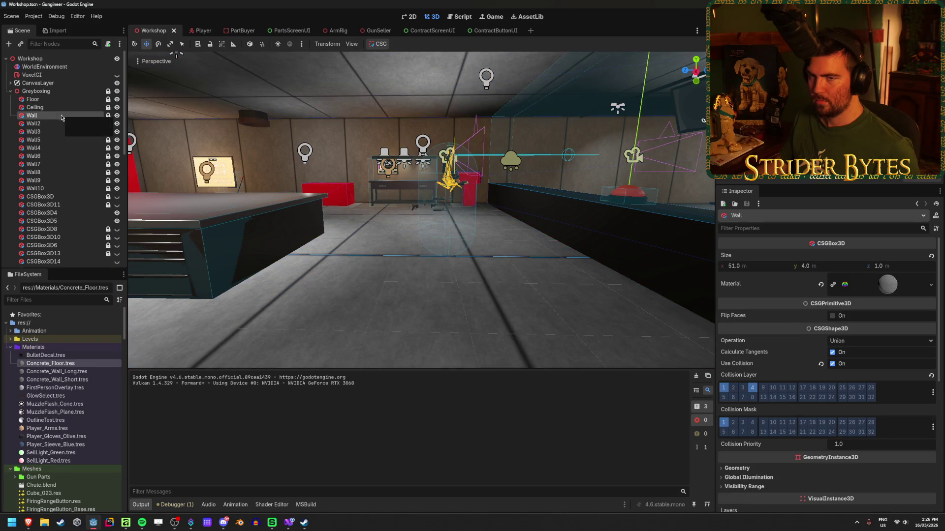
pyautogui.click(58, 123)
pyautogui.click(55, 132)
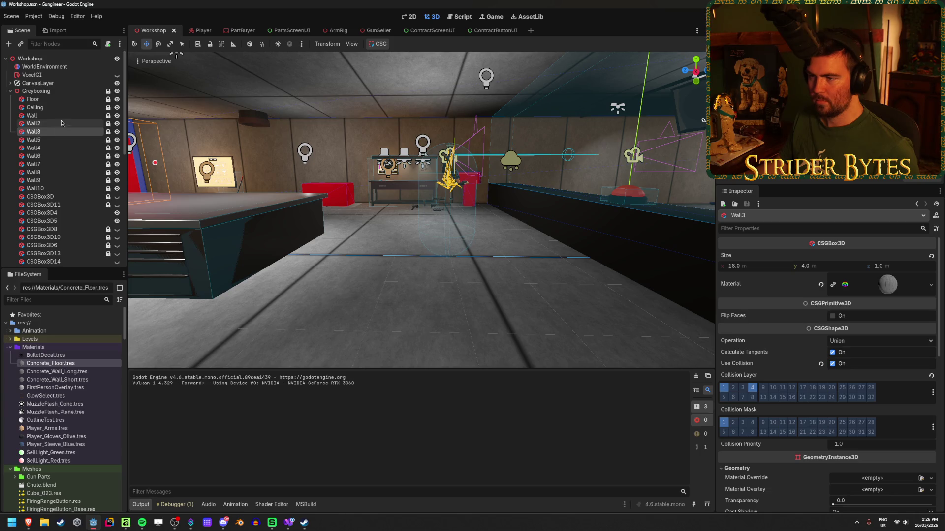
pyautogui.click(62, 116)
pyautogui.click(59, 123)
pyautogui.click(57, 131)
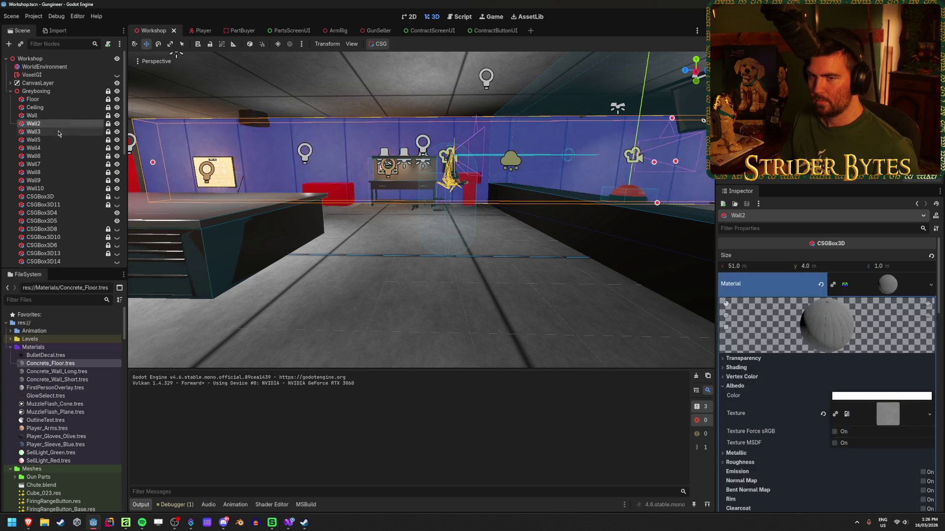
pyautogui.click(56, 140)
pyautogui.click(52, 148)
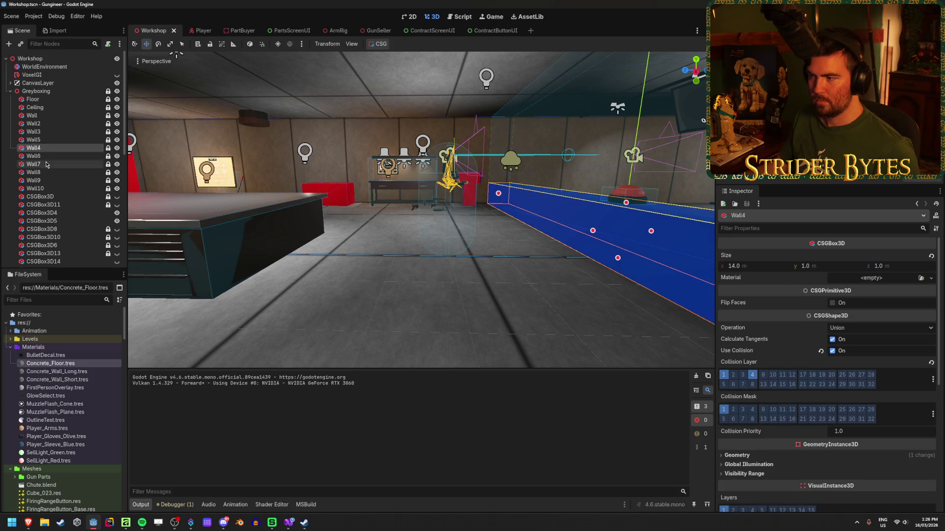
pyautogui.click(49, 155)
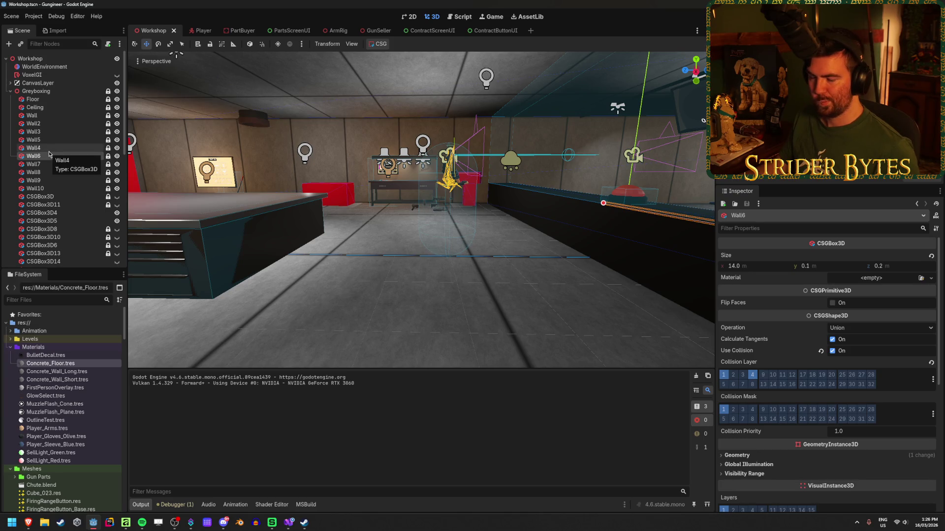
pyautogui.click(55, 91)
pyautogui.click(61, 100)
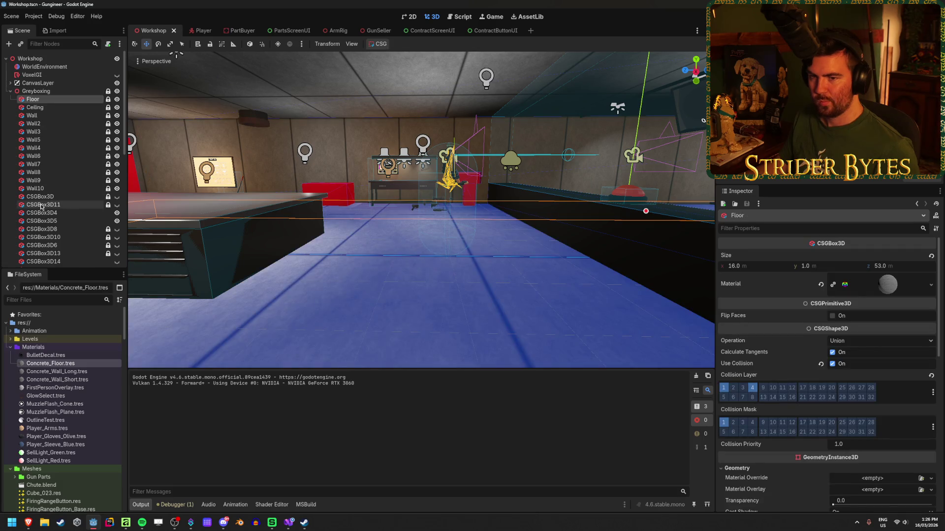
pyautogui.click(54, 205)
pyautogui.click(54, 213)
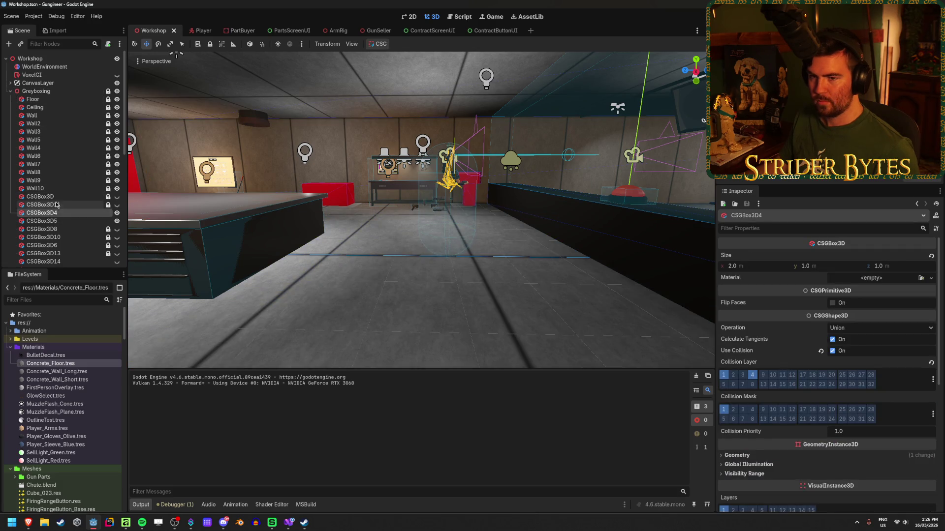
pyautogui.click(56, 198)
pyautogui.press('Escape')
pyautogui.press('w')
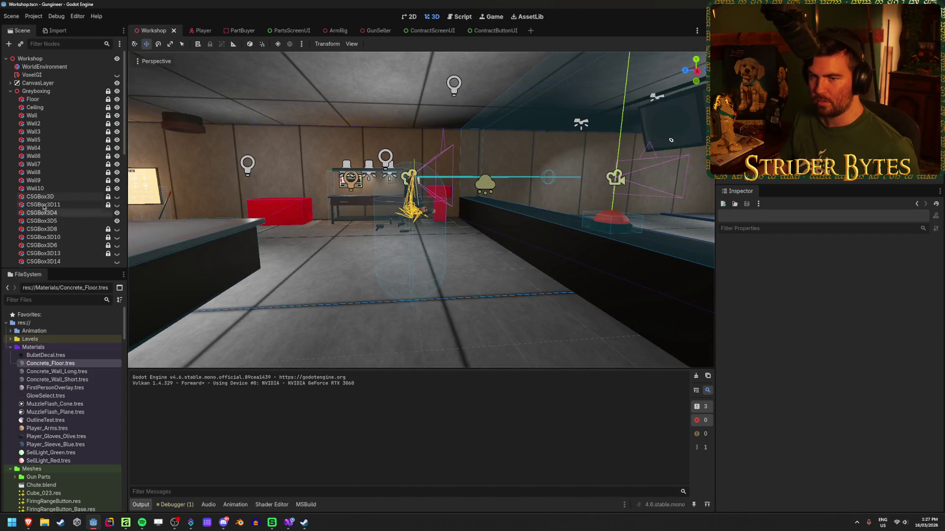
# Step: Select CSGBox3D, 3D11, 3D8, 3D14, 3D13, 3D6 and 3D10 in the Scene dock
pyautogui.click(59, 197)
pyautogui.keyDown('ctrl'); pyautogui.click(61, 204); pyautogui.keyUp('ctrl')
pyautogui.keyDown('ctrl'); pyautogui.click(54, 230); pyautogui.keyUp('ctrl')
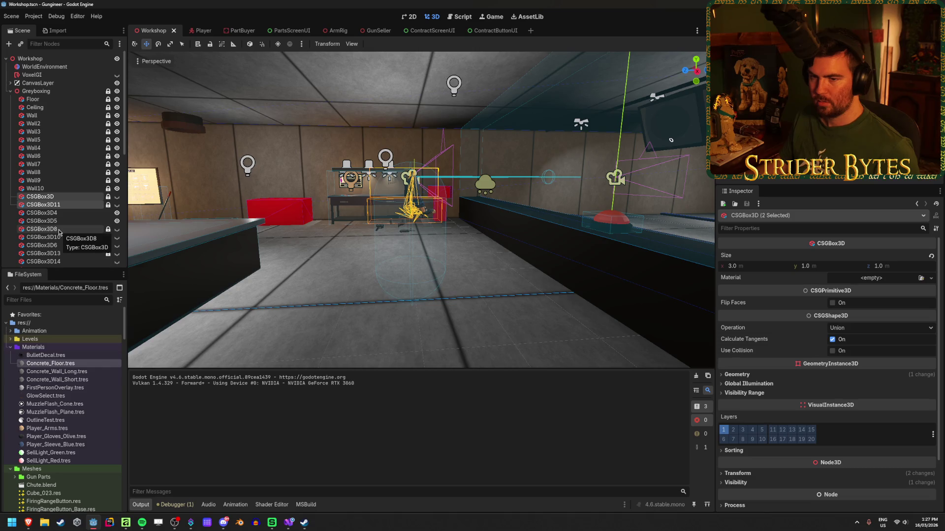
pyautogui.scroll(-2, 66, 242)
pyautogui.scroll(-1, 66, 242)
pyautogui.keyDown('ctrl'); pyautogui.click(66, 184); pyautogui.keyUp('ctrl')
pyautogui.keyDown('ctrl'); pyautogui.click(59, 175); pyautogui.keyUp('ctrl')
pyautogui.keyDown('ctrl'); pyautogui.click(59, 167); pyautogui.keyUp('ctrl')
pyautogui.keyDown('ctrl'); pyautogui.click(59, 158); pyautogui.keyUp('ctrl')
# Step: Add CSGBox3D2, 3D7, 3D3 and the cylinders except CSGCylinder3D3, then delete all twelve
pyautogui.keyDown('ctrl'); pyautogui.click(67, 199); pyautogui.keyUp('ctrl')
pyautogui.keyDown('ctrl'); pyautogui.click(59, 207); pyautogui.keyUp('ctrl')
pyautogui.keyDown('ctrl'); pyautogui.click(59, 216); pyautogui.keyUp('ctrl')
pyautogui.keyDown('ctrl'); pyautogui.click(59, 223); pyautogui.keyUp('ctrl')
pyautogui.keyDown('ctrl'); pyautogui.click(61, 232); pyautogui.keyUp('ctrl')
pyautogui.keyDown('ctrl'); pyautogui.click(67, 239); pyautogui.keyUp('ctrl')
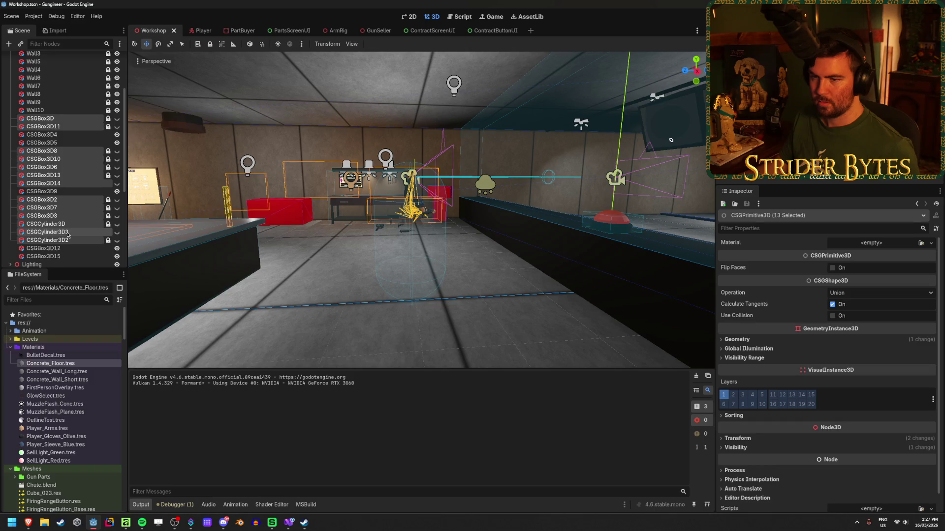
pyautogui.keyDown('ctrl'); pyautogui.click(67, 232); pyautogui.keyUp('ctrl')
pyautogui.scroll(-4, 69, 231)
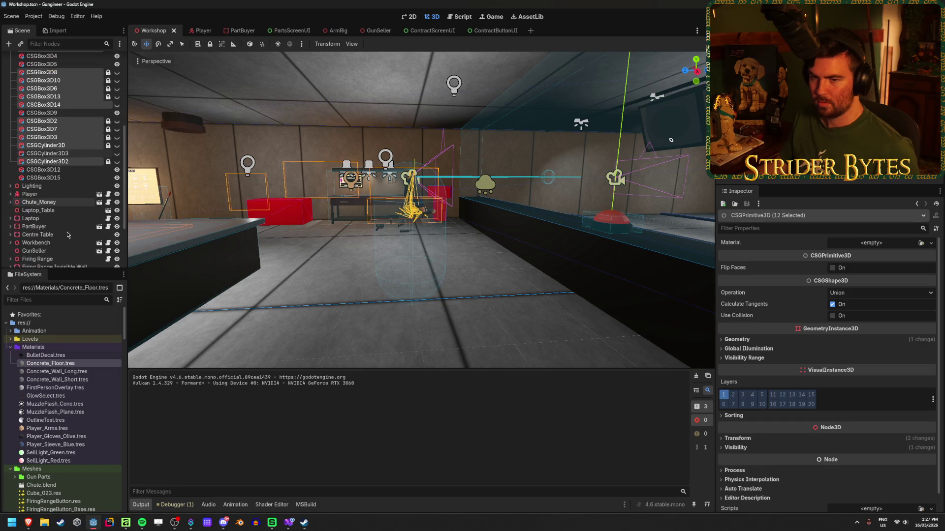
pyautogui.press('Delete')
pyautogui.press('Return')
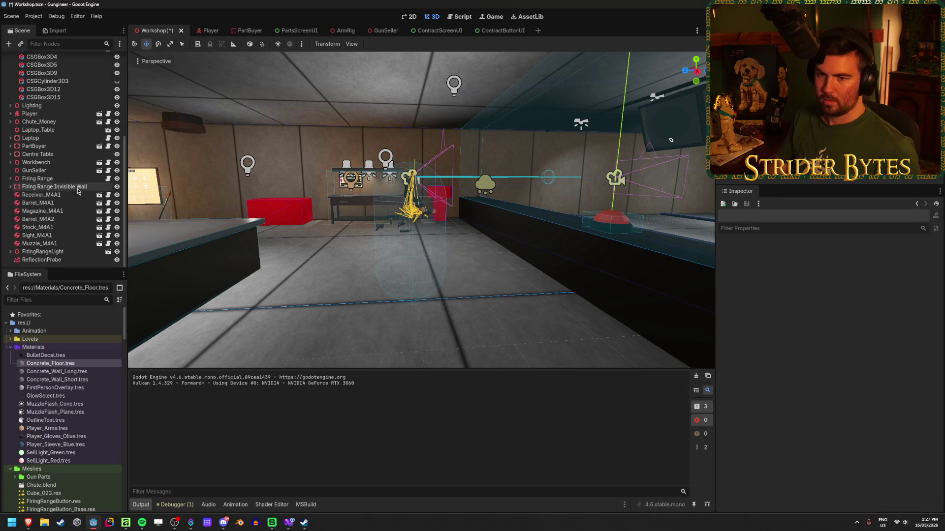
# Step: Delete CSGCylinder3D3 as well and save the Workshop scene
pyautogui.scroll(6, 78, 191)
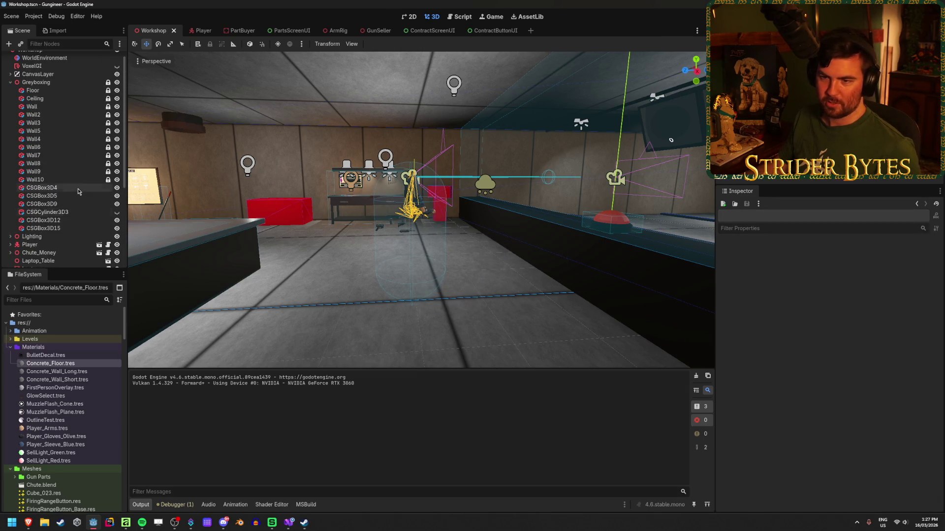
pyautogui.click(177, 213)
pyautogui.press('Delete')
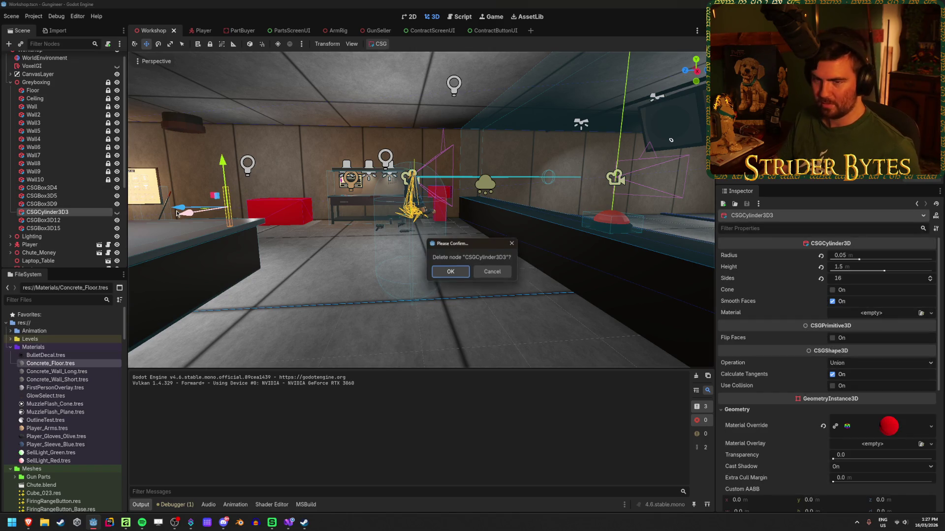
pyautogui.press('Return')
pyautogui.click(438, 202)
pyautogui.hotkey('ctrl', 's')
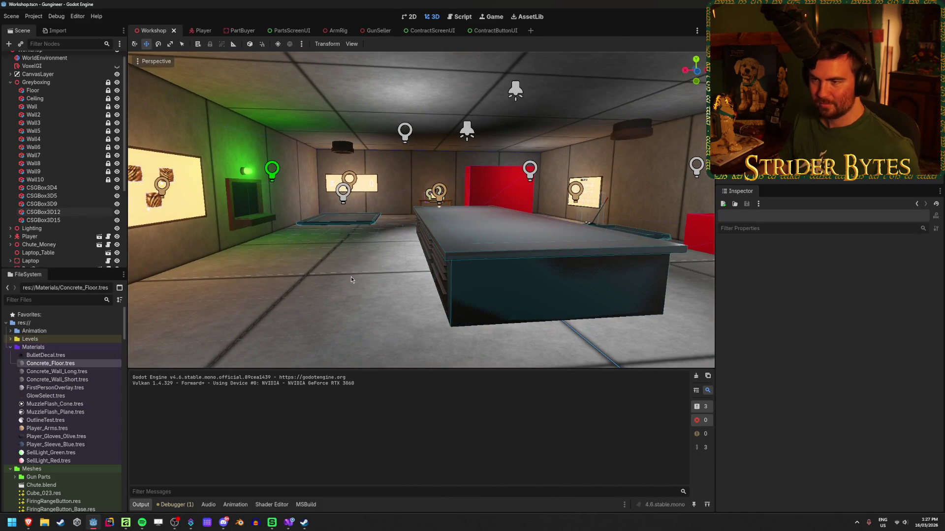
# Step: Fly the view past the workbench, lit sign and range counter to inspect the cleaned-up workshop
pyautogui.rightClick(351, 276)
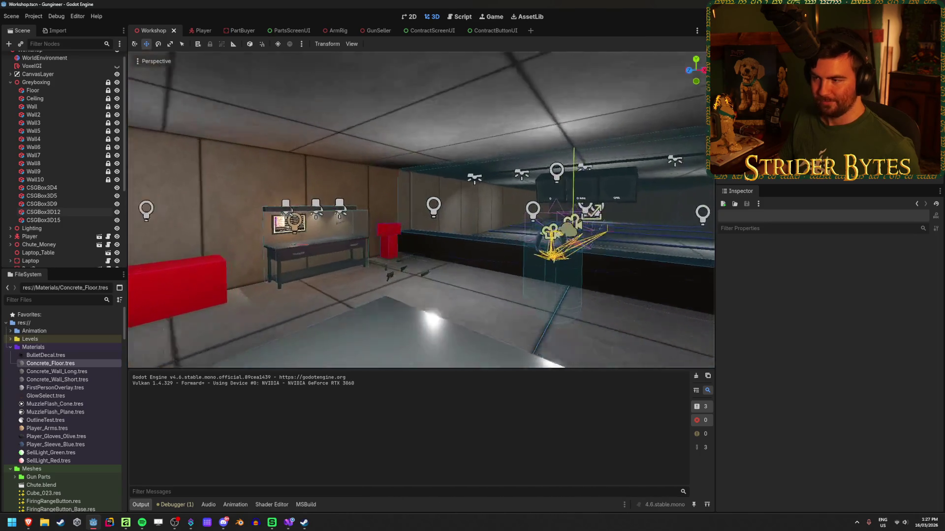
pyautogui.press('s')
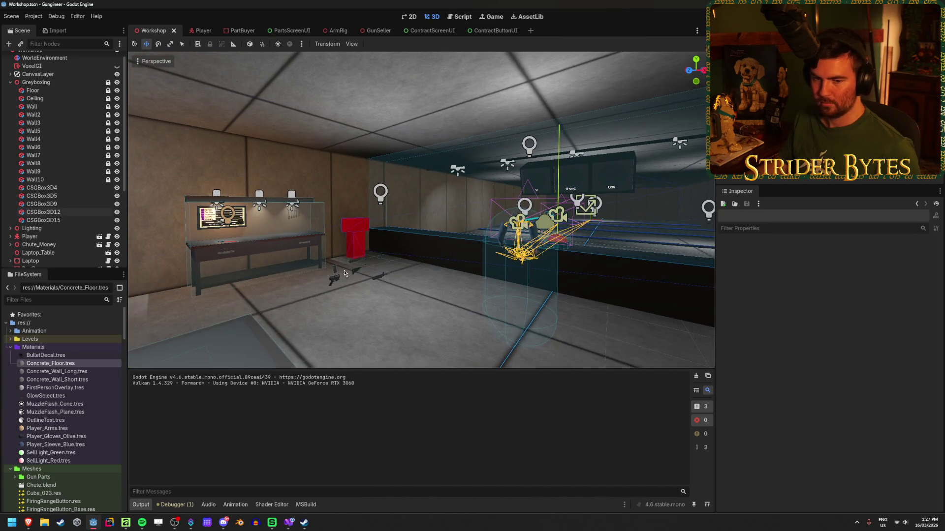
pyautogui.rightClick(344, 270)
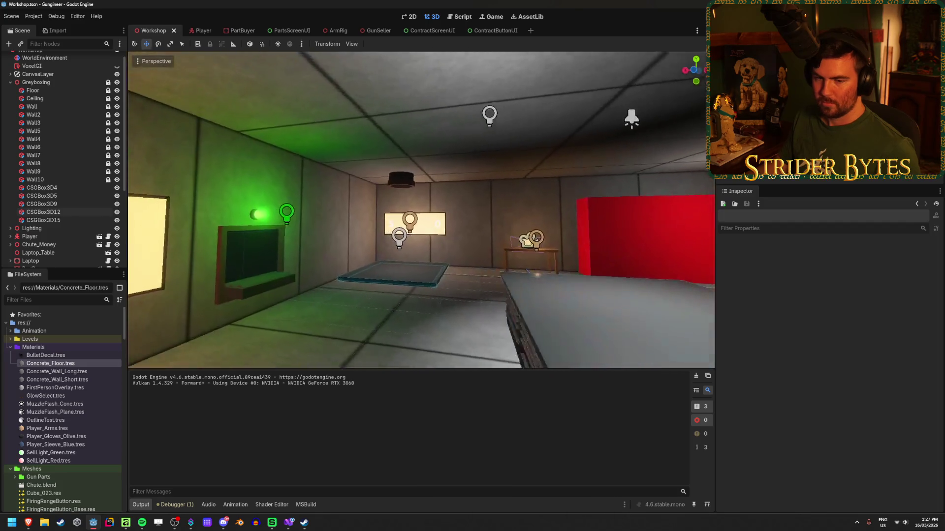
pyautogui.press('w')
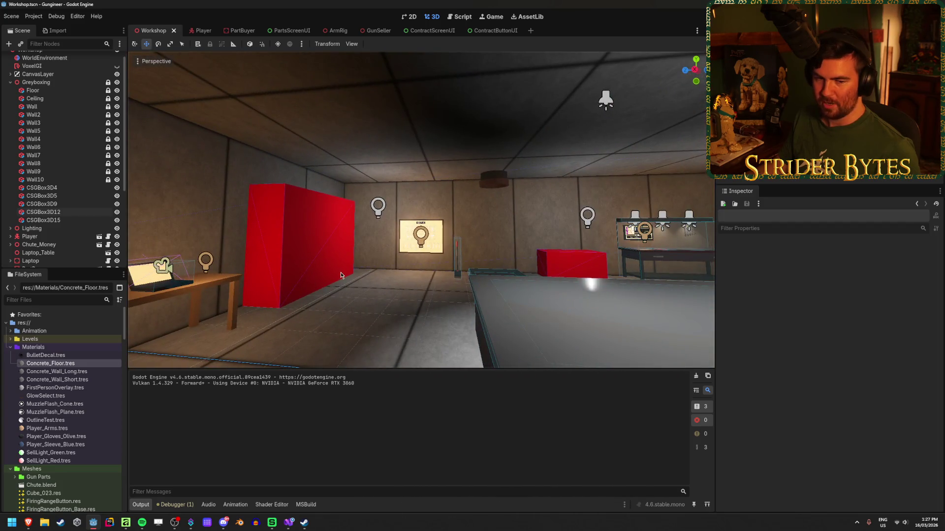
pyautogui.rightClick(340, 273)
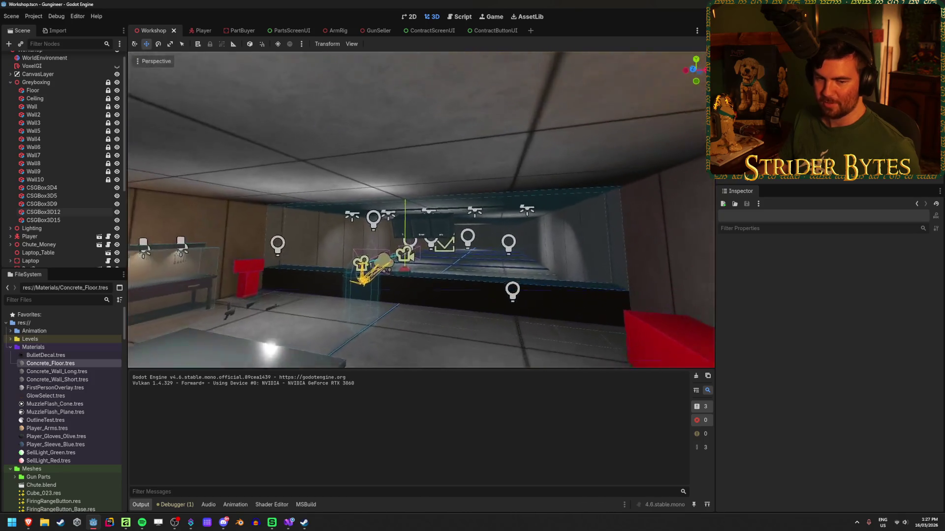
pyautogui.press('w')
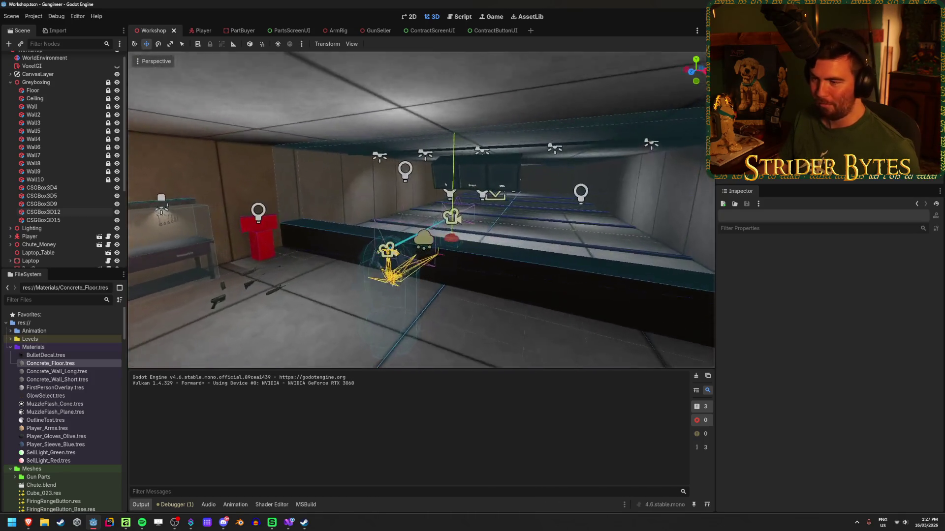
pyautogui.press('w')
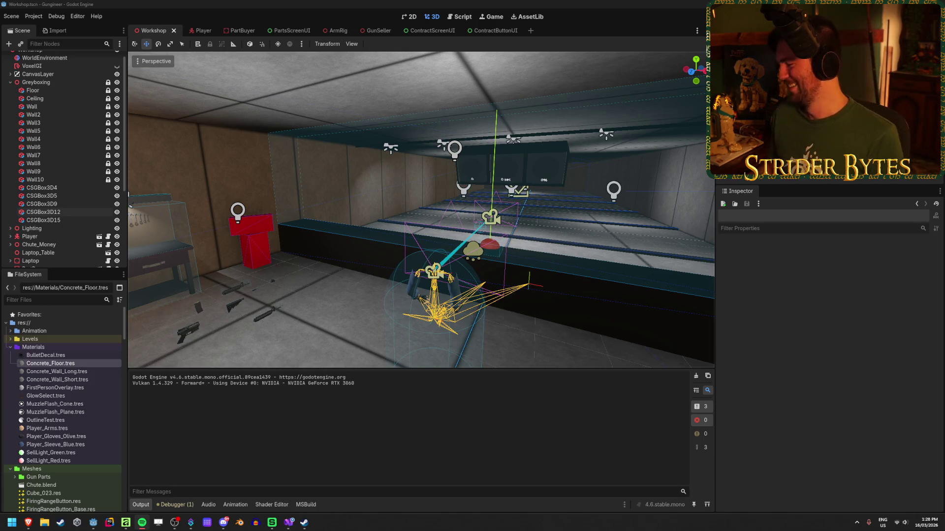
pyautogui.click(209, 3)
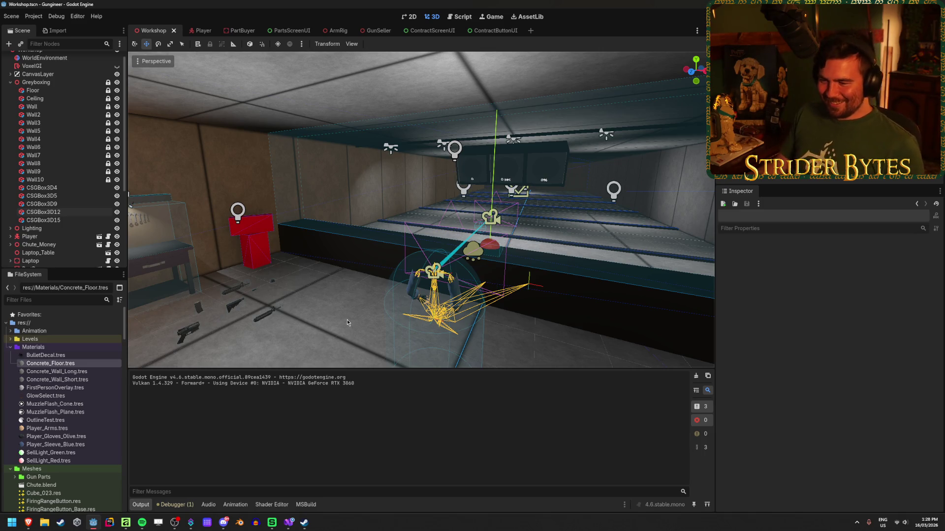
pyautogui.moveTo(346, 322)
pyautogui.mouseDown()
pyautogui.moveTo(377, 305)
pyautogui.moveTo(413, 306)
pyautogui.moveTo(397, 298)
pyautogui.mouseUp()
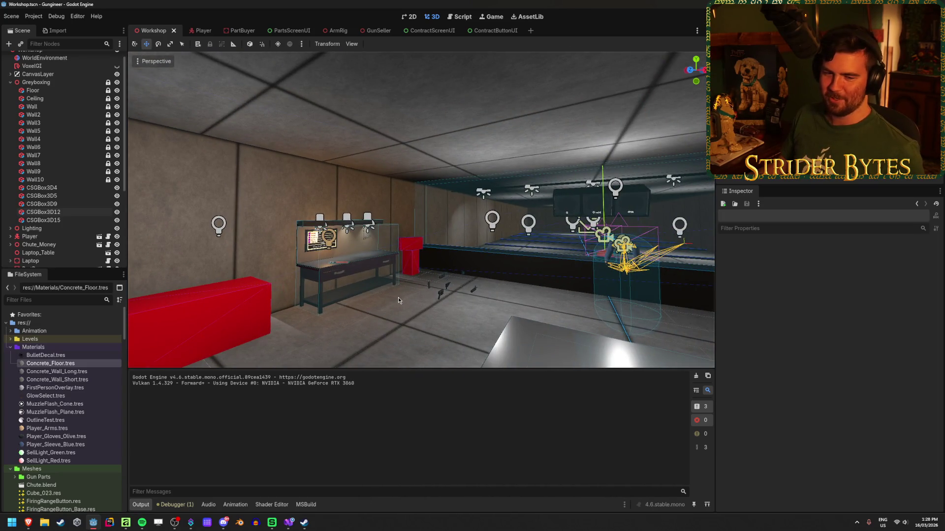
pyautogui.moveTo(398, 298)
pyautogui.mouseDown()
pyautogui.moveTo(453, 295)
pyautogui.moveTo(374, 295)
pyautogui.moveTo(413, 315)
pyautogui.moveTo(403, 306)
pyautogui.moveTo(423, 305)
pyautogui.moveTo(409, 303)
pyautogui.mouseUp()
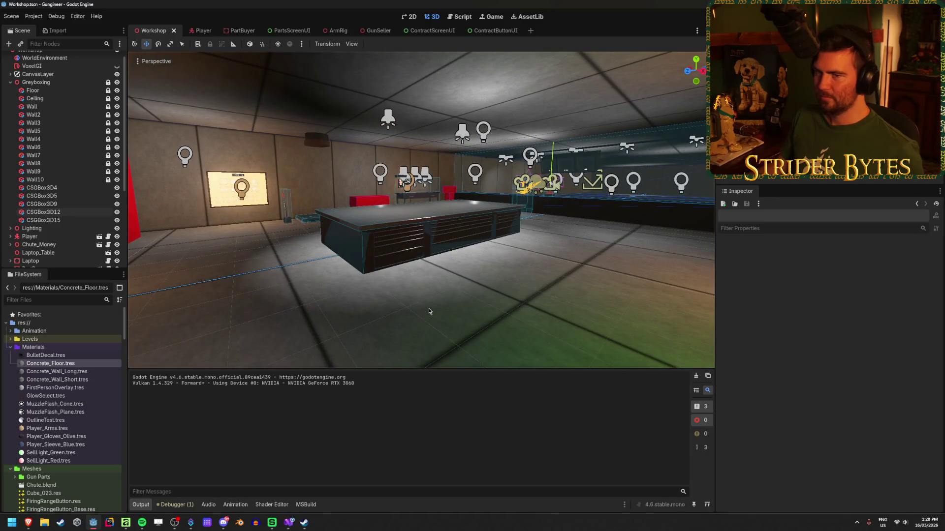
# Step: Set WorldEnvironment's Process Mode to Disabled, save, and test-run the game
pyautogui.click(75, 59)
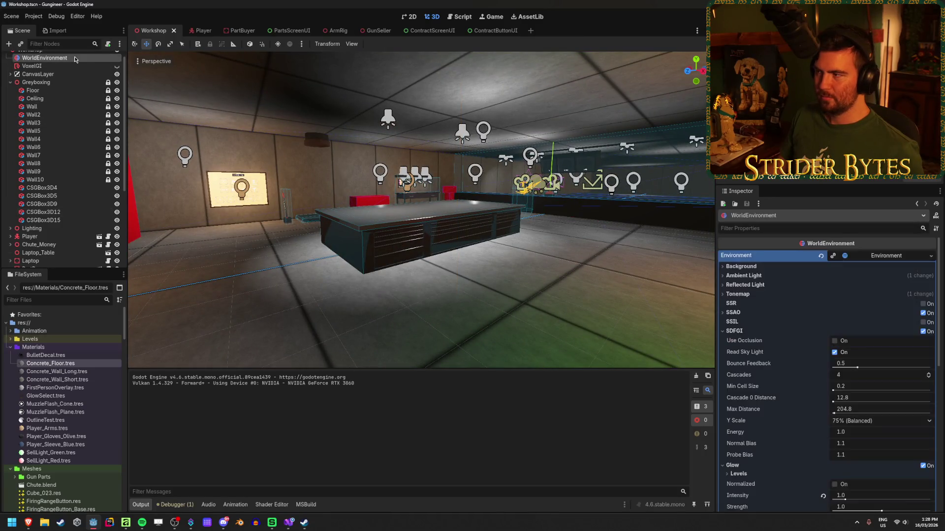
pyautogui.scroll(-10, 856, 344)
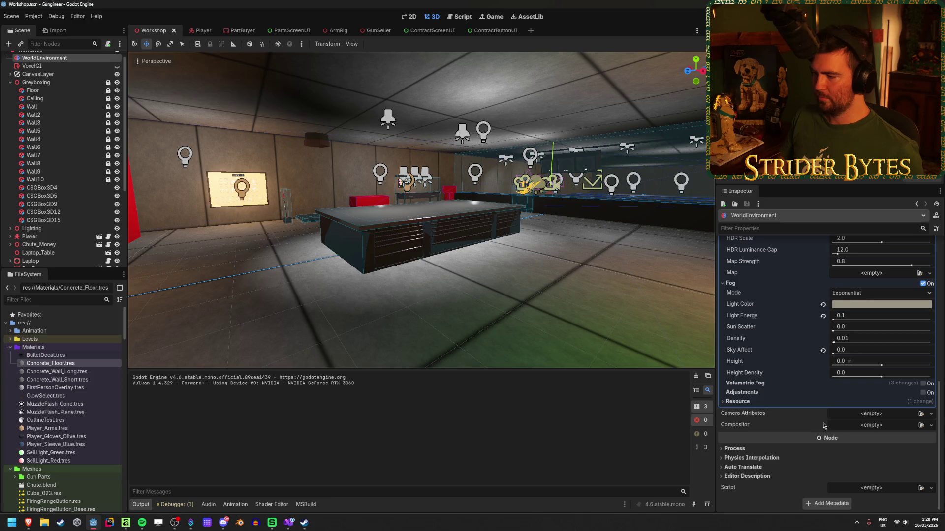
pyautogui.click(856, 459)
pyautogui.click(855, 505)
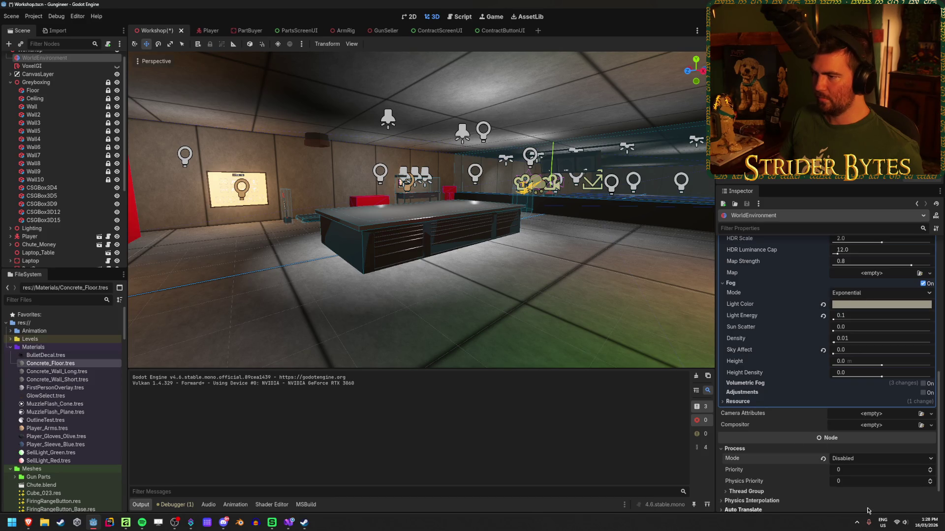
pyautogui.click(846, 460)
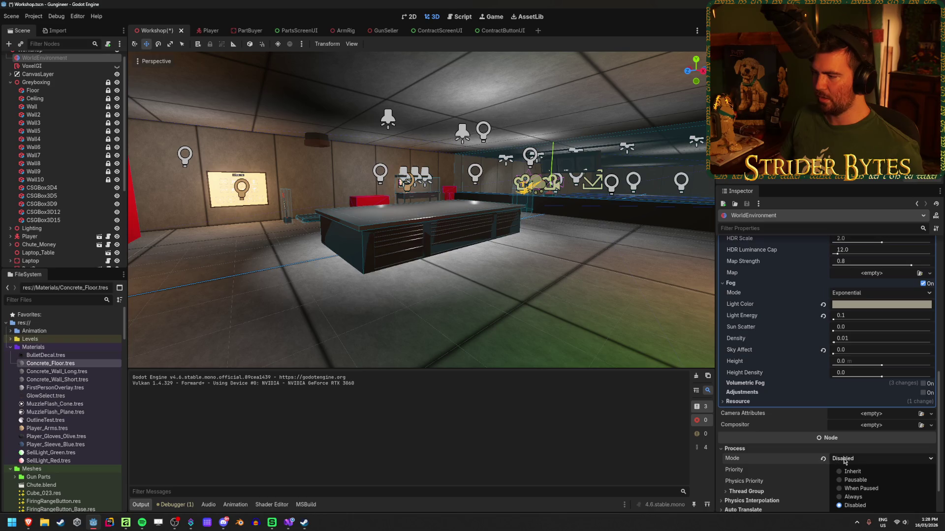
pyautogui.press('Escape')
pyautogui.hotkey('ctrl', 's')
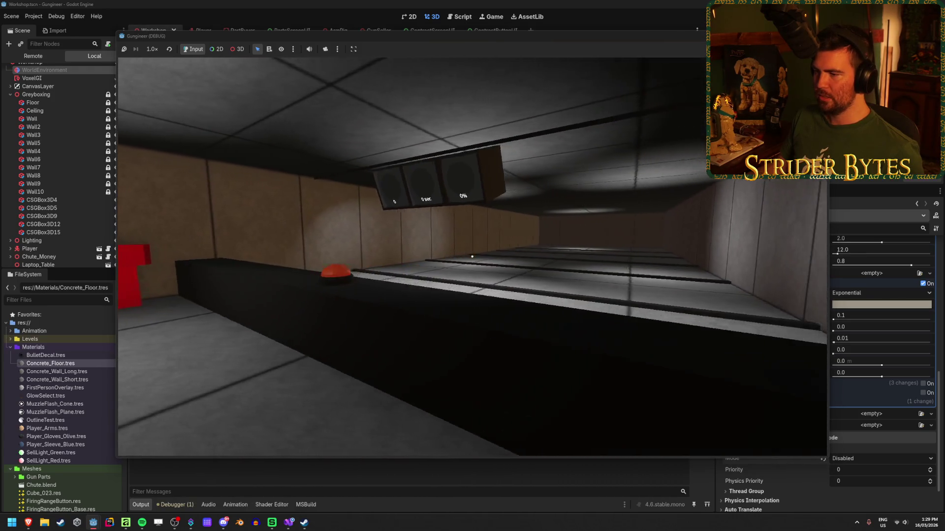
pyautogui.press('F8')
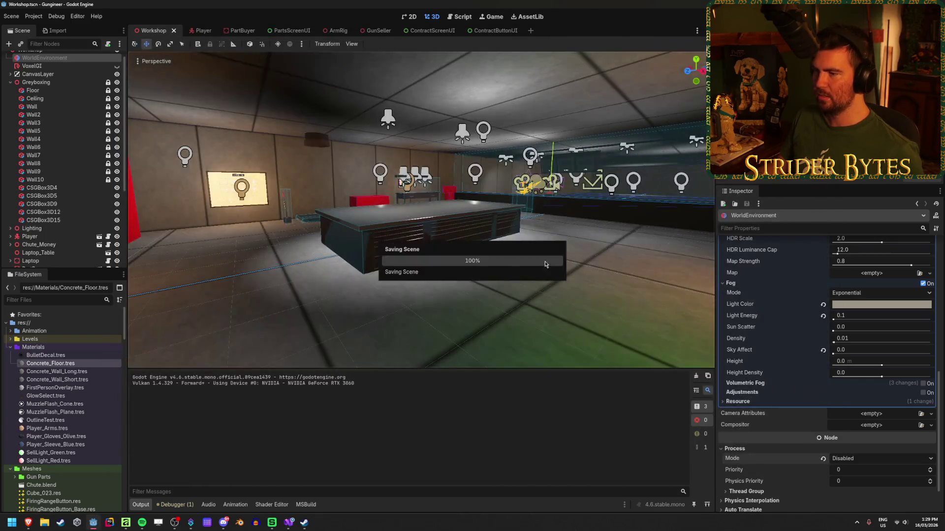
# Step: Switch off Fog on the WorldEnvironment and save the scene
pyautogui.scroll(5, 798, 331)
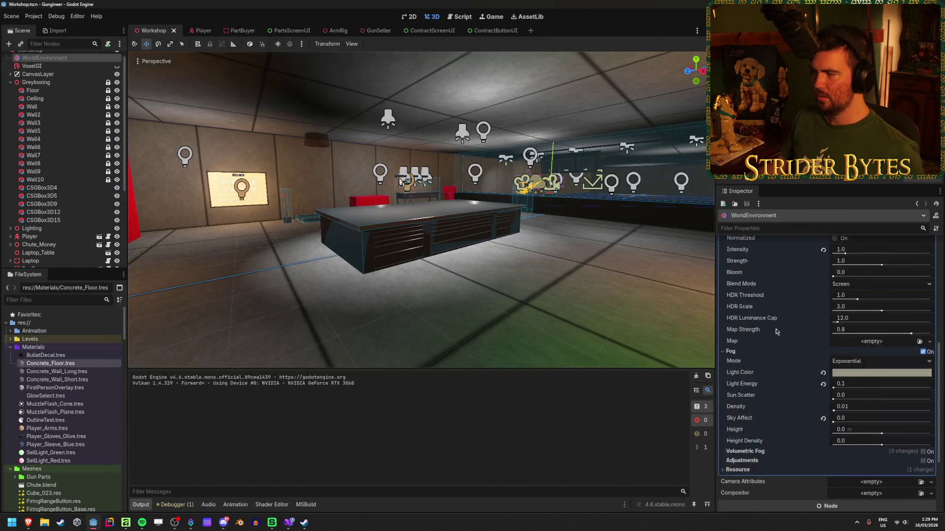
pyautogui.click(732, 323)
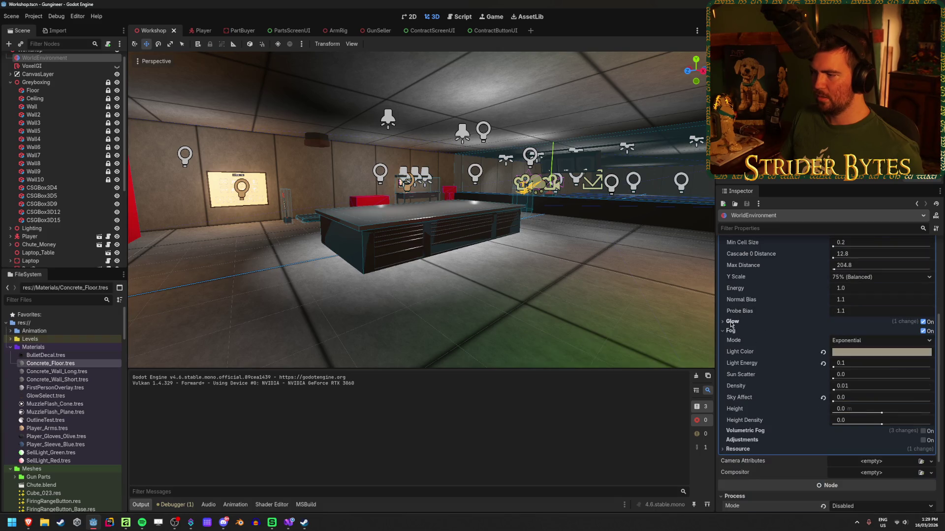
pyautogui.click(730, 332)
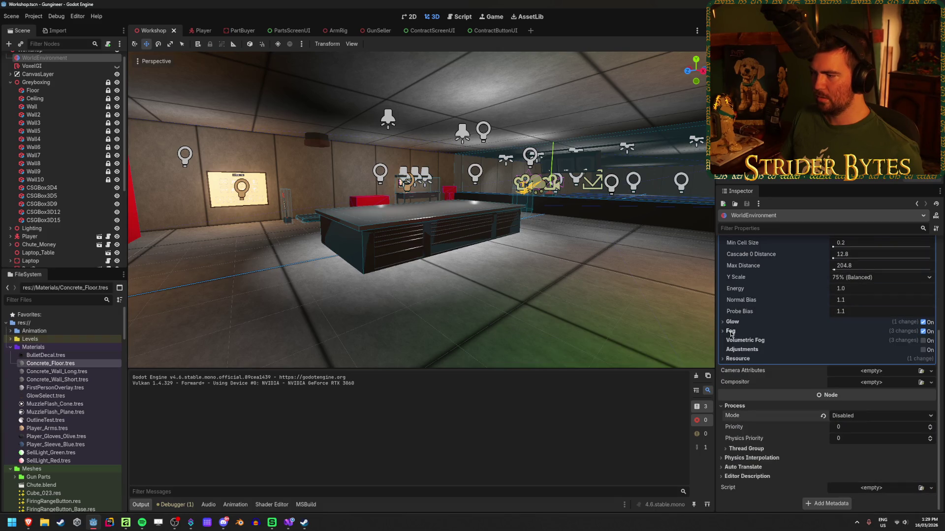
pyautogui.click(923, 331)
pyautogui.click(923, 331)
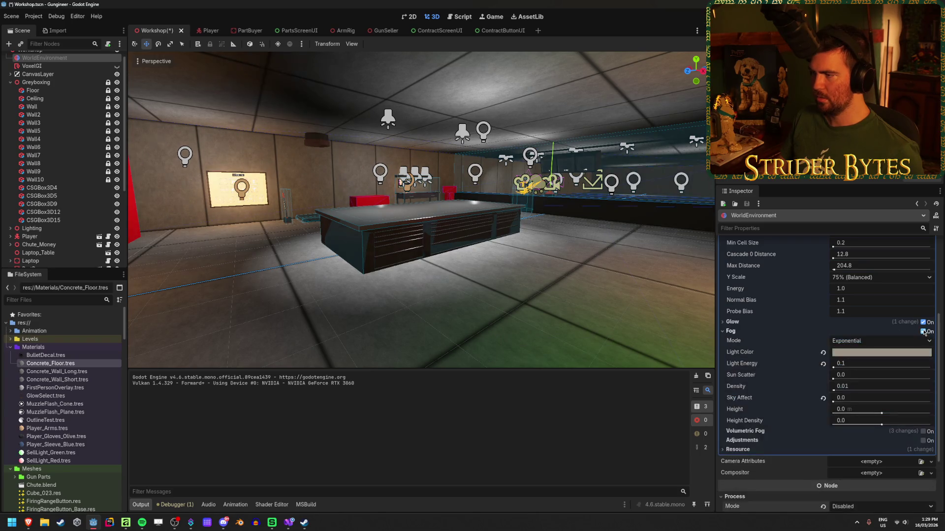
pyautogui.click(923, 331)
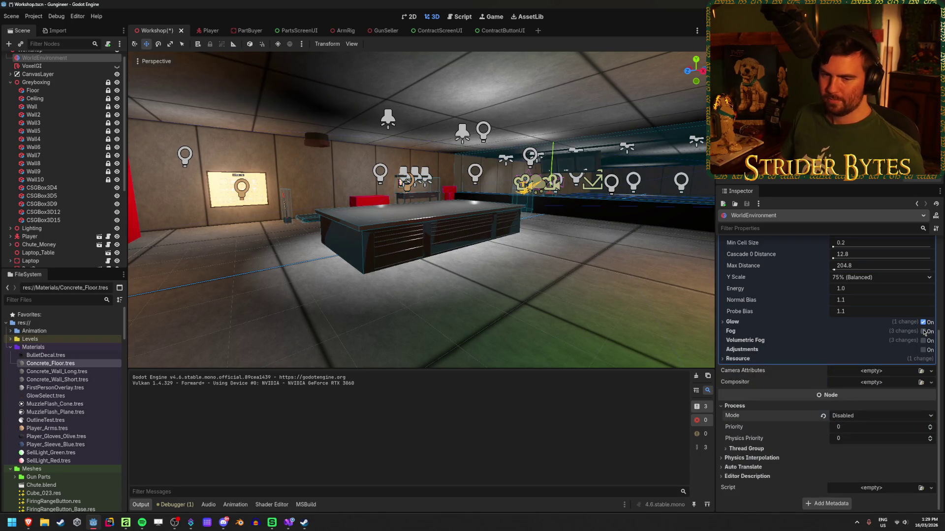
pyautogui.hotkey('ctrl', 's')
# Step: Restore WorldEnvironment's Process Mode to its default and save again
pyautogui.scroll(3, 777, 363)
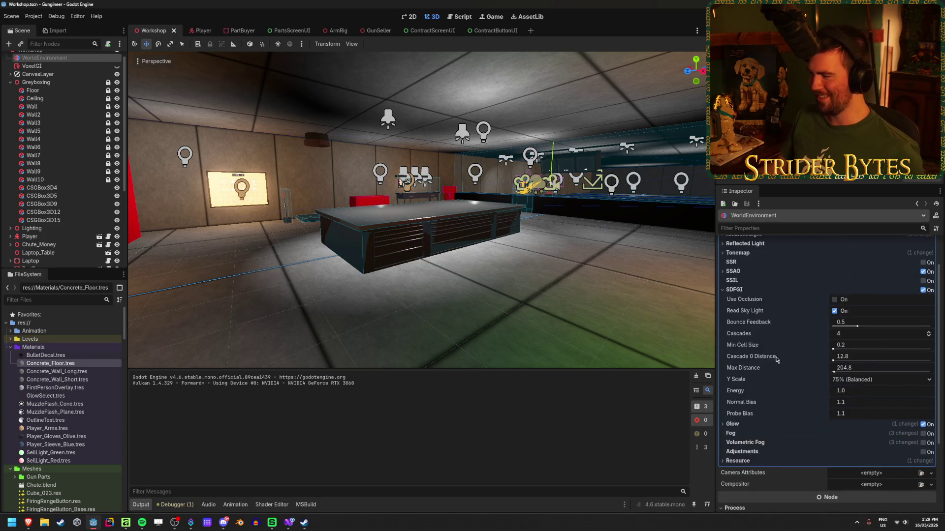
pyautogui.click(742, 292)
pyautogui.scroll(2, 807, 354)
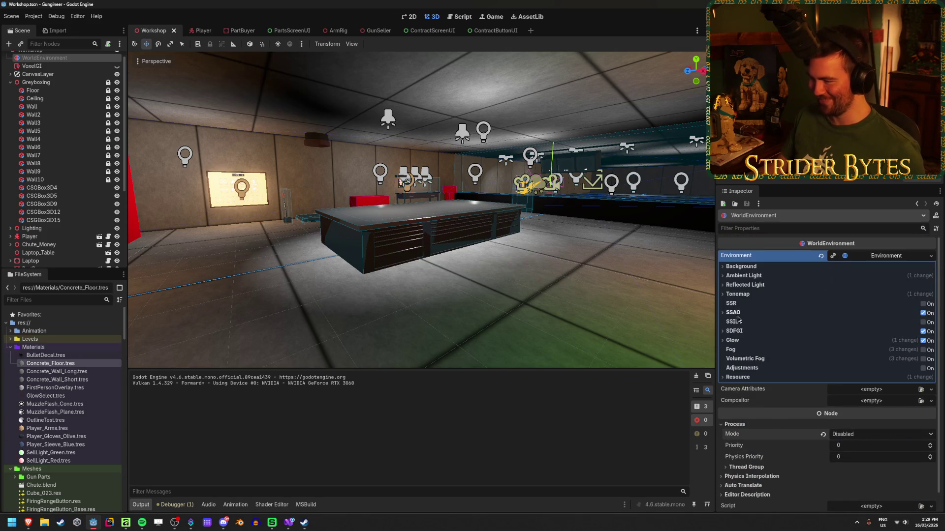
pyautogui.click(855, 417)
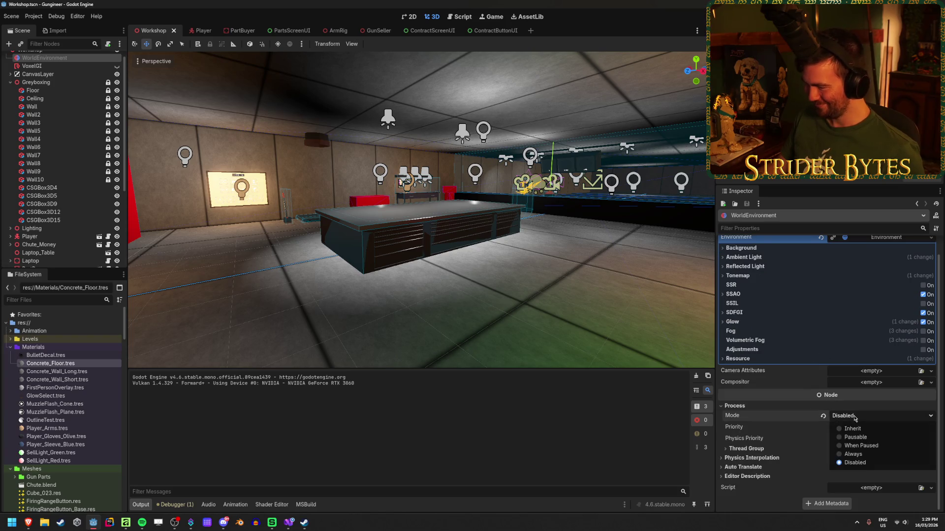
pyautogui.click(823, 416)
pyautogui.hotkey('ctrl', 's')
pyautogui.click(575, 283)
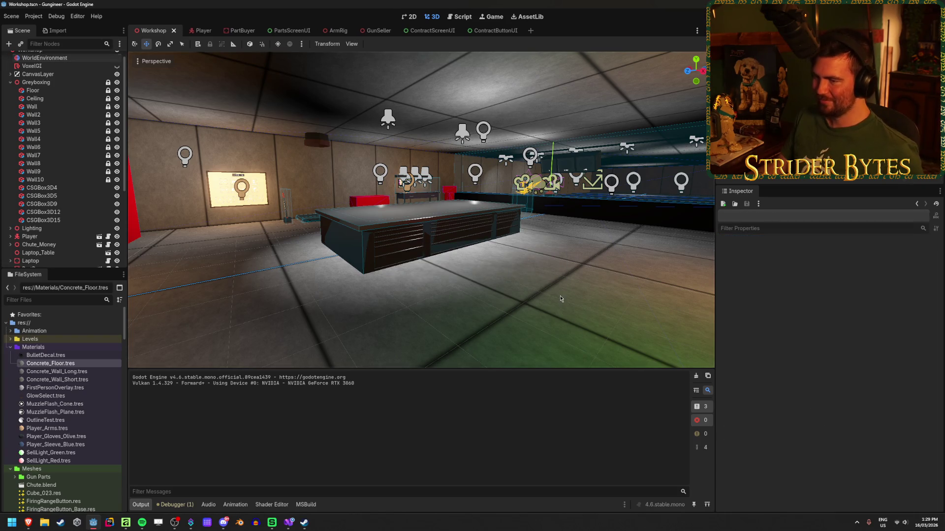
pyautogui.moveTo(556, 283)
pyautogui.mouseDown()
pyautogui.moveTo(492, 283)
pyautogui.moveTo(561, 283)
pyautogui.mouseUp()
pyautogui.moveTo(481, 273)
pyautogui.mouseDown()
pyautogui.moveTo(492, 272)
pyautogui.moveTo(423, 273)
pyautogui.moveTo(492, 273)
pyautogui.moveTo(425, 292)
pyautogui.mouseUp()
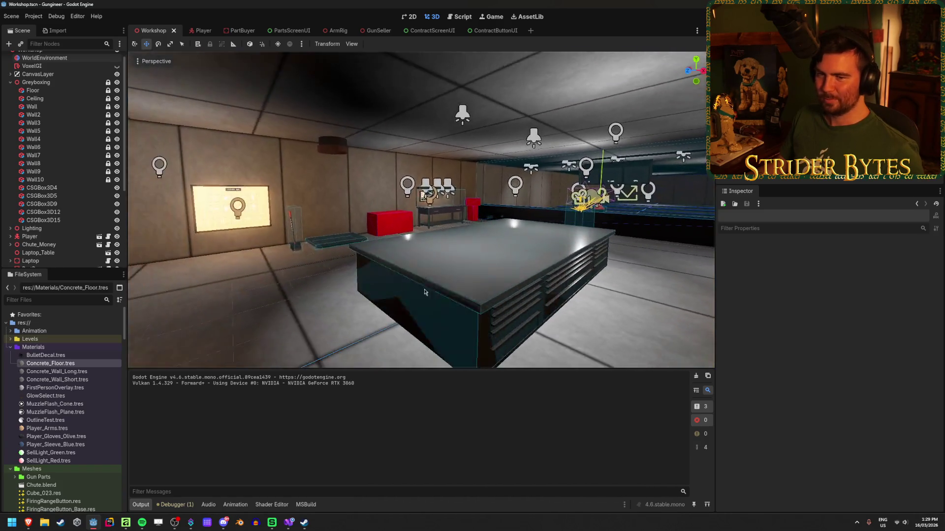
pyautogui.click(9, 83)
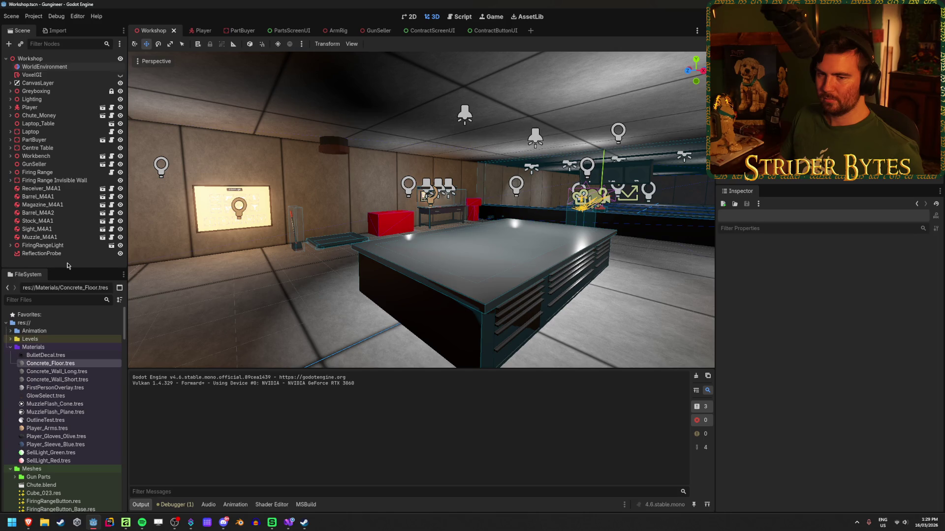
pyautogui.click(66, 246)
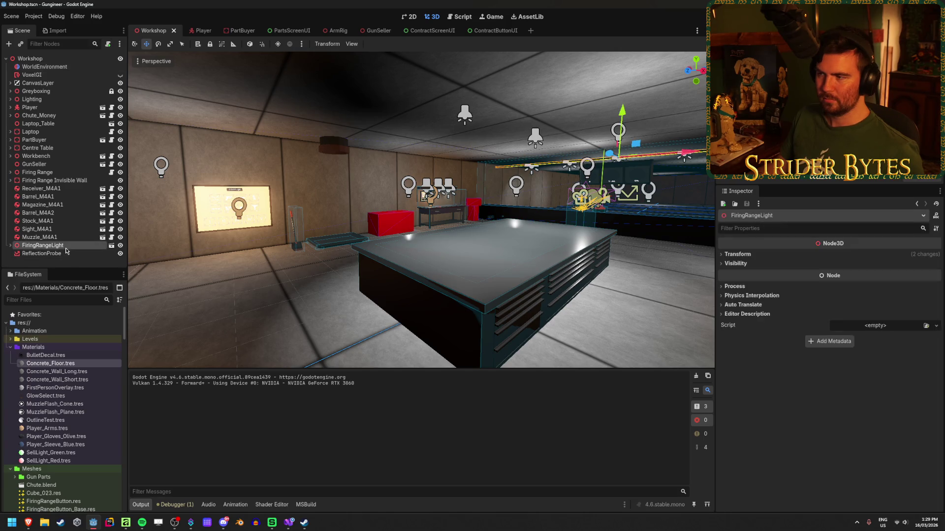
pyautogui.press('f')
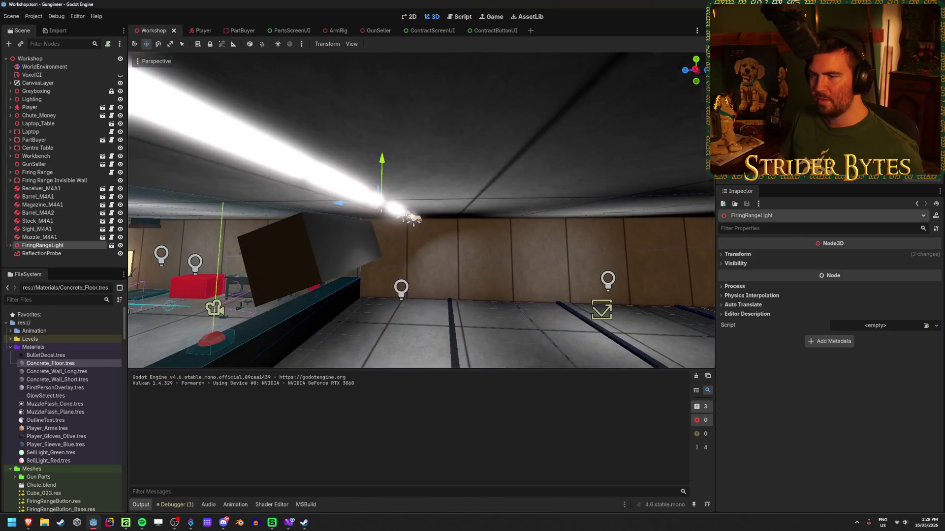
pyautogui.click(120, 245)
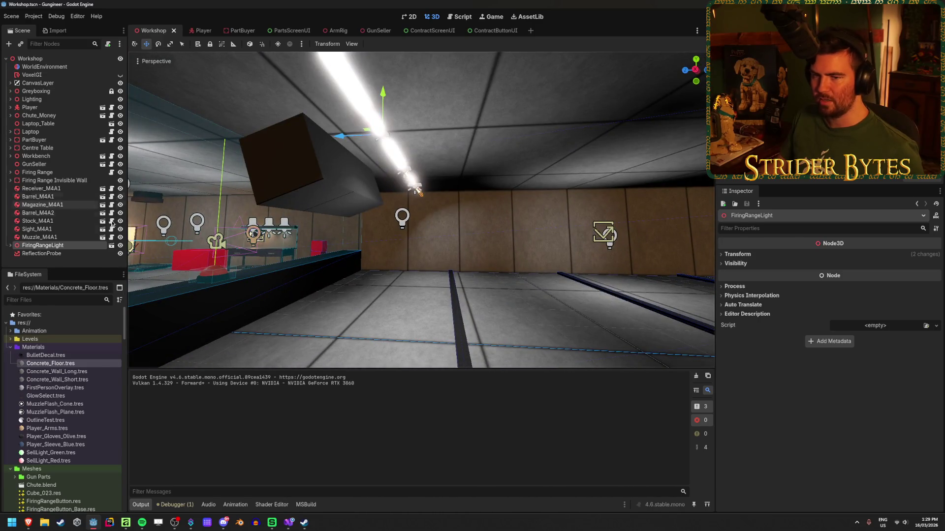
pyautogui.click(121, 247)
pyautogui.click(121, 246)
pyautogui.click(121, 246)
pyautogui.click(121, 246)
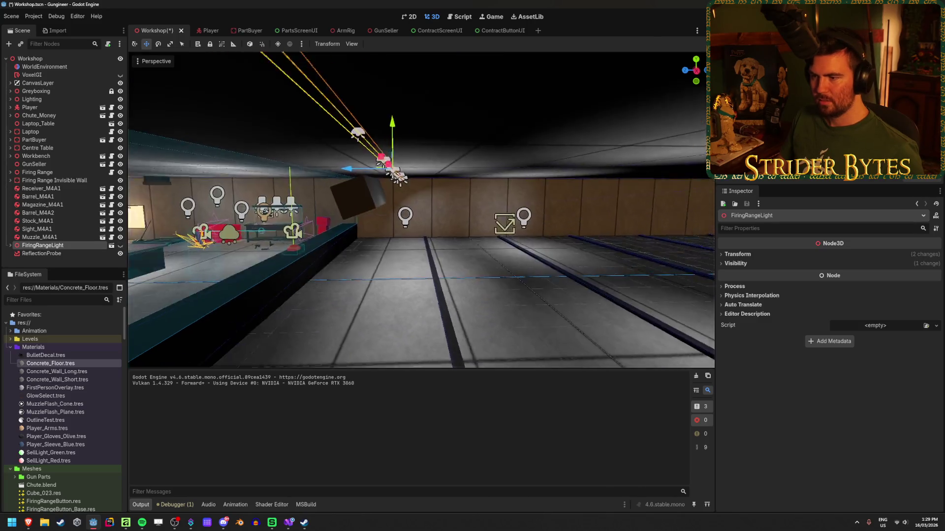
pyautogui.click(120, 245)
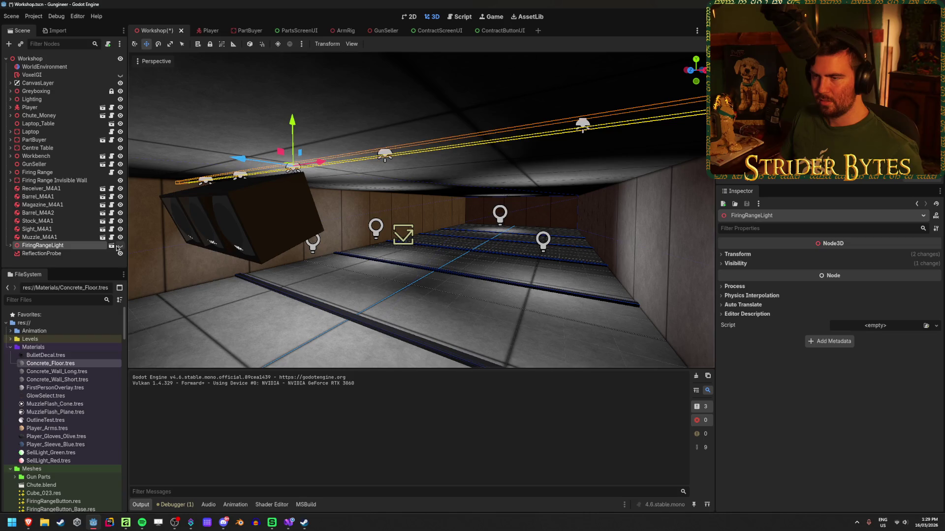
pyautogui.click(526, 309)
pyautogui.moveTo(526, 309)
pyautogui.mouseDown()
pyautogui.moveTo(408, 300)
pyautogui.moveTo(354, 283)
pyautogui.mouseUp()
pyautogui.click(10, 245)
pyautogui.click(98, 253)
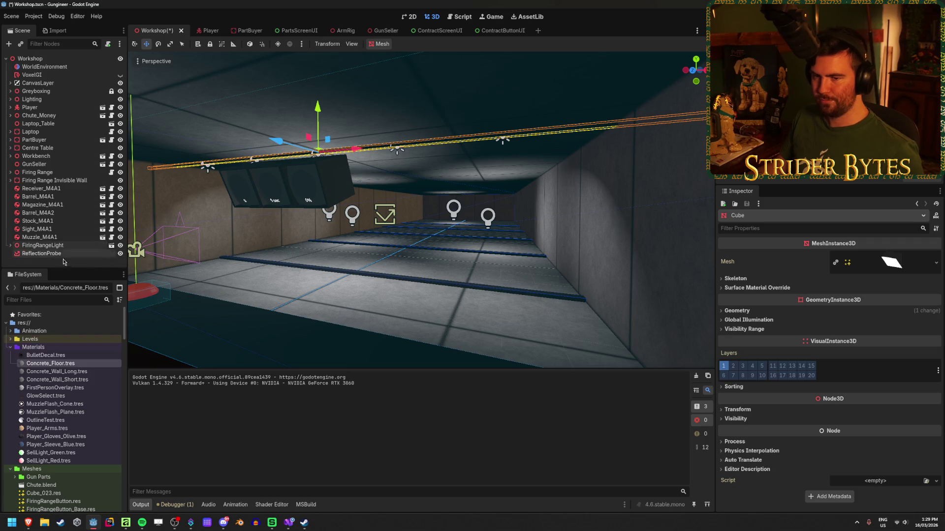
pyautogui.hotkey('ctrl', 'z')
pyautogui.click(41, 254)
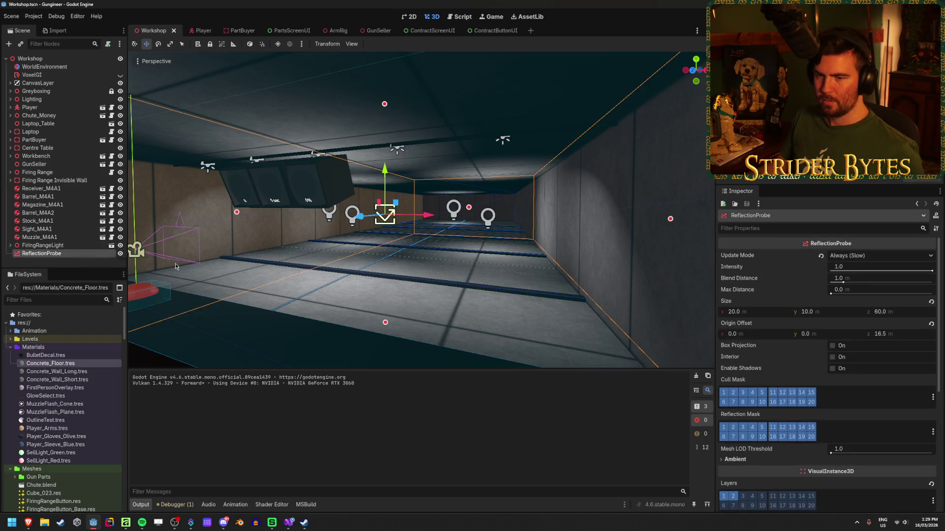
pyautogui.press('f')
pyautogui.click(268, 329)
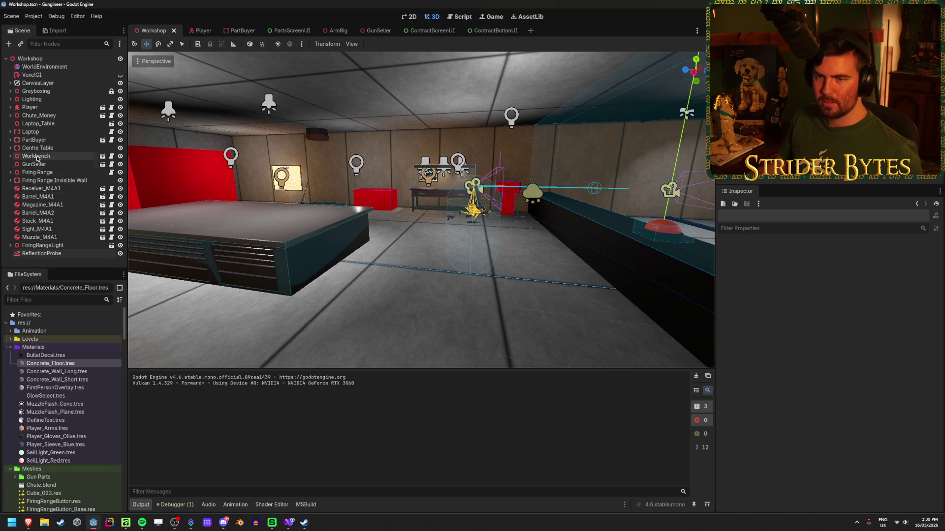
pyautogui.click(30, 99)
# Step: Inspect the CanvasLayer and Lighting nodes in the Scene tree
pyautogui.click(37, 83)
pyautogui.click(10, 83)
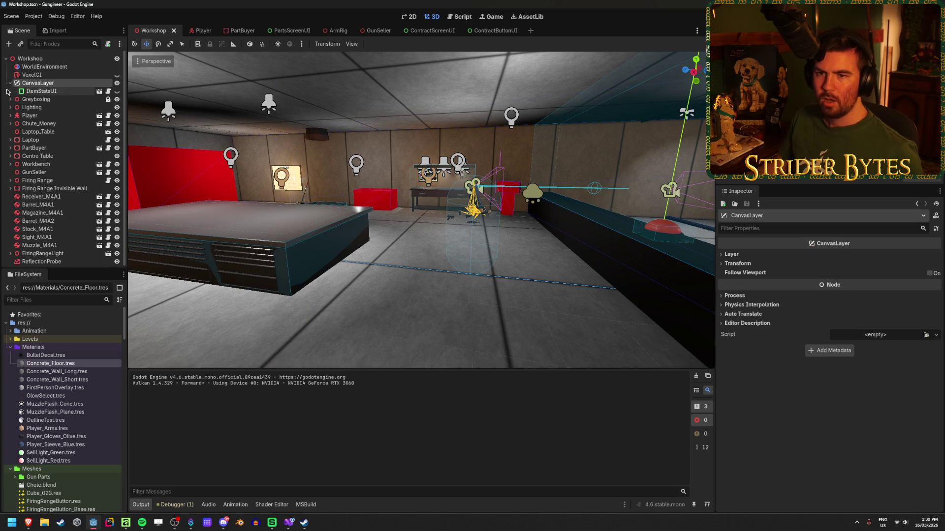
pyautogui.click(10, 83)
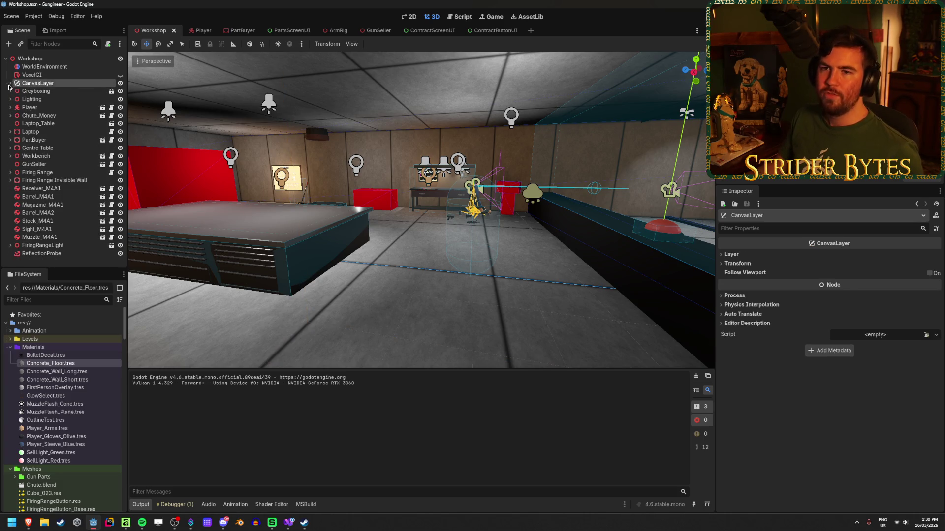
pyautogui.click(32, 99)
pyautogui.click(49, 84)
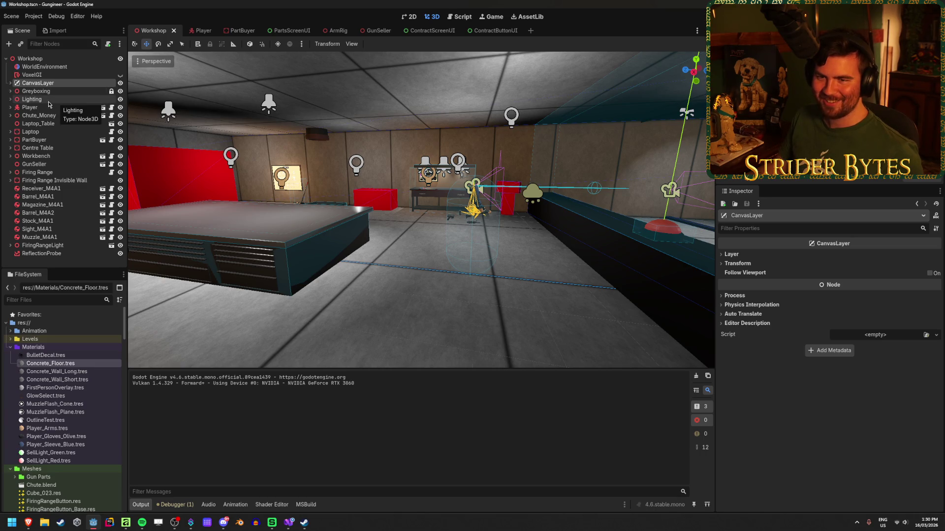
# Step: Hide all OmniLight3D and spot lights in the Lighting group, including SpotLight3D9, and save
pyautogui.click(10, 99)
pyautogui.click(30, 108)
pyautogui.scroll(-5, 63, 183)
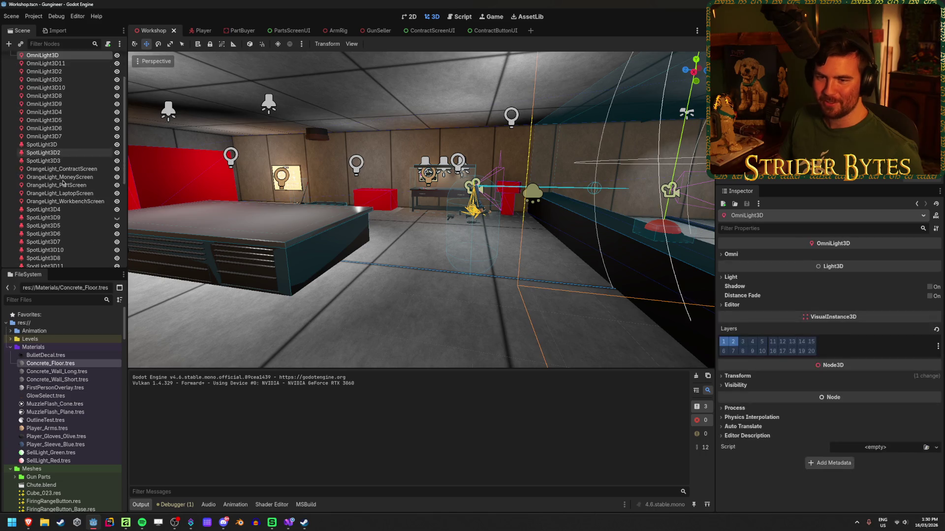
pyautogui.keyDown('shift'); pyautogui.click(55, 196); pyautogui.keyUp('shift')
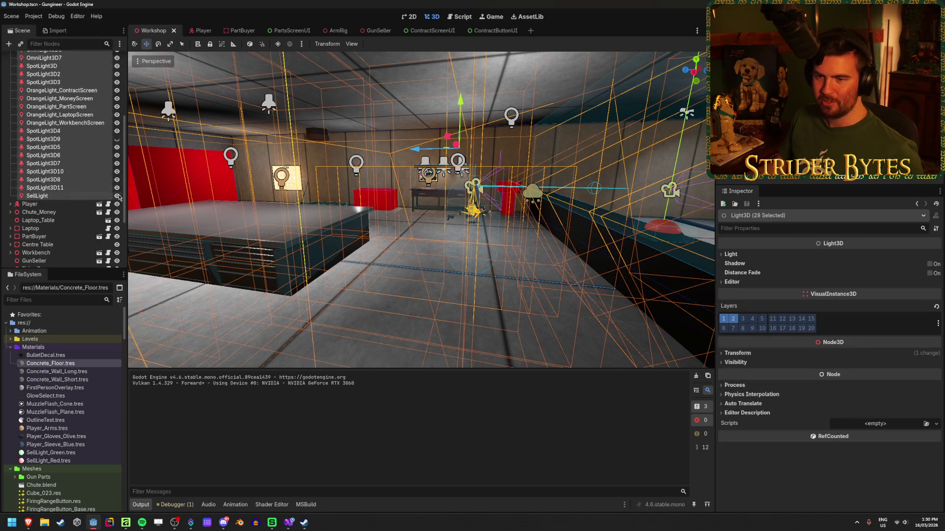
pyautogui.click(117, 196)
pyautogui.click(87, 139)
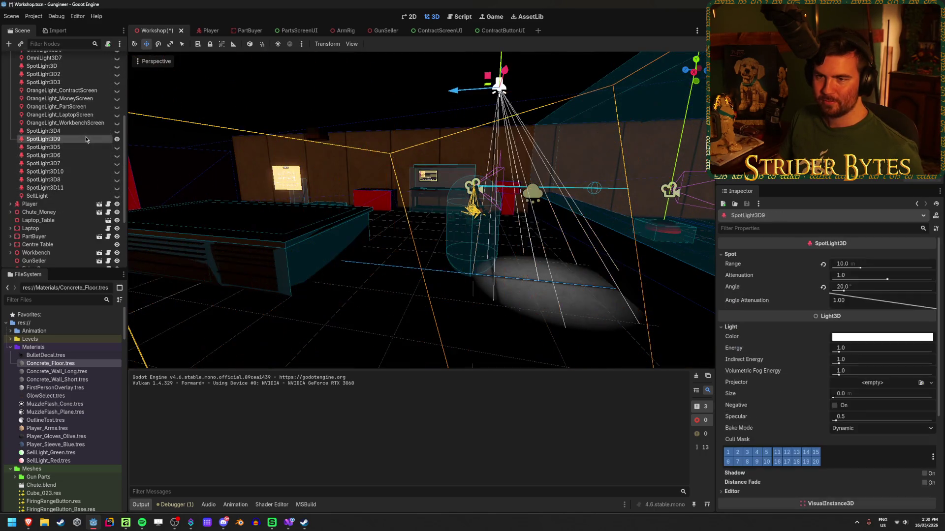
pyautogui.click(117, 139)
pyautogui.click(397, 294)
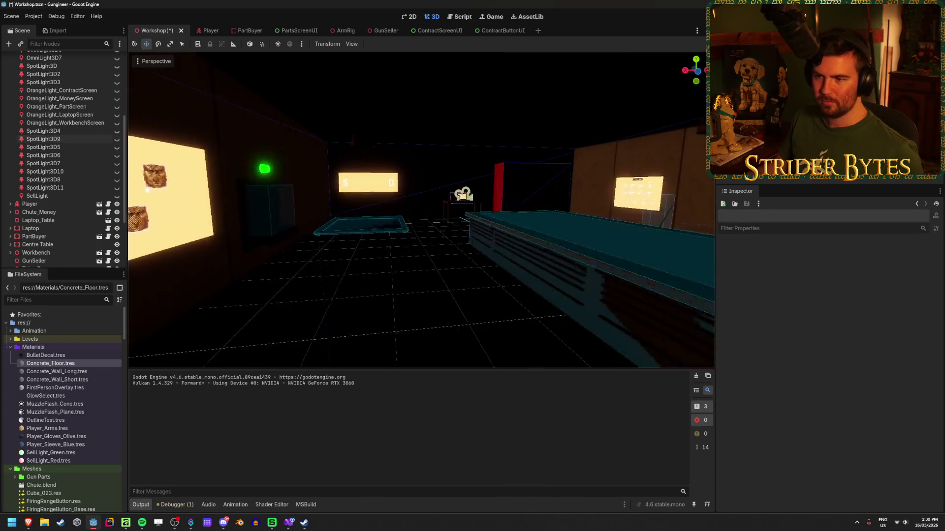
pyautogui.hotkey('ctrl', 's')
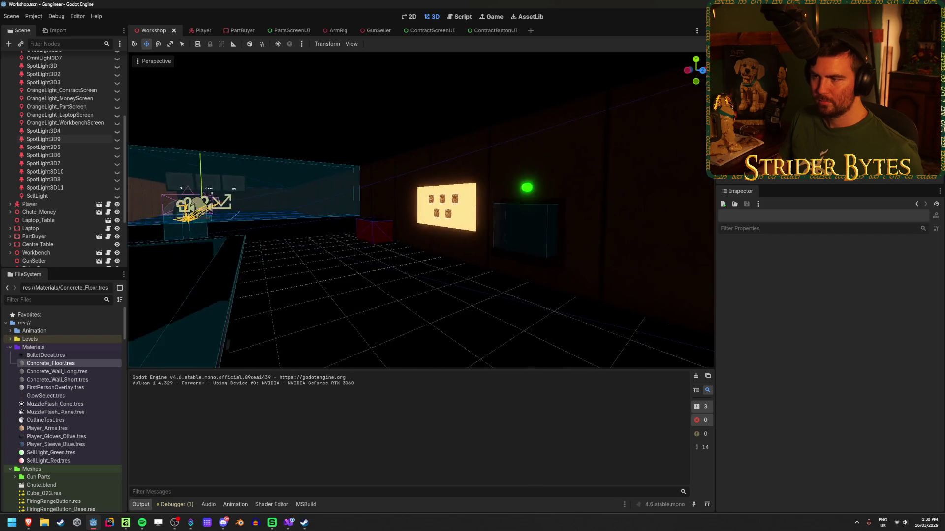
pyautogui.scroll(5, 102, 117)
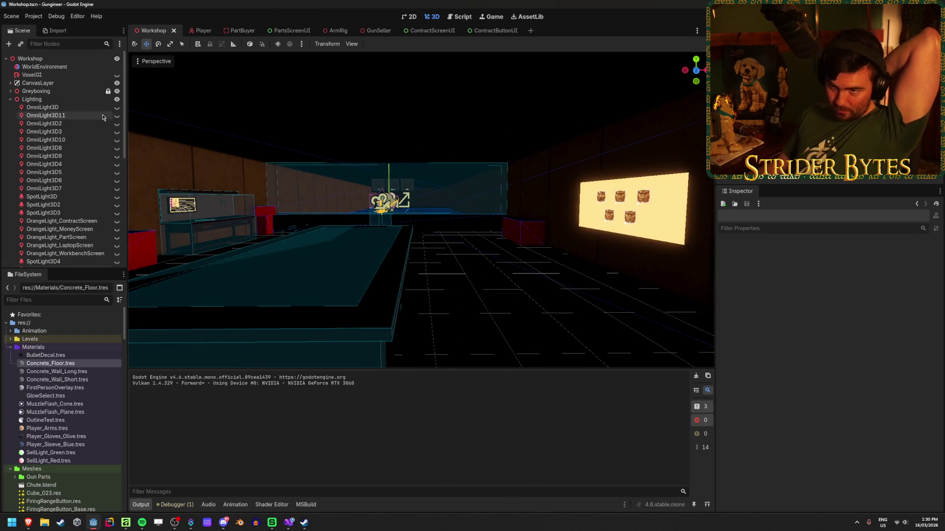
pyautogui.click(59, 75)
# Step: Bake the VoxelGI and orbit to view the baked lighting on the other wall
pyautogui.click(389, 44)
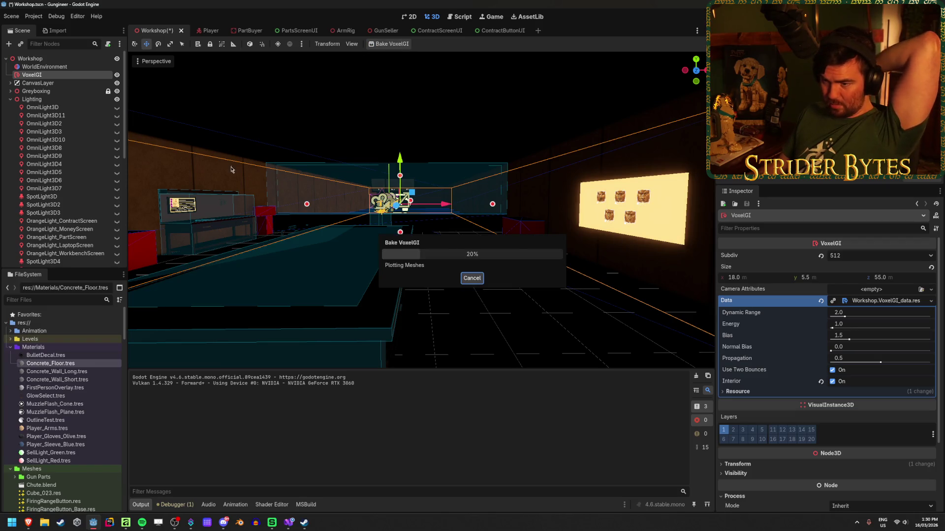
pyautogui.click(475, 283)
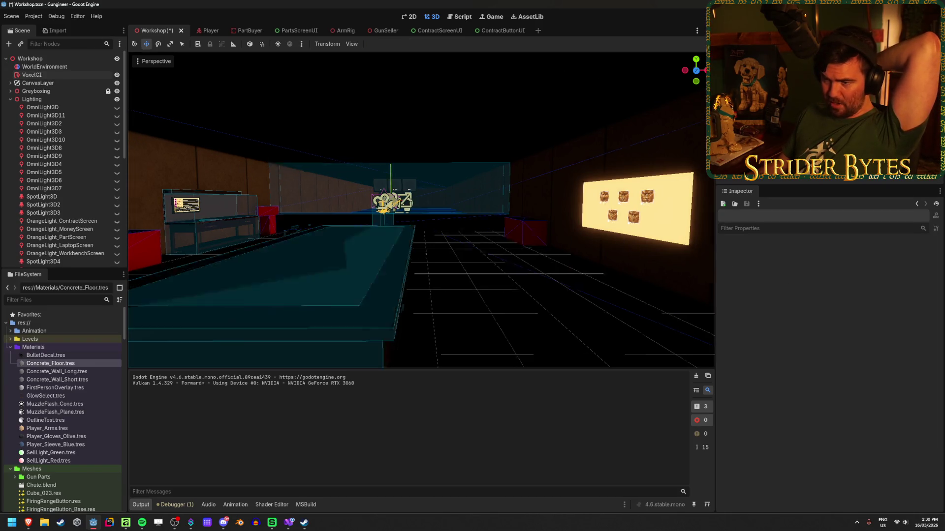
pyautogui.moveTo(502, 288); pyautogui.dragTo(502, 288)
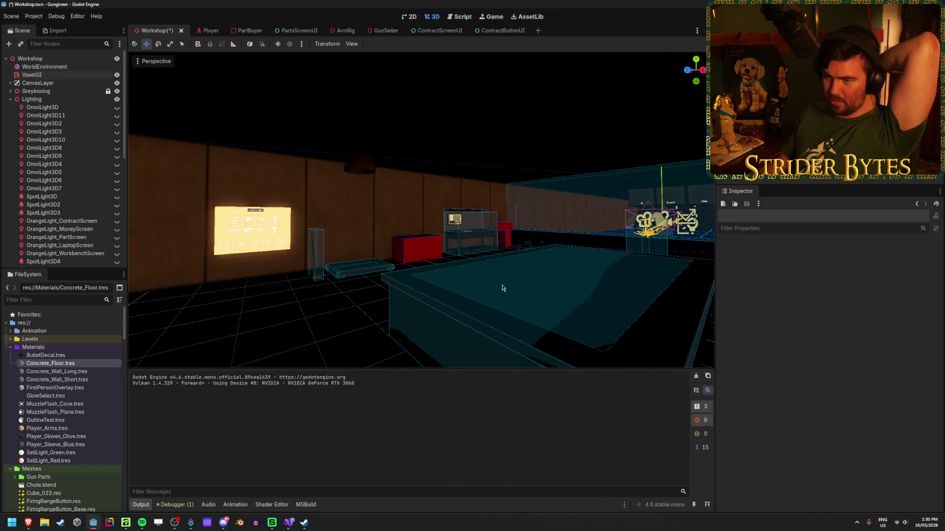
# Step: Select OmniLight3D11, glance at its light properties, and expand the Greyboxing group
pyautogui.click(75, 117)
pyautogui.click(798, 279)
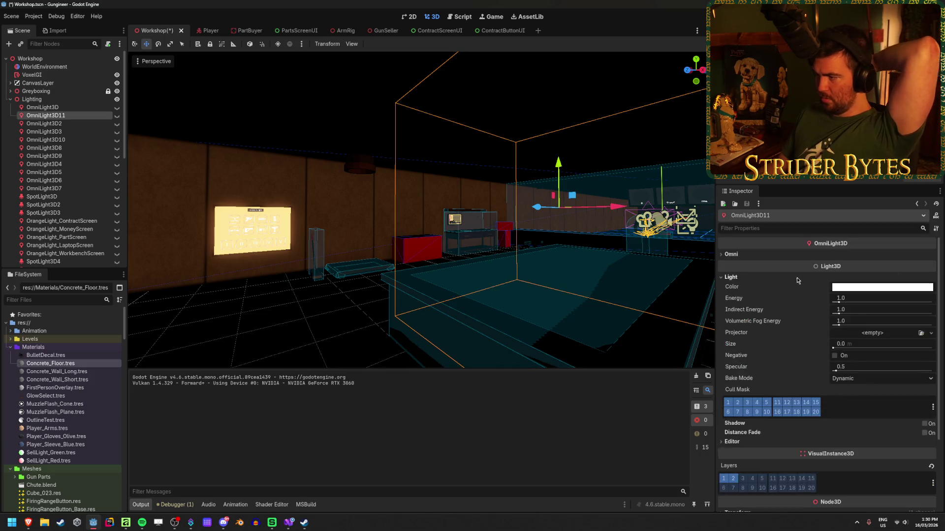
pyautogui.click(797, 278)
pyautogui.click(11, 91)
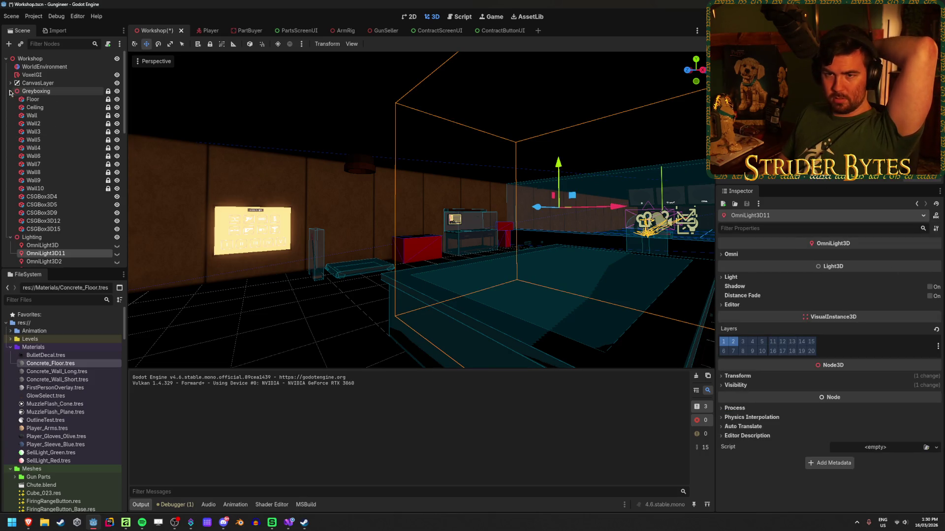
# Step: Review Wall2's material Sampling and Shadows settings, then save and run the game with F5
pyautogui.click(42, 111)
pyautogui.click(33, 124)
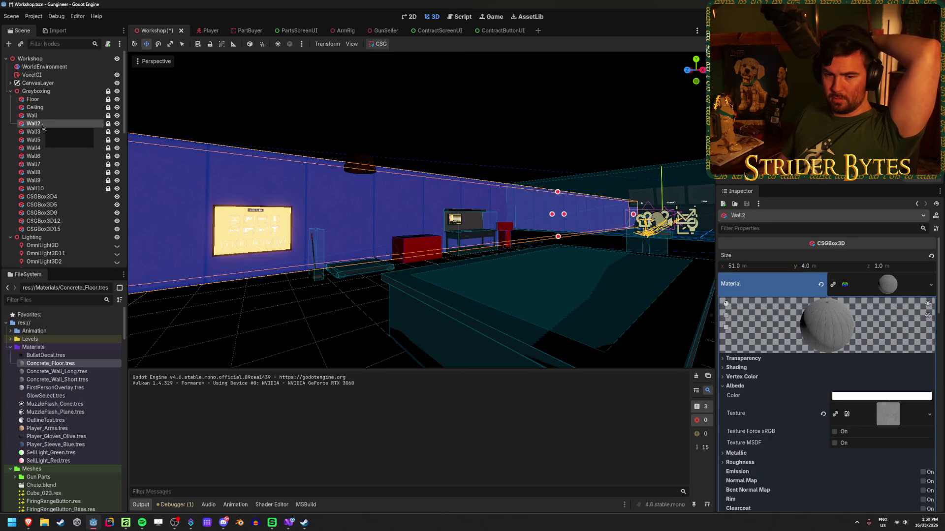
pyautogui.scroll(-5, 785, 246)
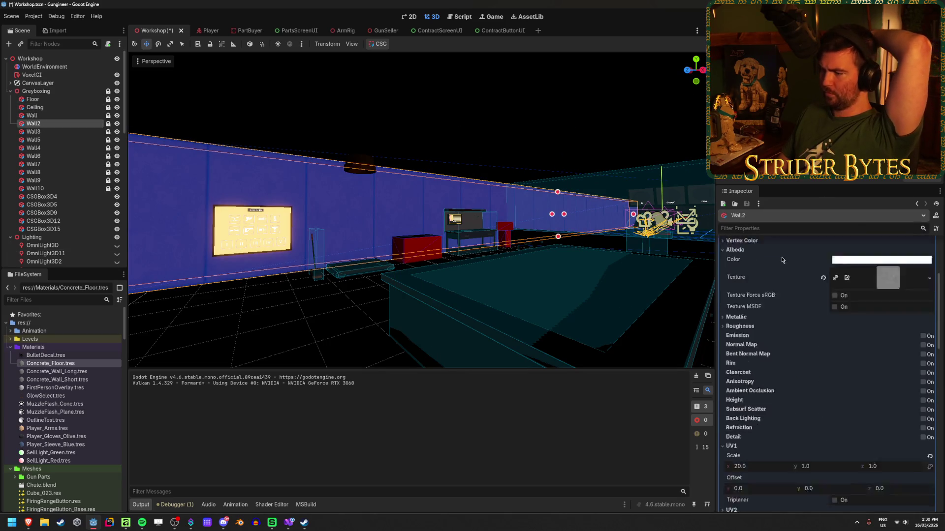
pyautogui.scroll(-3, 785, 246)
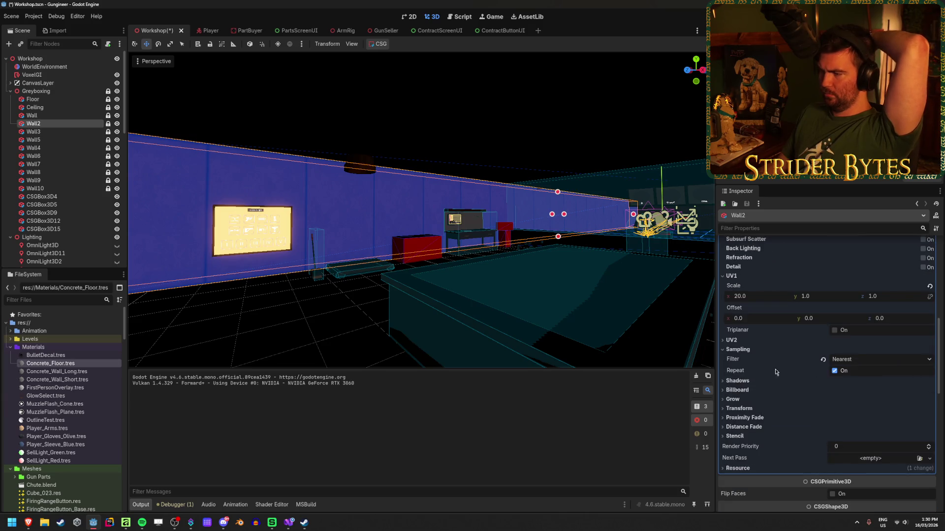
pyautogui.click(742, 350)
pyautogui.click(740, 359)
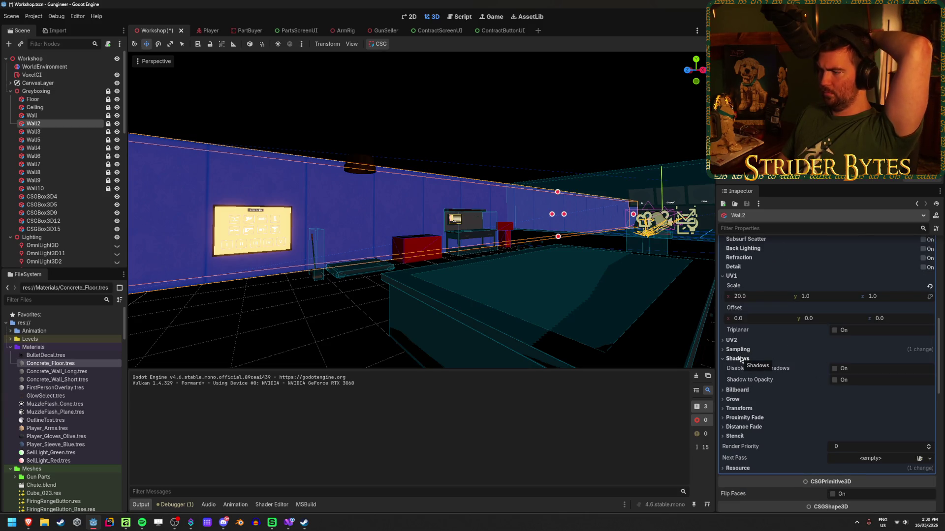
pyautogui.click(741, 358)
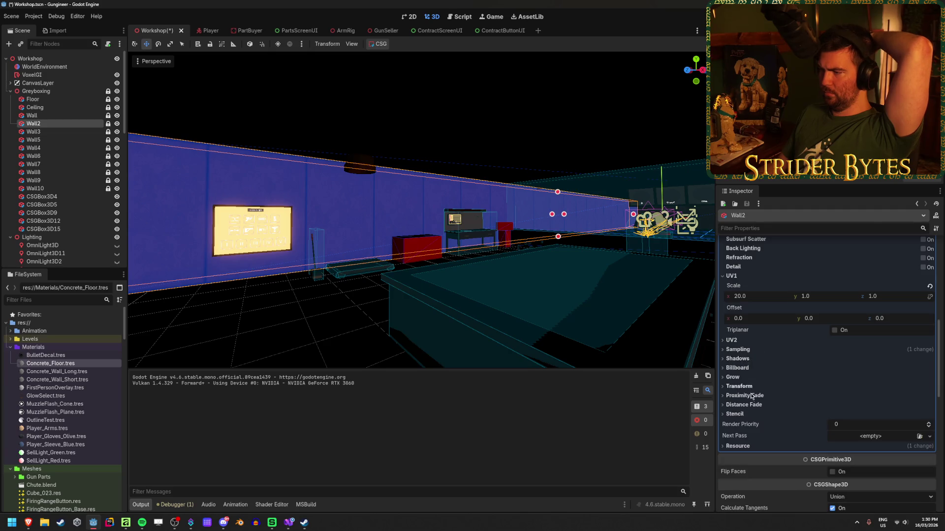
pyautogui.scroll(3, 752, 398)
pyautogui.scroll(5, 753, 406)
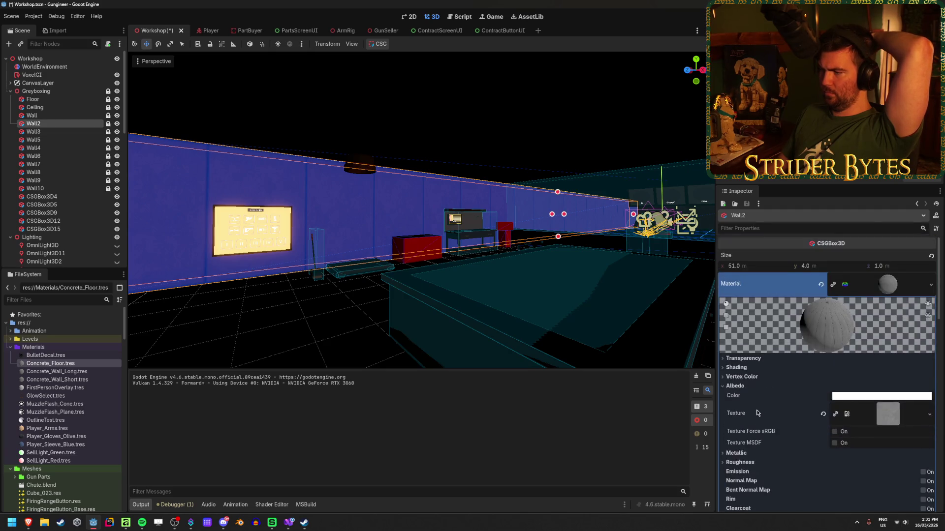
pyautogui.press('F5')
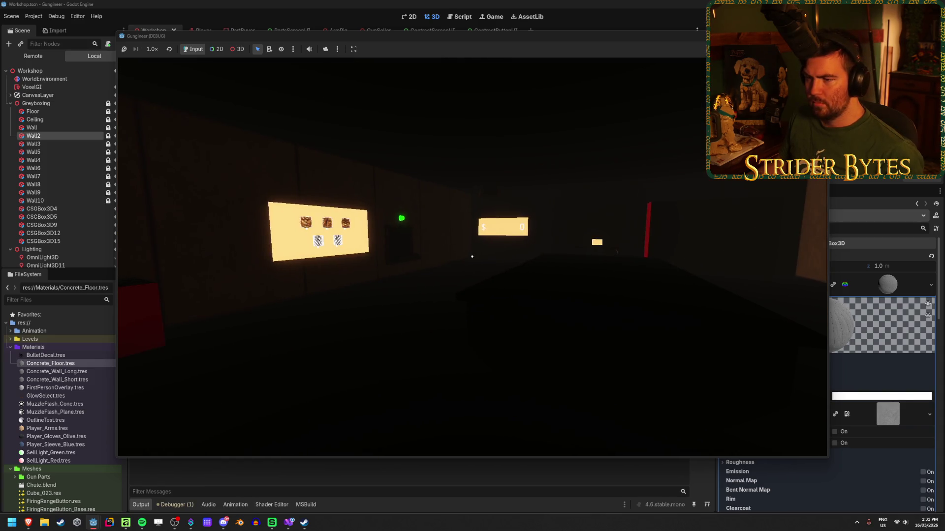
# Step: Walk toward the mask display board and back into the workshop, then stop the game
pyautogui.press('w')
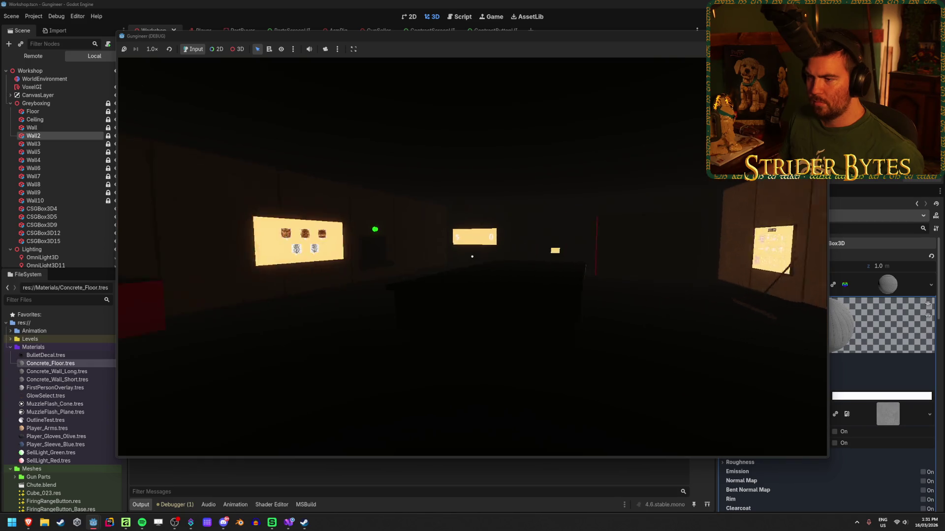
pyautogui.press('w')
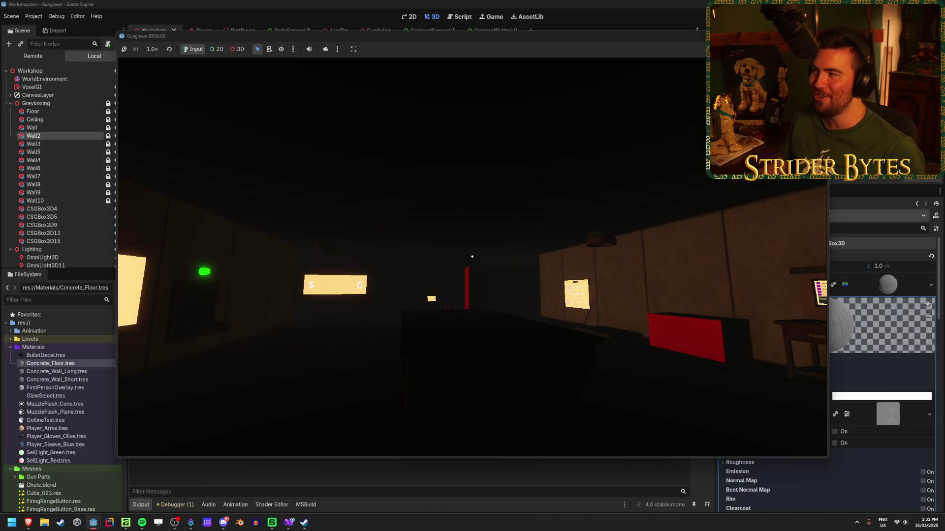
pyautogui.press('F8')
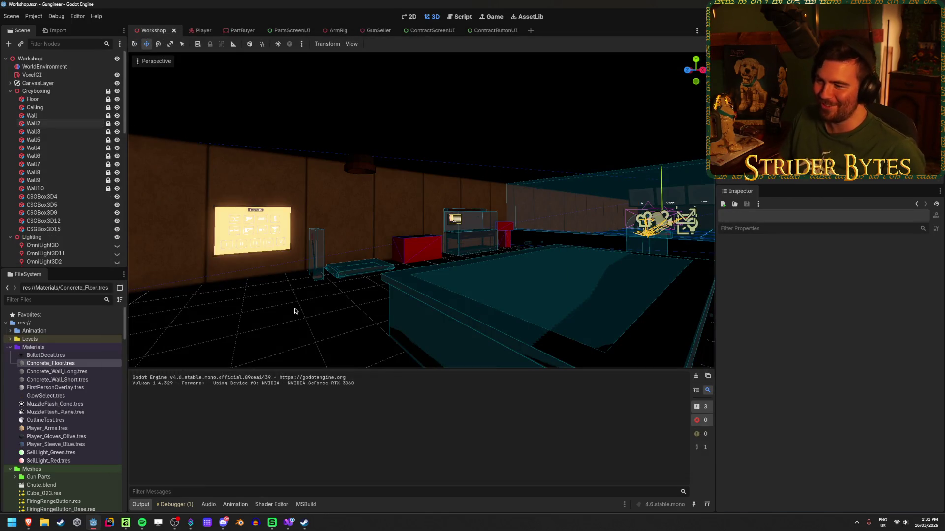
# Step: Make every light from OmniLight3D to SellLight visible again and save
pyautogui.scroll(-5, 69, 252)
pyautogui.scroll(-5, 69, 223)
pyautogui.click(44, 255)
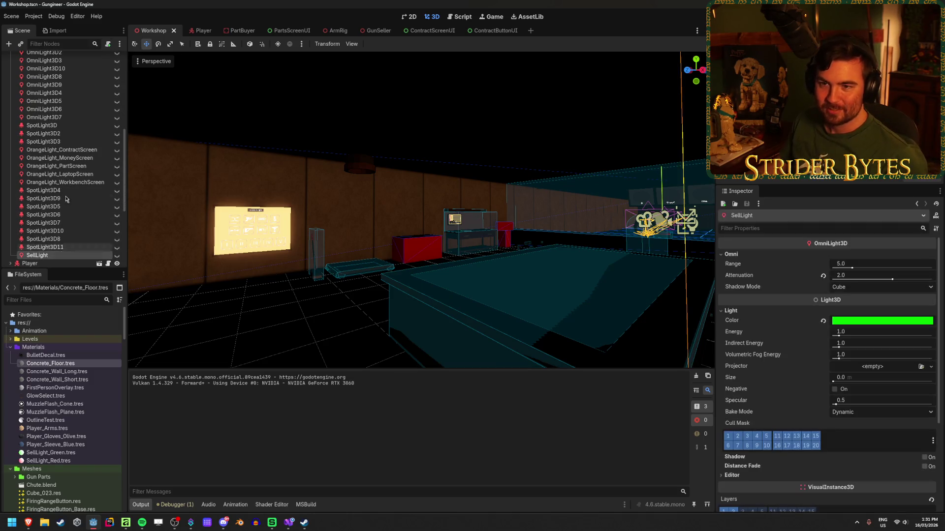
pyautogui.scroll(3, 59, 173)
pyautogui.keyDown('shift'); pyautogui.click(50, 91); pyautogui.keyUp('shift')
pyautogui.click(117, 88)
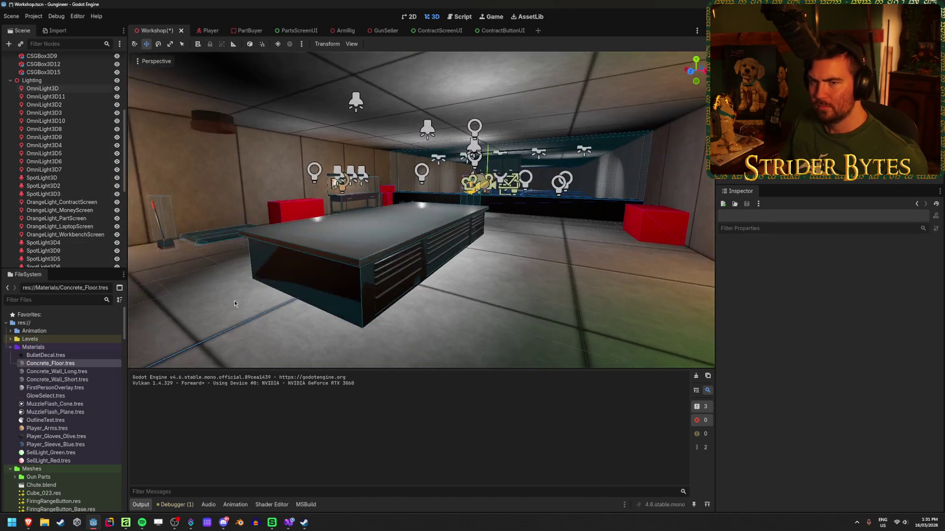
pyautogui.hotkey('ctrl', 's')
# Step: Untick SDFGI on the WorldEnvironment and save the scene
pyautogui.doubleClick(65, 82)
pyautogui.scroll(5, 54, 99)
pyautogui.click(47, 67)
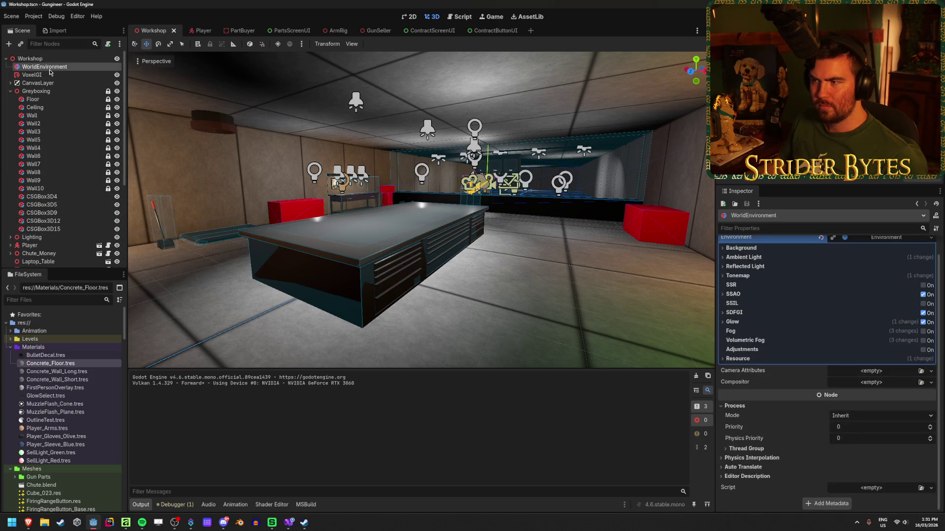
pyautogui.click(923, 313)
pyautogui.hotkey('ctrl', 's')
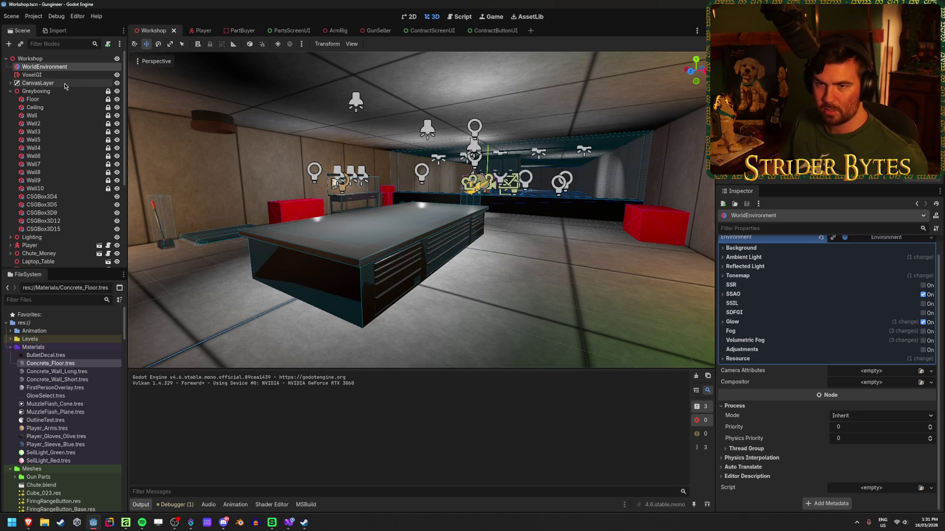
# Step: Hide the Lighting group, bake then clear the VoxelGI data, save, and run the game
pyautogui.click(116, 237)
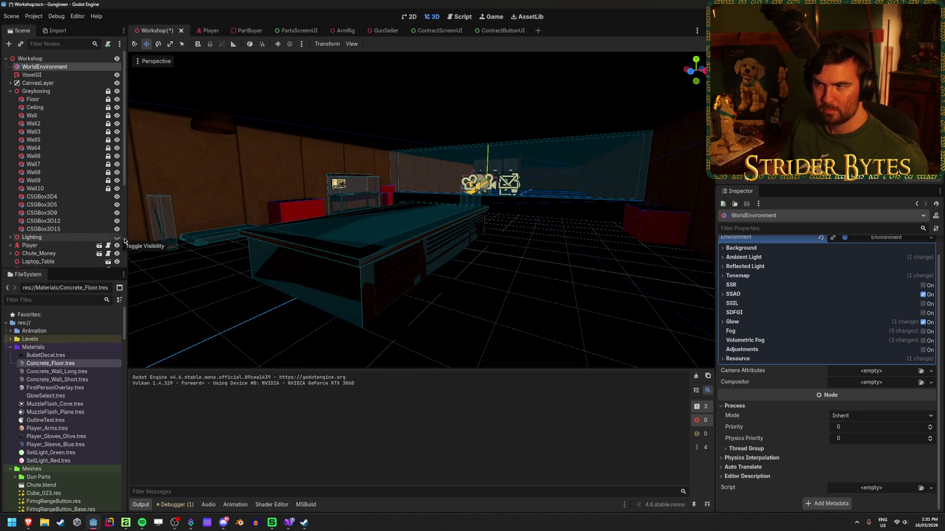
pyautogui.click(101, 75)
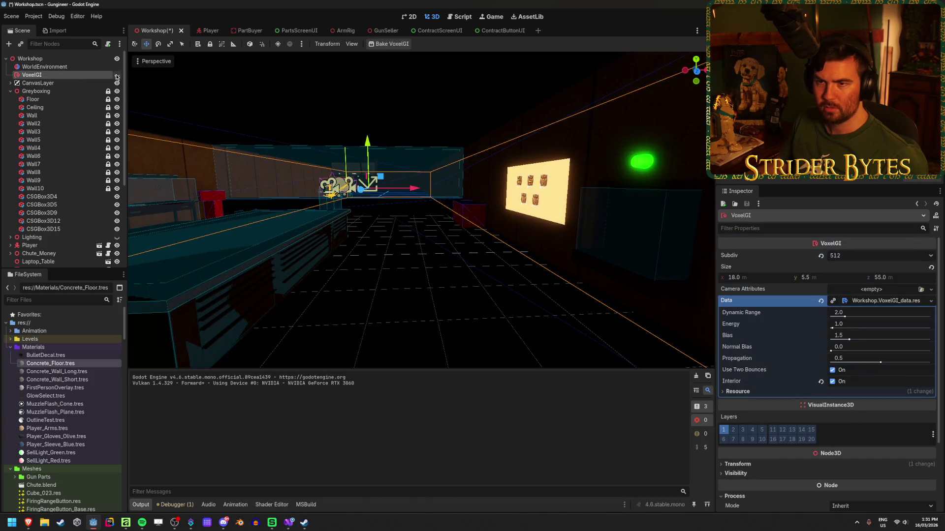
pyautogui.hotkey('ctrl', 's')
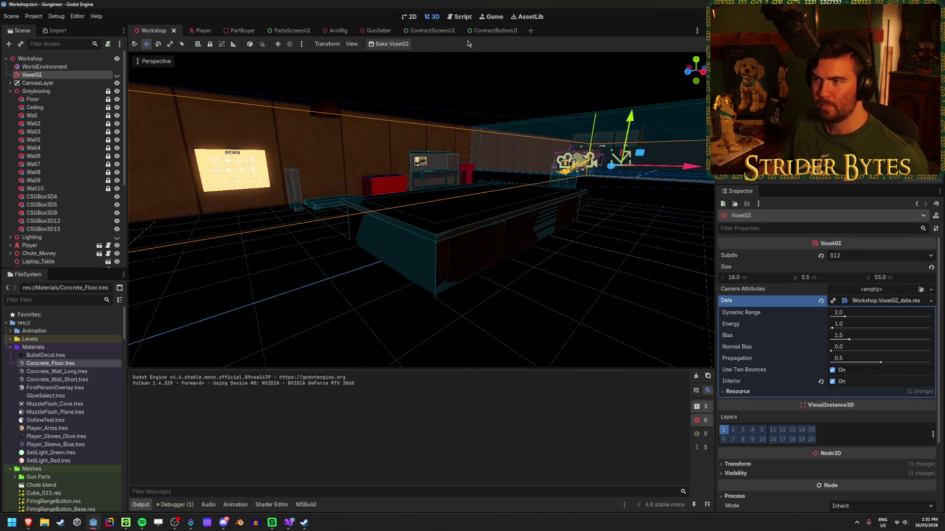
pyautogui.click(392, 44)
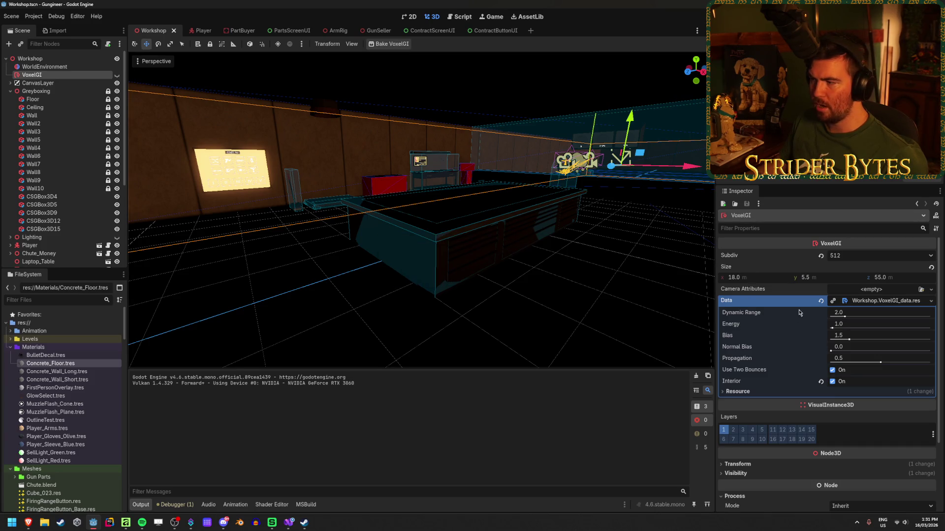
pyautogui.click(821, 301)
pyautogui.hotkey('ctrl', 's')
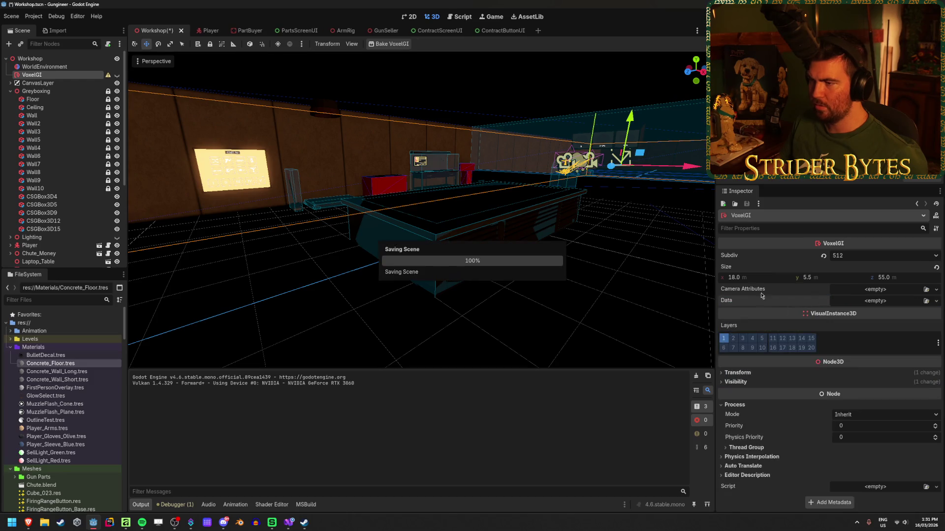
pyautogui.press('F5')
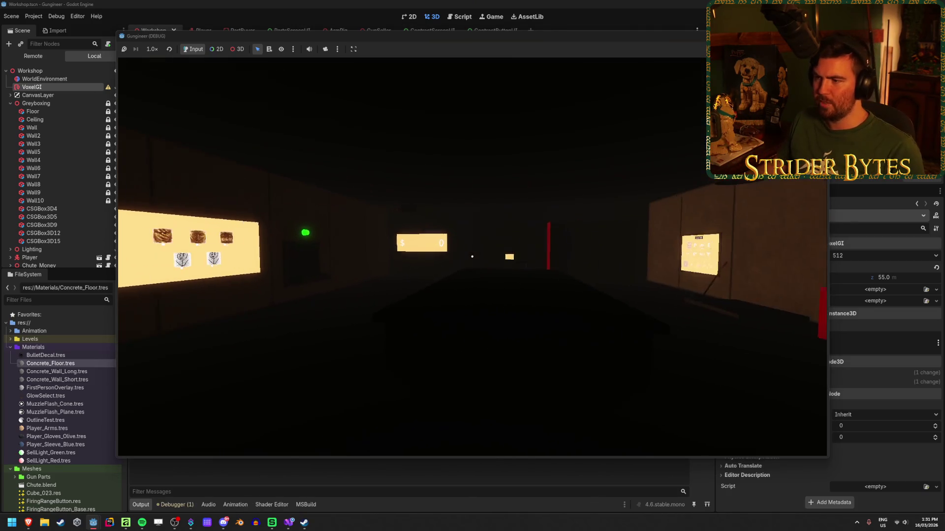
# Step: Stop the running game and collapse the Greyboxing branch of the Scene tree
pyautogui.press('F8')
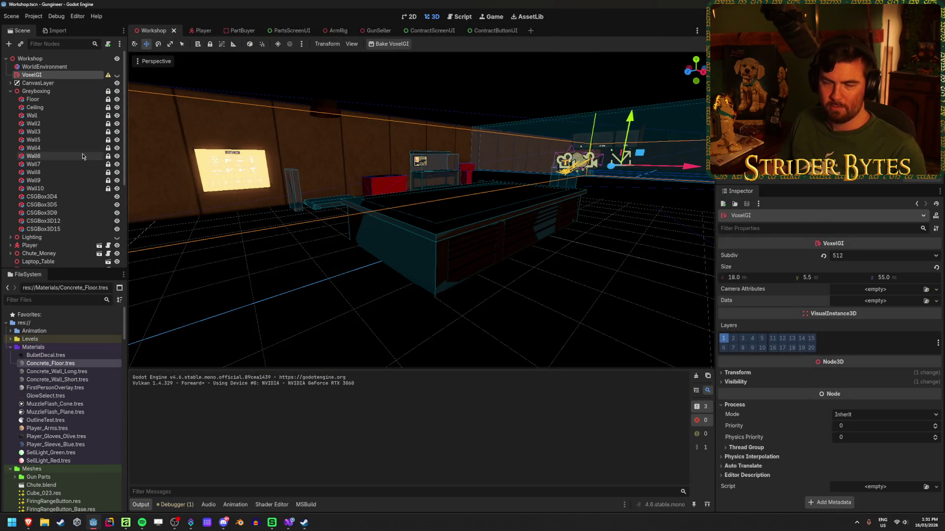
pyautogui.click(11, 91)
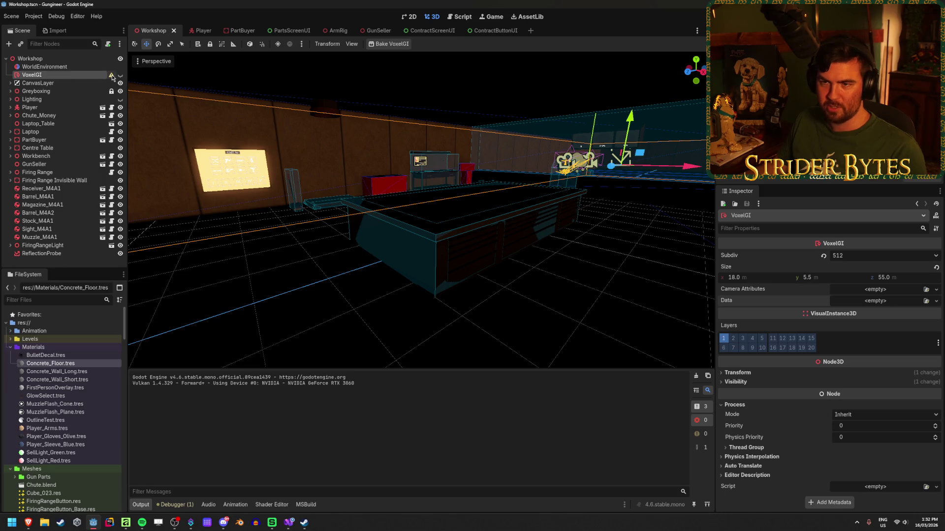
# Step: Frame Workbench and PartBuyer in the viewport, then open GunSeller.tscn from its node
pyautogui.moveTo(112, 78)
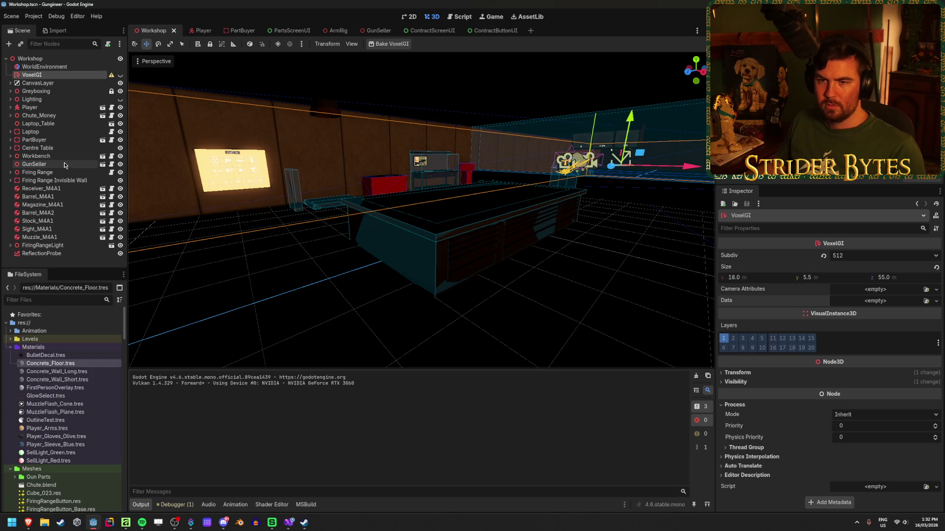
pyautogui.click(8, 157)
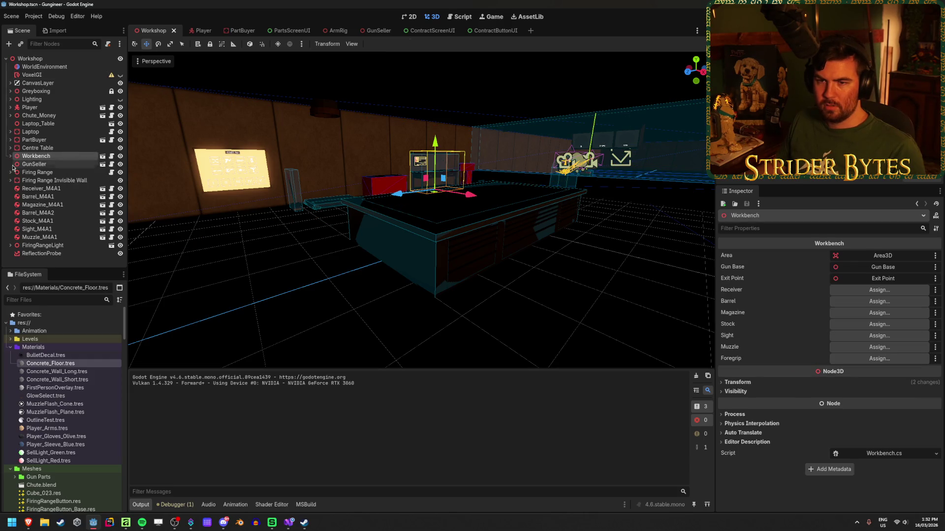
pyautogui.press('f')
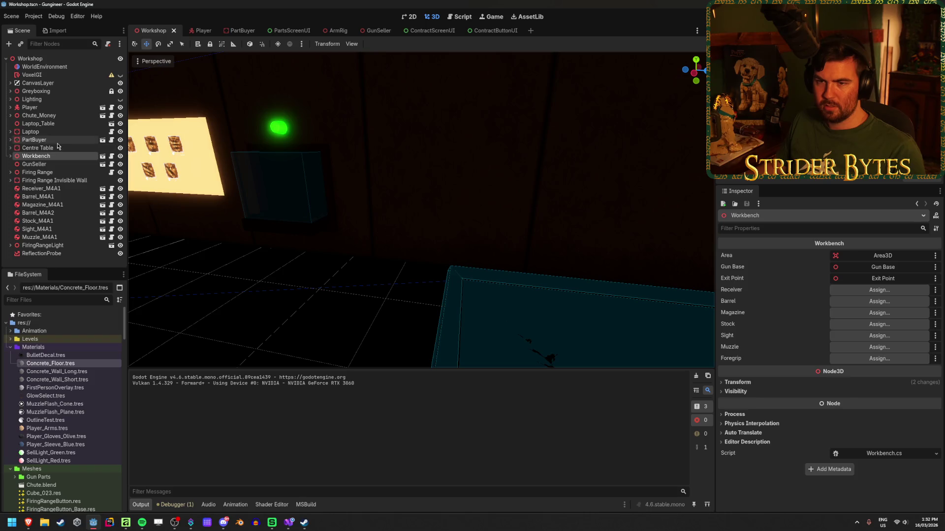
pyautogui.click(14, 140)
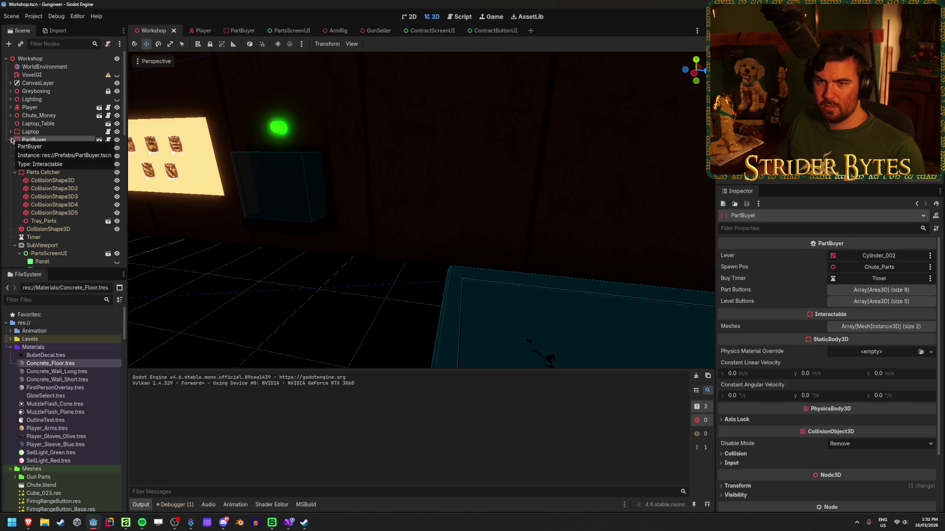
pyautogui.press('f')
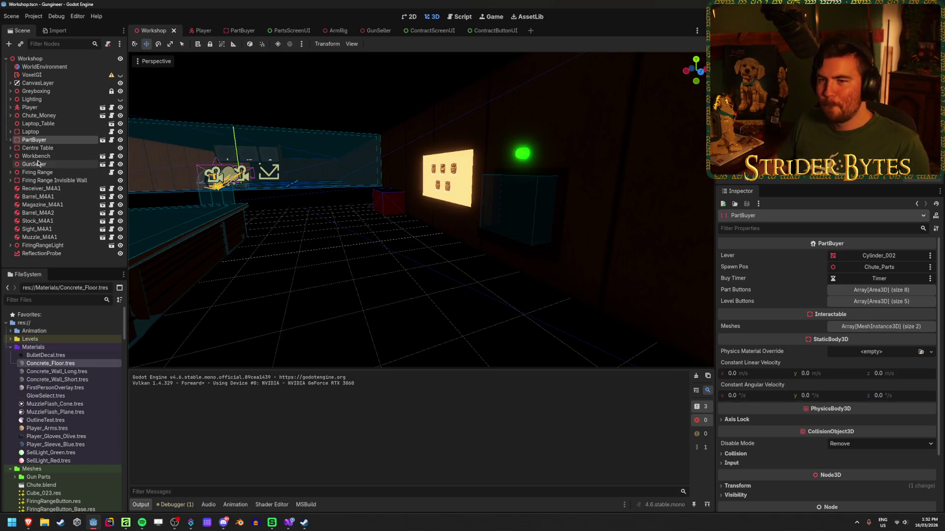
pyautogui.click(61, 164)
pyautogui.click(103, 163)
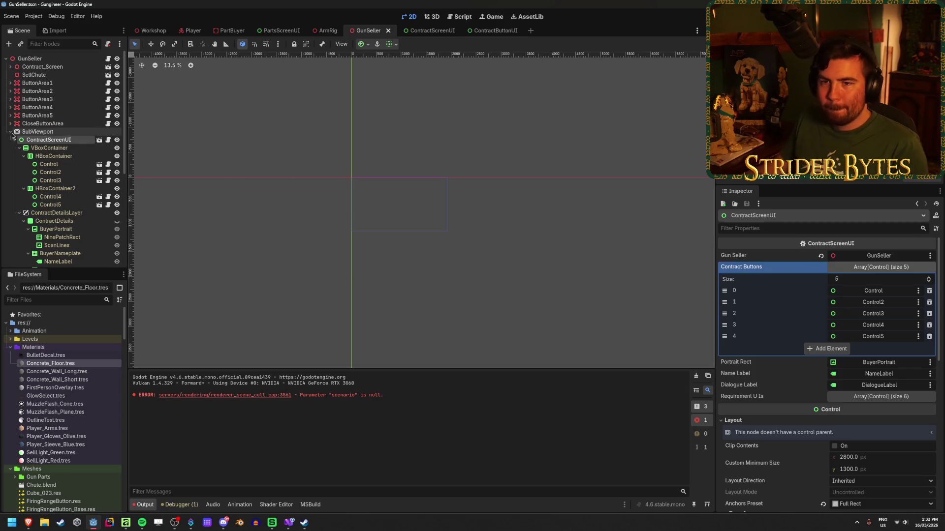
# Step: Switch to the 3D view and select the Cube under Contract_Screen
pyautogui.click(10, 106)
pyautogui.click(49, 67)
pyautogui.click(10, 66)
pyautogui.click(63, 83)
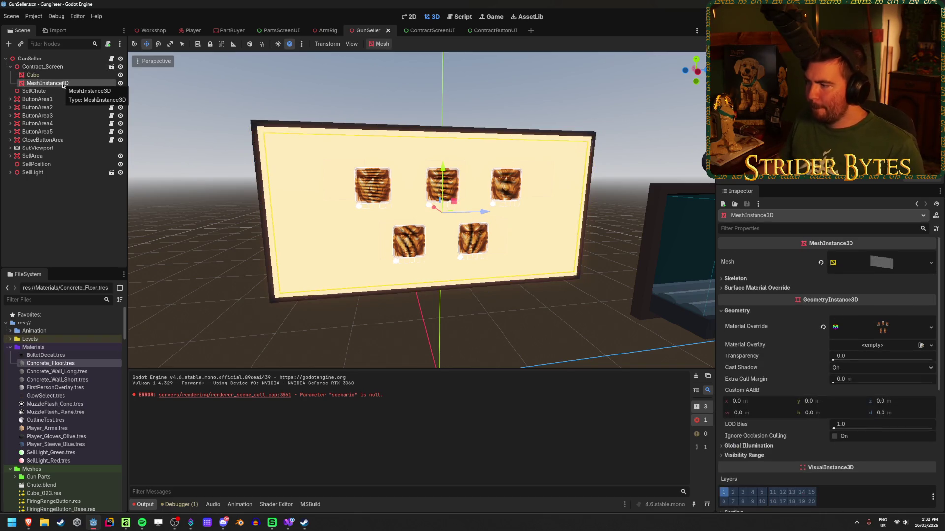
pyautogui.click(57, 76)
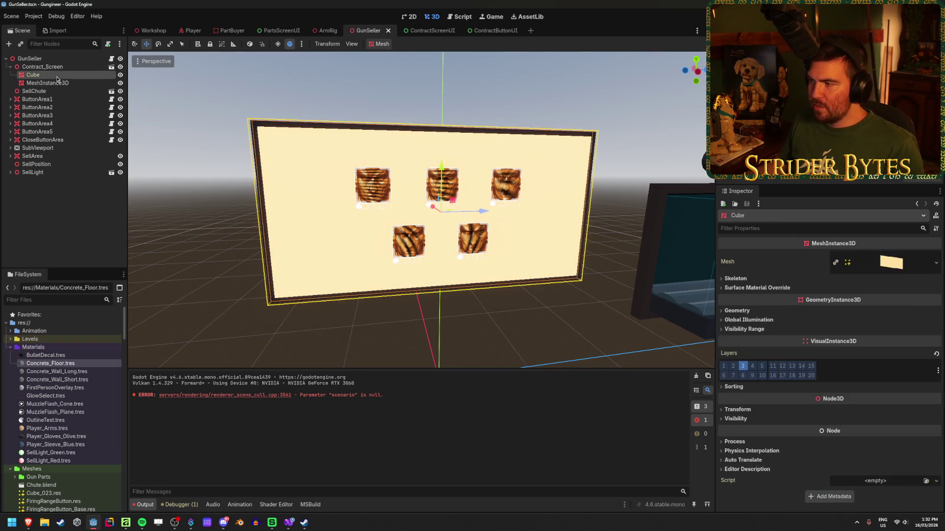
# Step: Check the Cube's Mesh and Geometry settings and orbit to see the board from the left
pyautogui.click(890, 262)
pyautogui.click(891, 262)
pyautogui.click(891, 262)
pyautogui.click(904, 259)
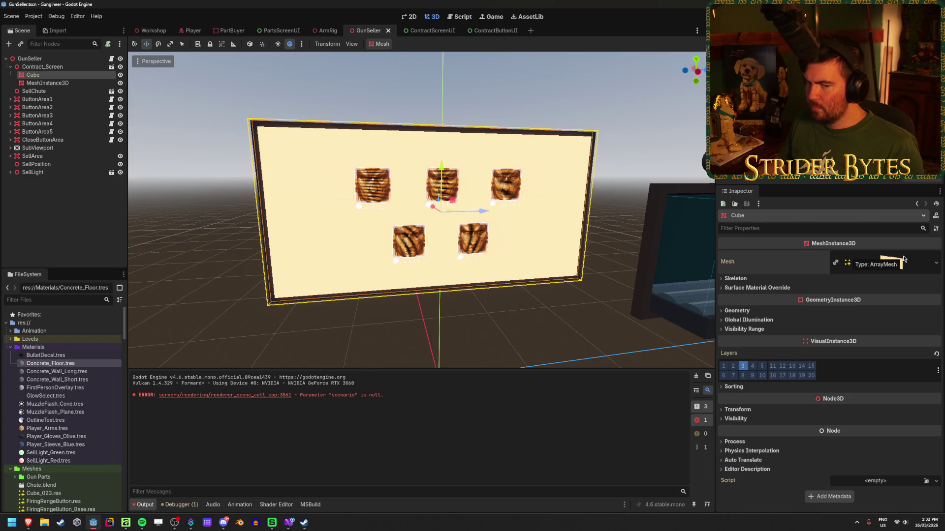
pyautogui.click(749, 313)
pyautogui.click(749, 315)
pyautogui.moveTo(514, 320); pyautogui.dragTo(452, 308)
pyautogui.click(52, 348)
# Step: Create a new StandardMaterial3D in Materials saved as ScreenBackground.tres
pyautogui.rightClick(51, 345)
pyautogui.press('Escape')
pyautogui.rightClick(51, 350)
pyautogui.moveTo(137, 355)
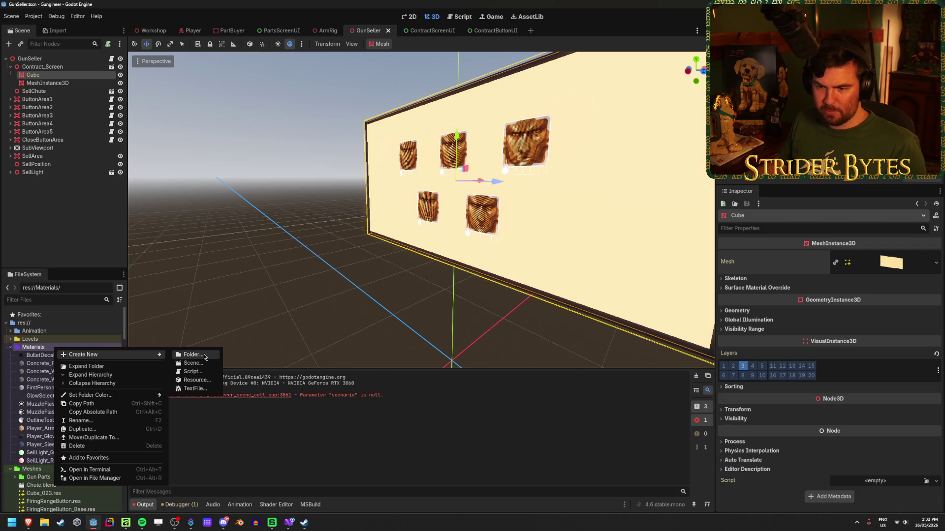
pyautogui.click(197, 380)
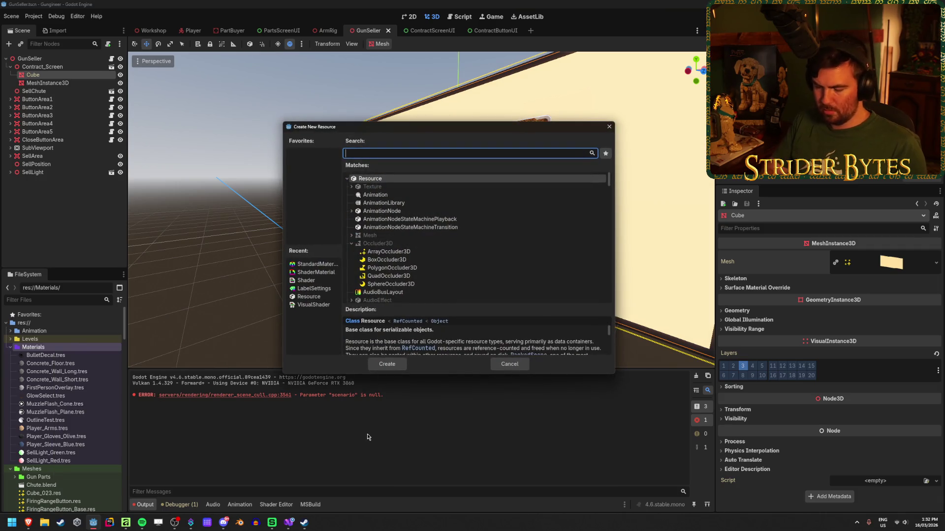
pyautogui.write('standard')
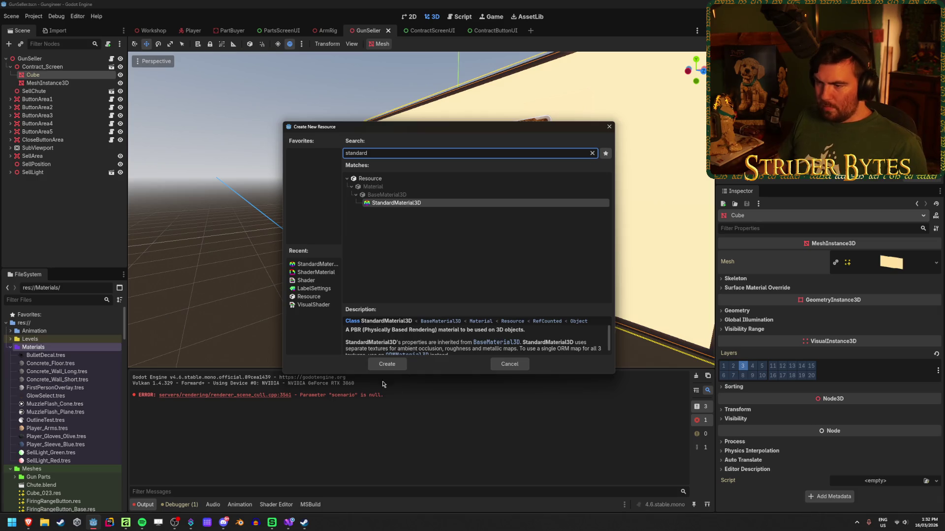
pyautogui.click(387, 364)
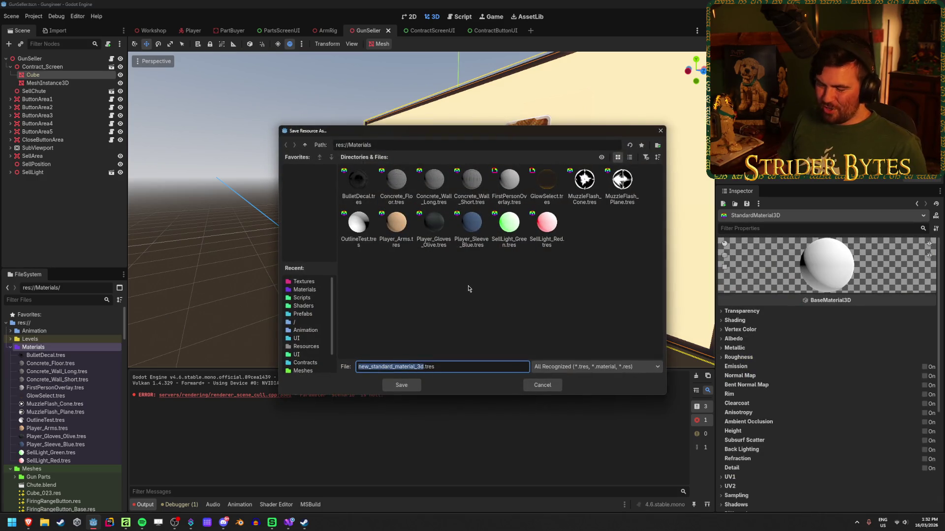
pyautogui.write('ScreenBackground')
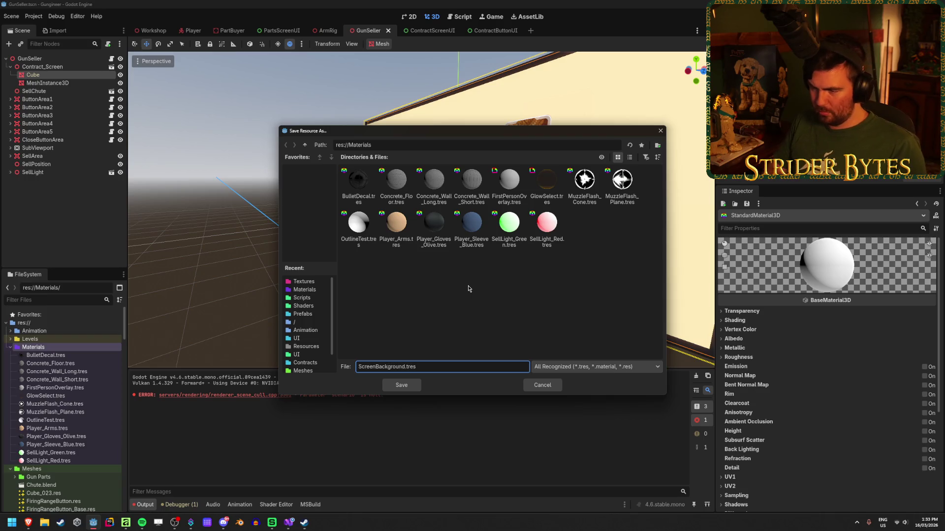
pyautogui.press('Return')
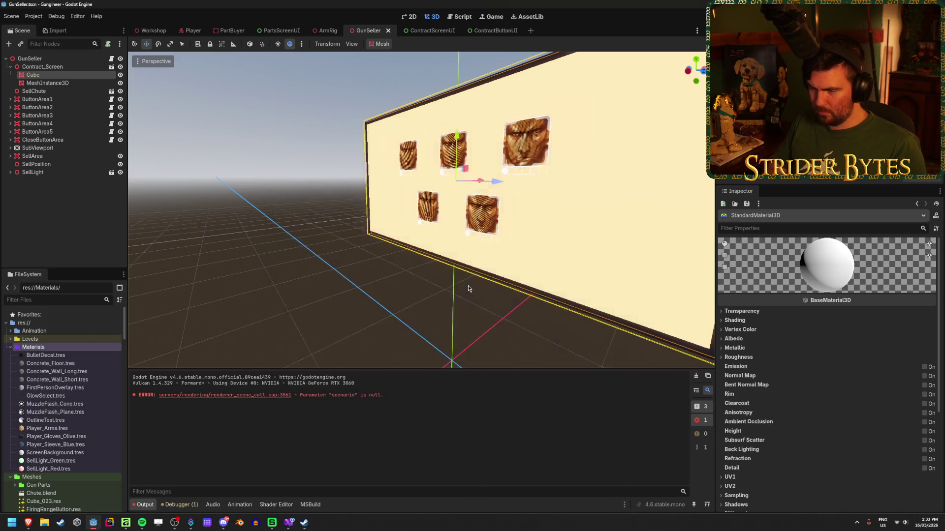
# Step: Assign ScreenBackground as the Cube's Geometry Material Override and save the scene
pyautogui.click(58, 455)
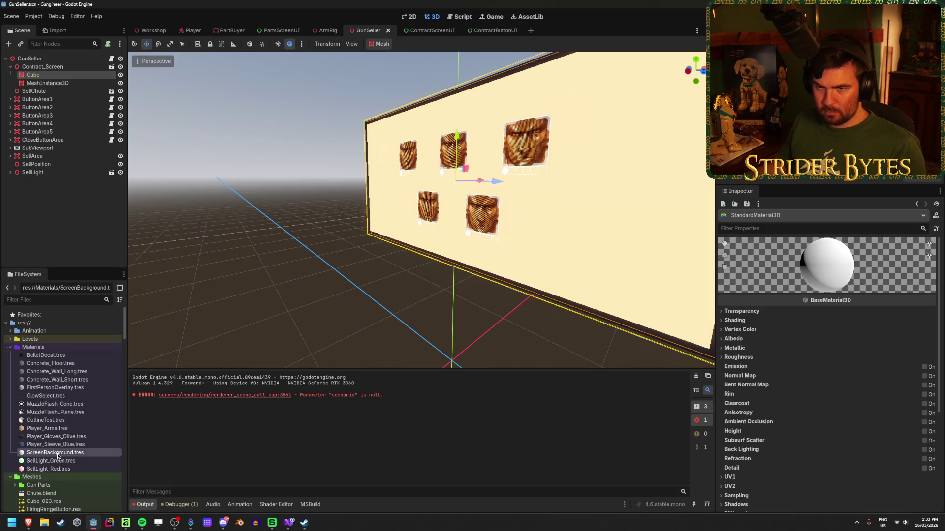
pyautogui.moveTo(58, 456); pyautogui.dragTo(56, 88)
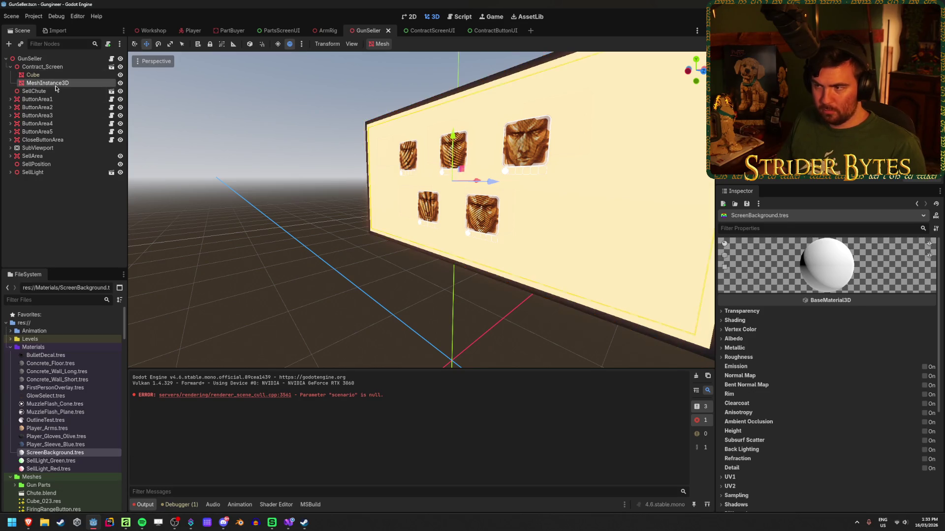
pyautogui.click(58, 75)
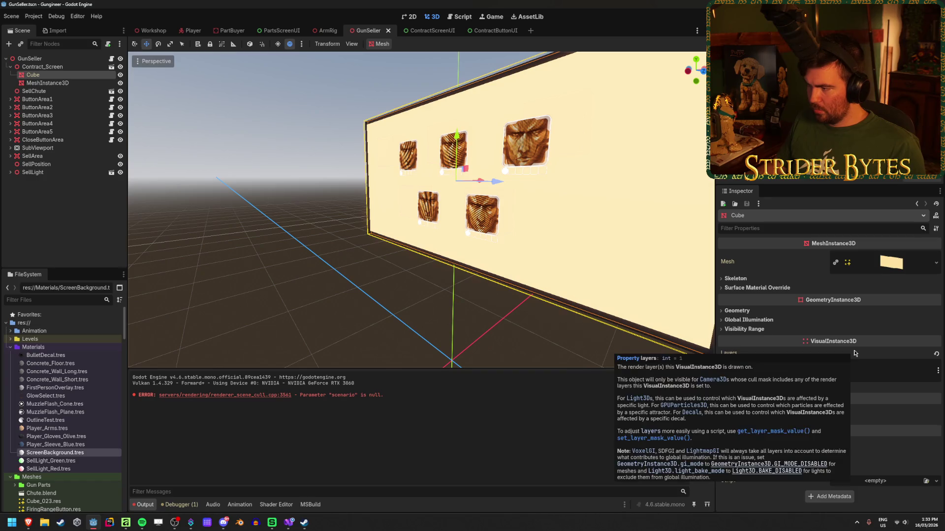
pyautogui.click(737, 311)
pyautogui.click(920, 320)
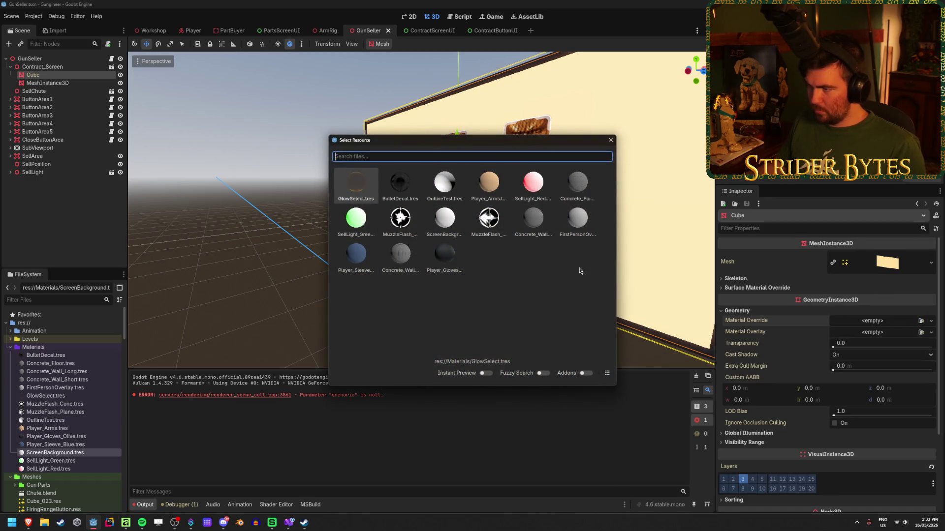
pyautogui.doubleClick(449, 212)
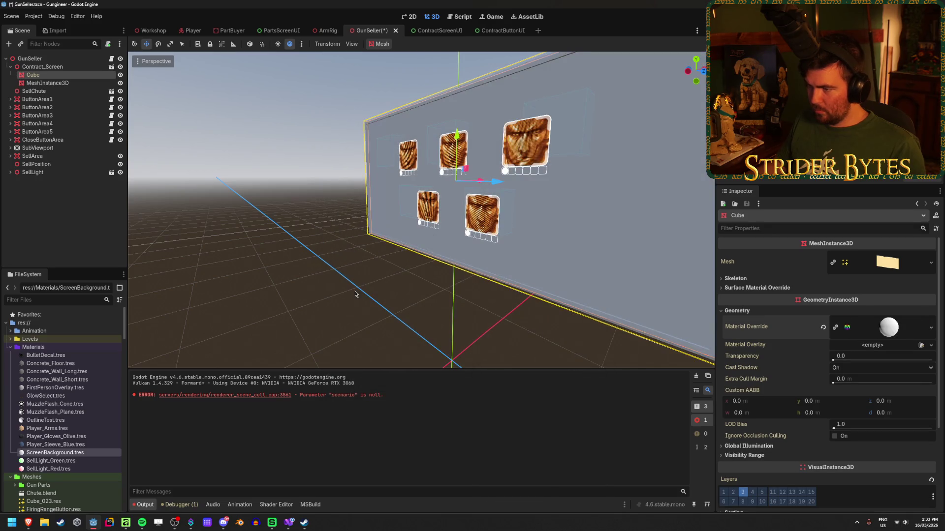
pyautogui.click(355, 294)
pyautogui.hotkey('ctrl', 's')
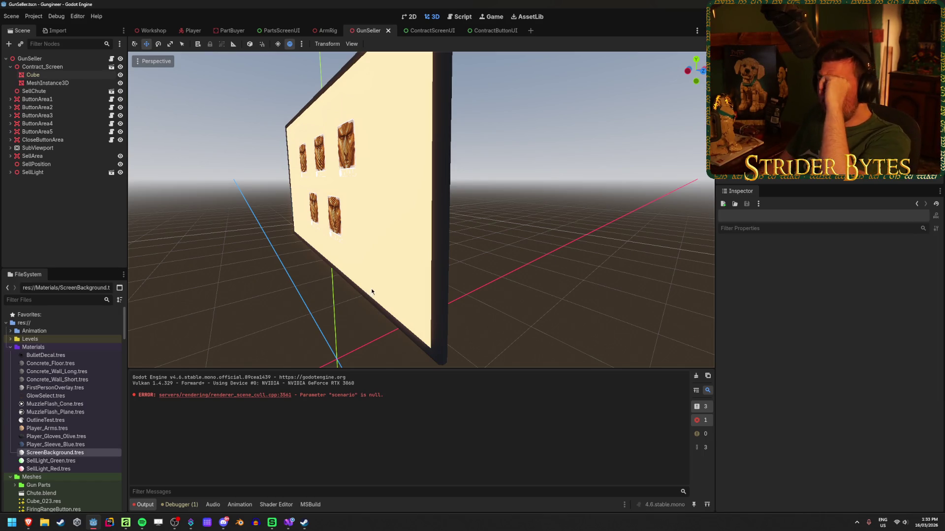
# Step: Turn the view to face the contract screen and open Tray_Money.blend's Advanced Import Settings
pyautogui.moveTo(371, 288); pyautogui.dragTo(469, 264)
pyautogui.scroll(-6, 101, 415)
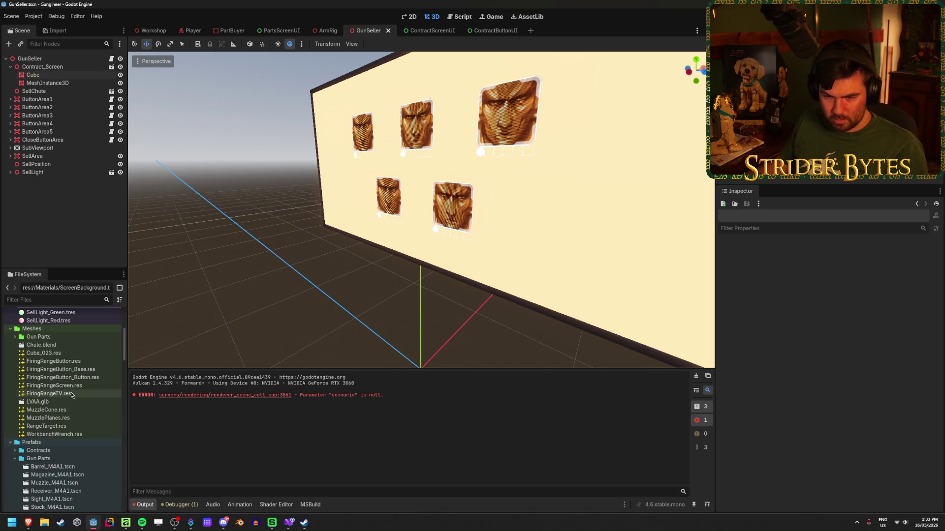
pyautogui.scroll(-10, 72, 396)
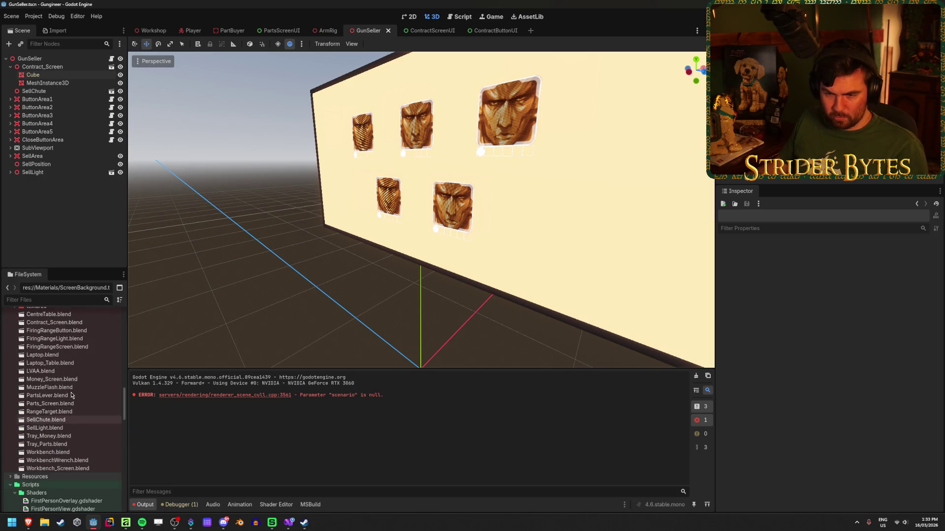
pyautogui.doubleClick(64, 437)
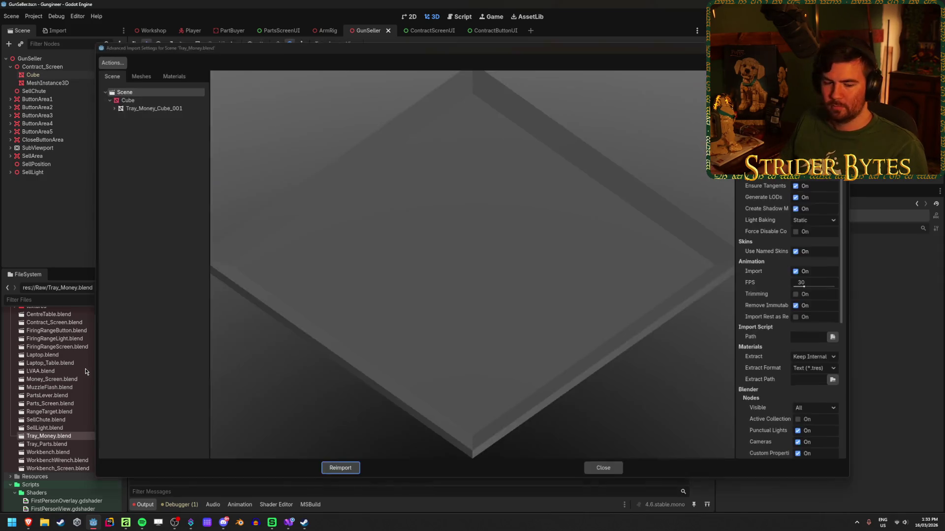
# Step: Inspect the Tray_Money model's preview, meshes and materials, then close its import settings
pyautogui.scroll(-5, 485, 285)
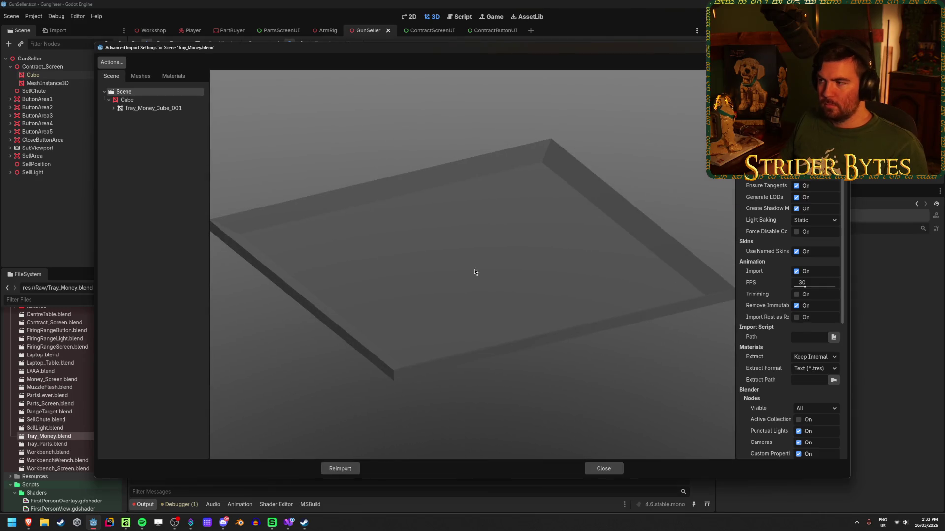
pyautogui.moveTo(477, 274); pyautogui.dragTo(441, 274)
pyautogui.click(140, 76)
pyautogui.click(163, 79)
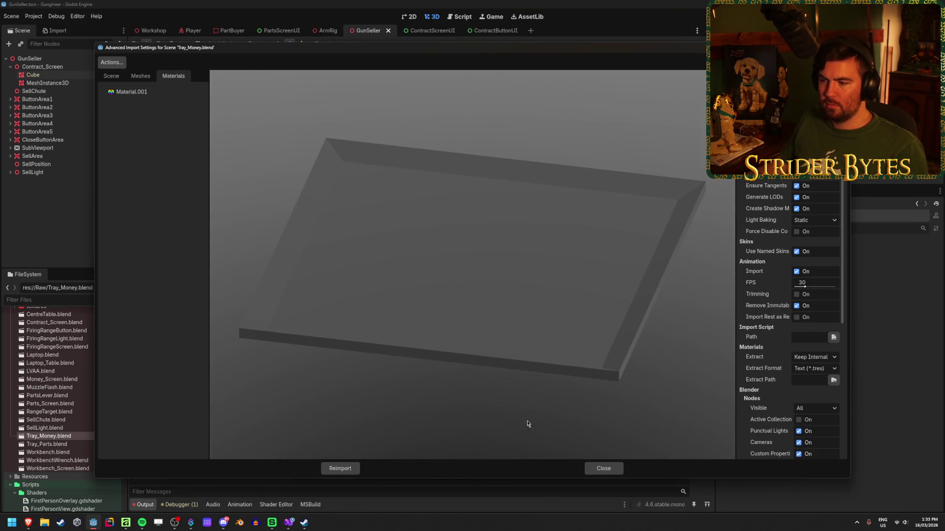
pyautogui.click(603, 468)
# Step: Open Contract_Screen.blend's import settings and inspect its imported Material.002
pyautogui.scroll(-3, 79, 405)
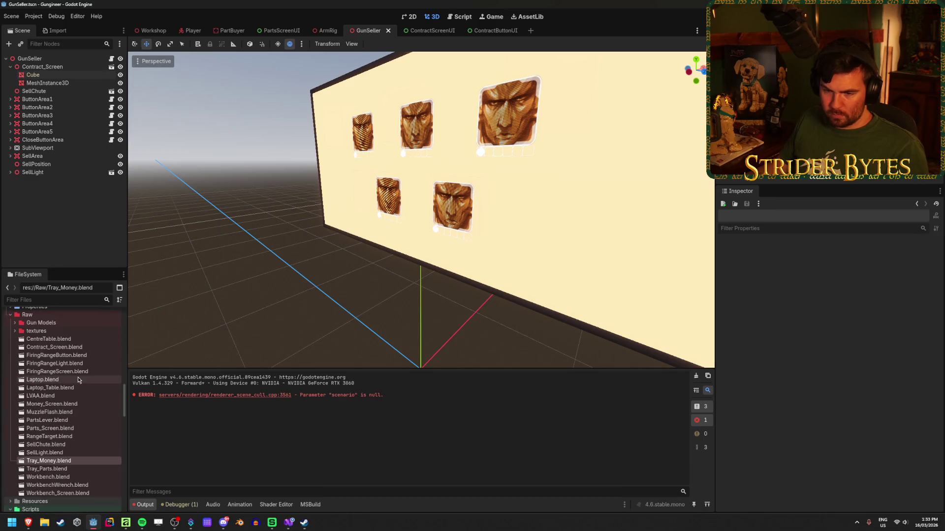
pyautogui.doubleClick(75, 347)
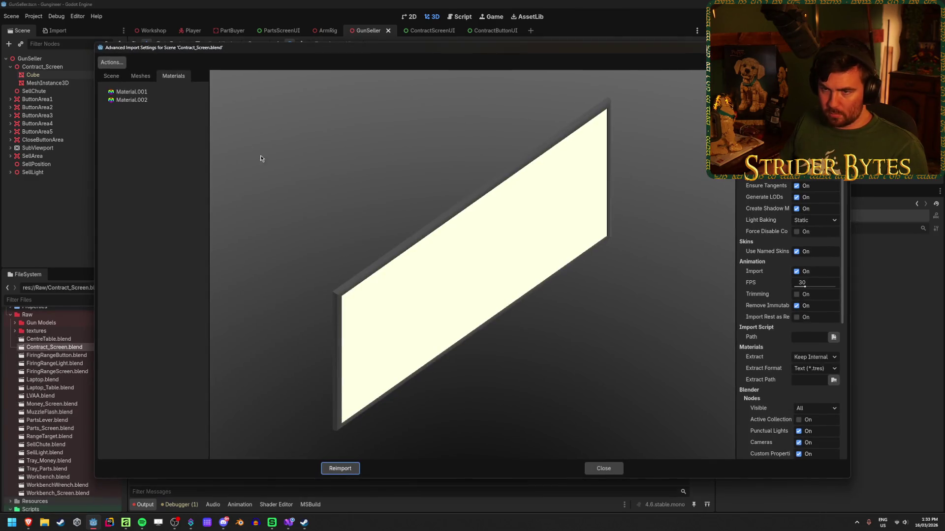
pyautogui.click(140, 93)
pyautogui.click(145, 100)
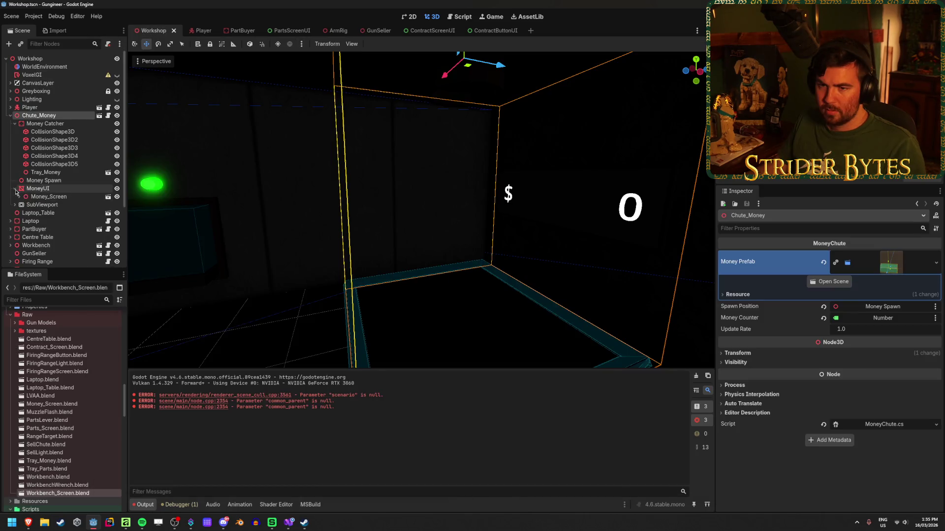
# Step: Select the Cube mesh under Money_Screen and open Money_Screen.blend's import settings
pyautogui.click(69, 204)
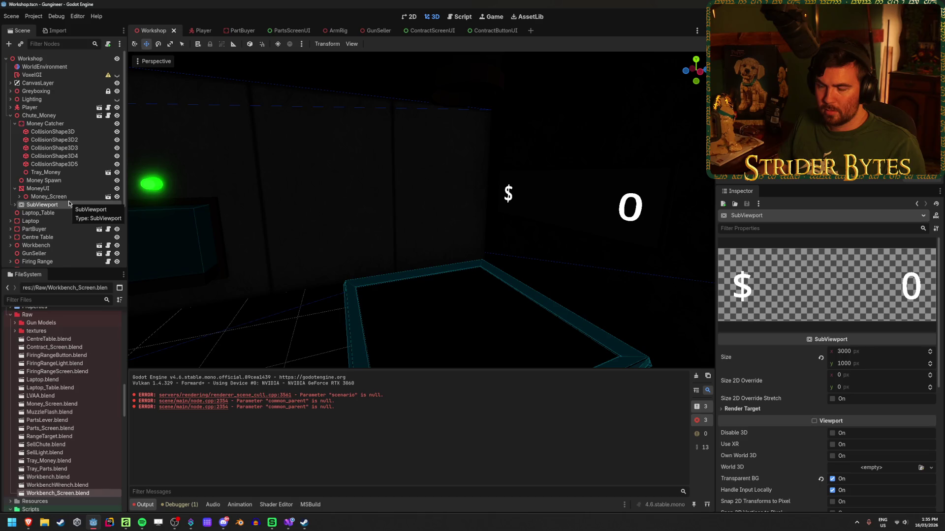
pyautogui.click(67, 197)
pyautogui.click(20, 197)
pyautogui.click(47, 205)
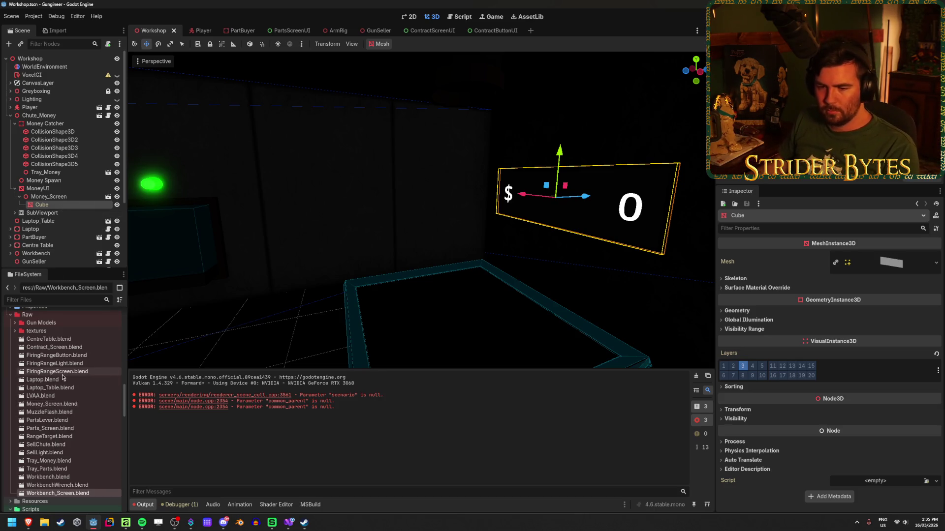
pyautogui.doubleClick(74, 405)
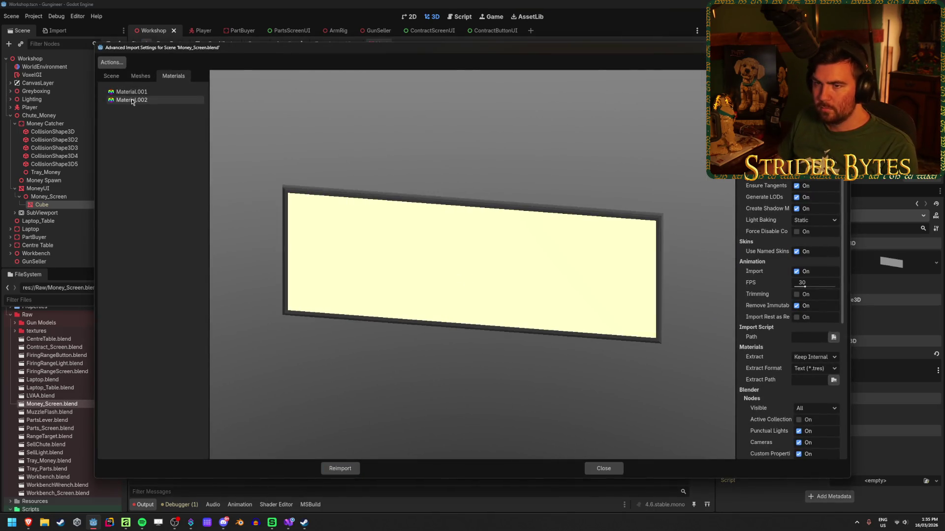
# Step: Assign res://Materials/ScreenBackground.tres to Money_Screen's Material.002 and reimport the model
pyautogui.click(132, 101)
pyautogui.click(131, 92)
pyautogui.click(139, 100)
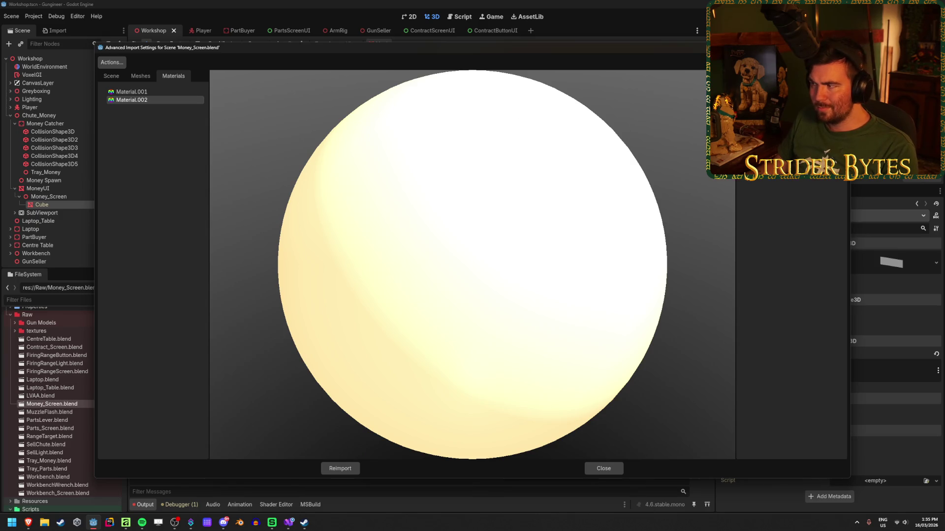
pyautogui.click(766, 68)
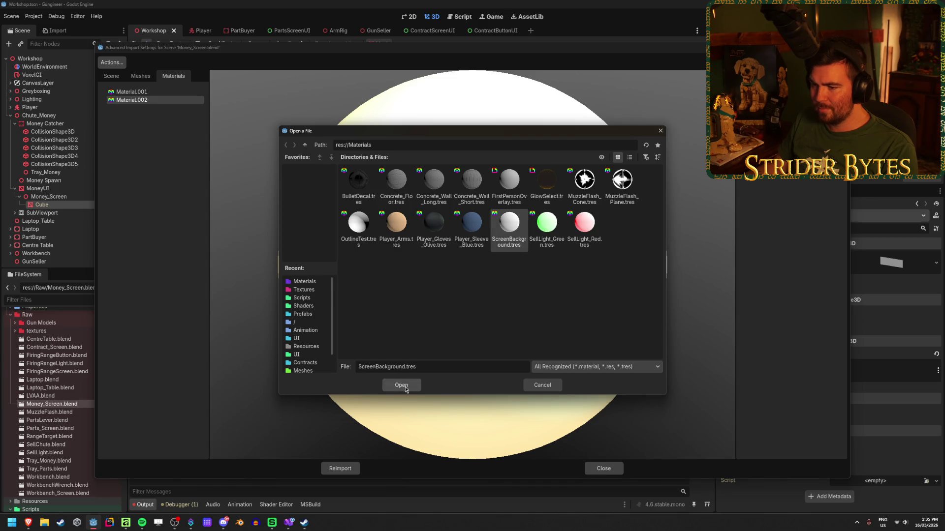
pyautogui.click(401, 385)
pyautogui.click(356, 467)
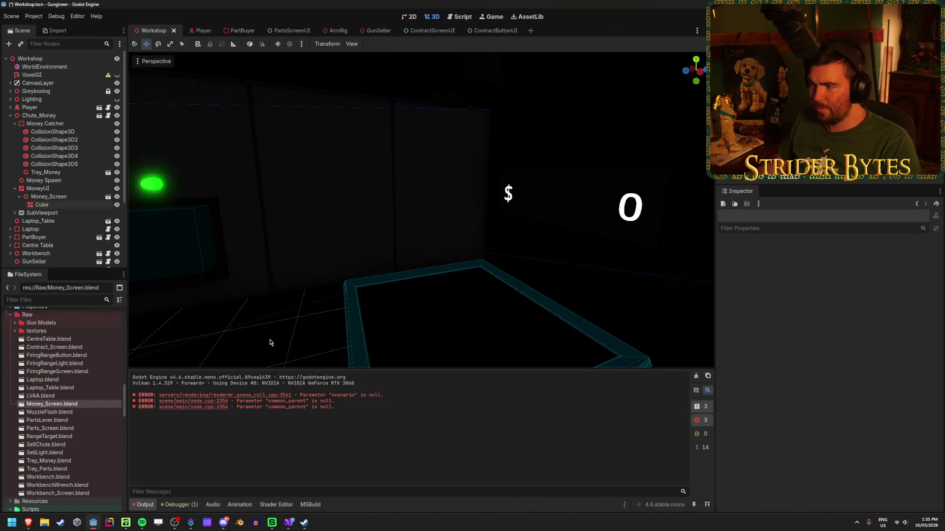
# Step: Select the money screen's Cube and start a Y-axis rotation, then cancel it
pyautogui.click(438, 207)
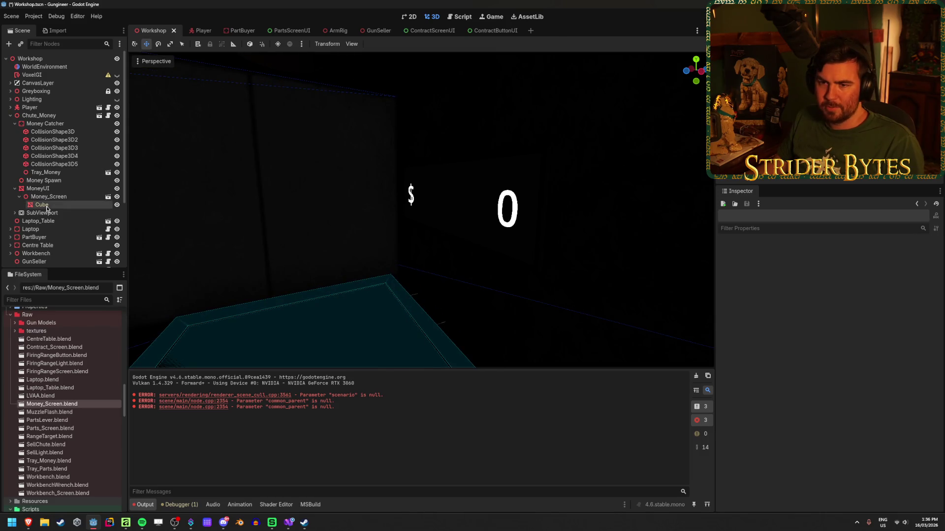
pyautogui.press('r')
pyautogui.press('y')
pyautogui.click(335, 247)
pyautogui.rightClick(335, 247)
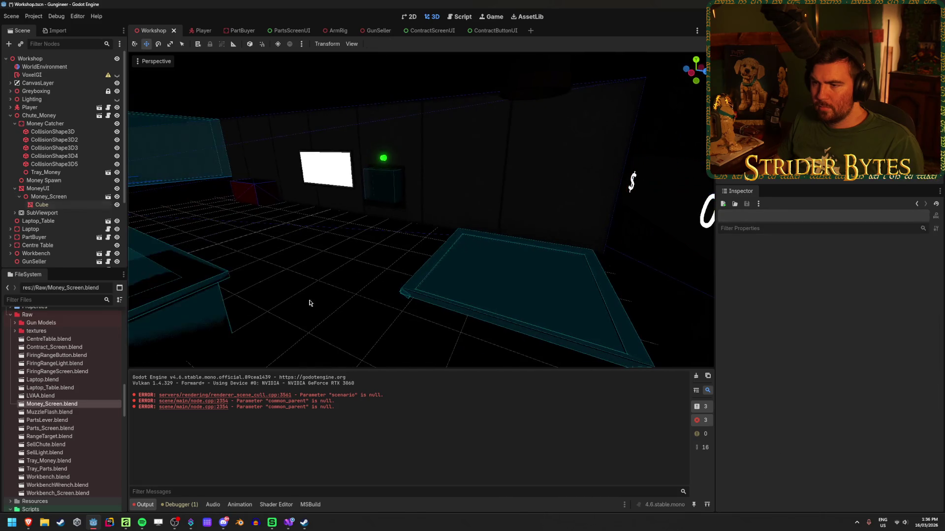
pyautogui.scroll(10, 66, 374)
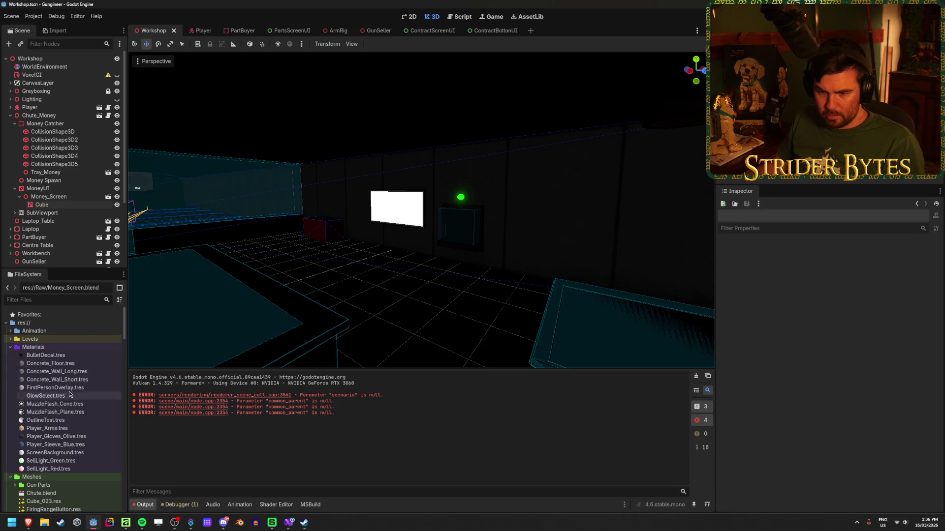
# Step: Enable Emission on ScreenBackground.tres and check its emission colour with the white screen framed
pyautogui.click(69, 453)
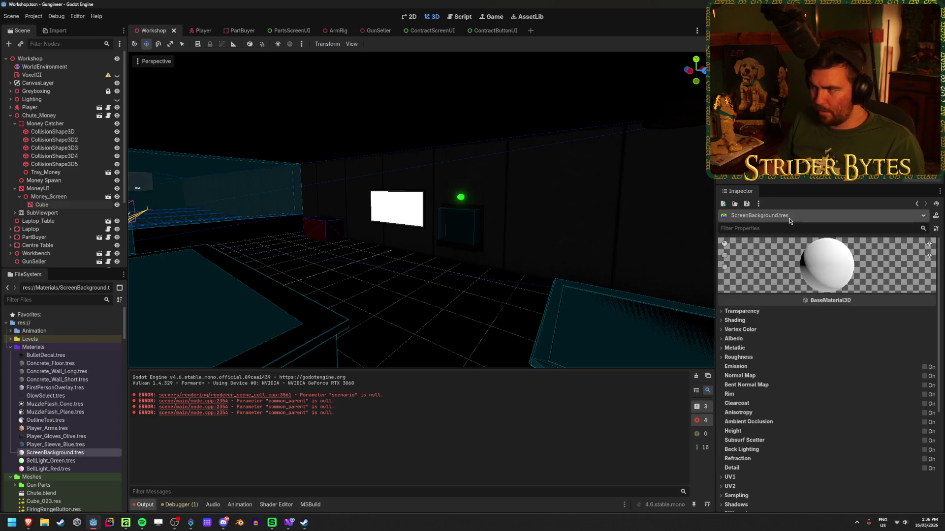
pyautogui.click(744, 330)
pyautogui.click(743, 331)
pyautogui.click(924, 368)
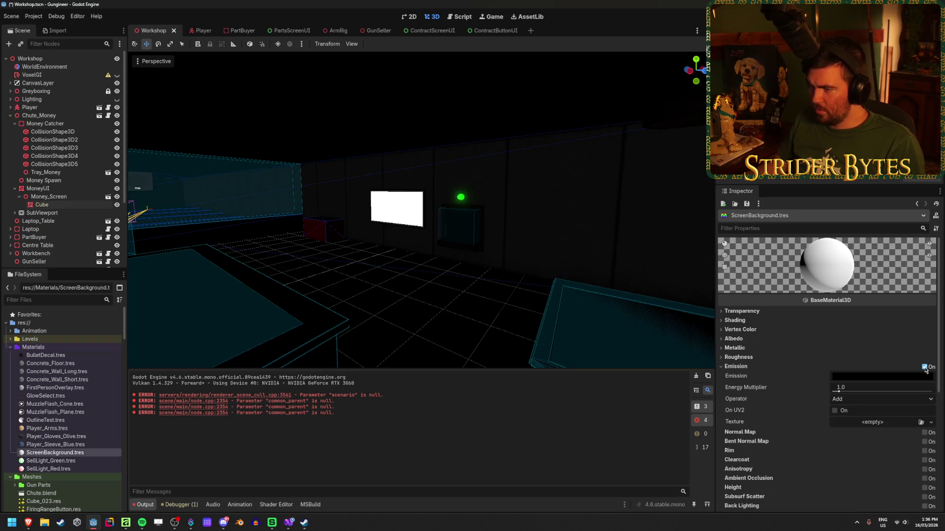
pyautogui.moveTo(418, 221)
pyautogui.mouseDown()
pyautogui.moveTo(542, 221)
pyautogui.moveTo(520, 227)
pyautogui.mouseUp()
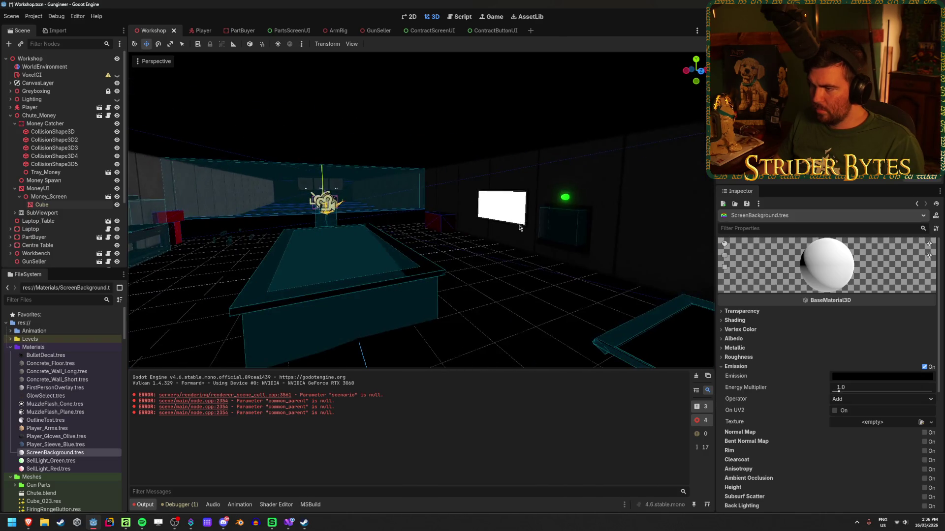
pyautogui.moveTo(540, 268); pyautogui.dragTo(832, 365)
pyautogui.click(910, 377)
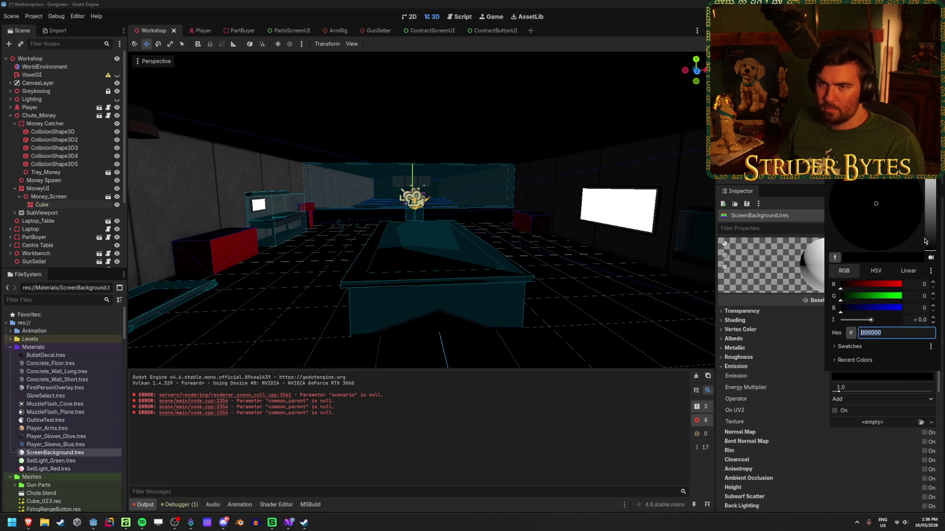
pyautogui.click(45, 93)
# Step: Expand the Lighting group and toggle the scene-light preview on and back off
pyautogui.click(10, 99)
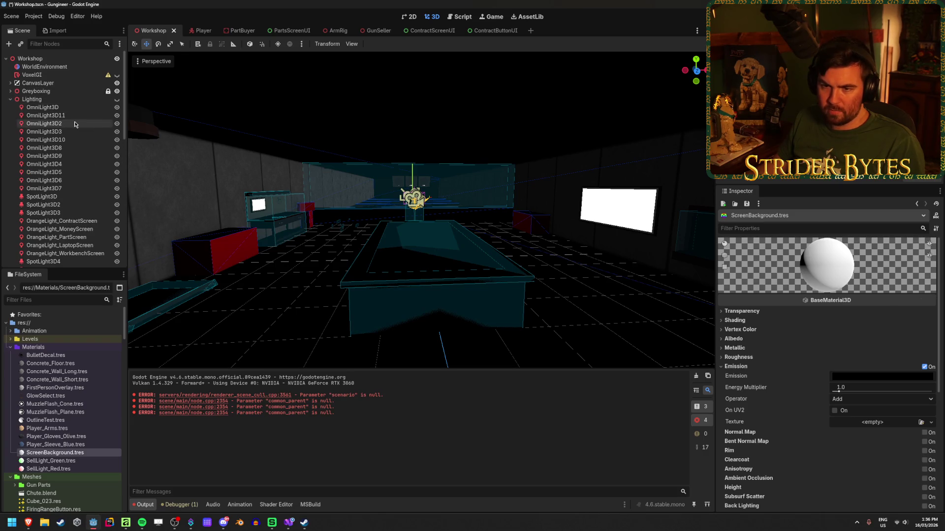
pyautogui.scroll(-5, 73, 148)
pyautogui.scroll(5, 69, 172)
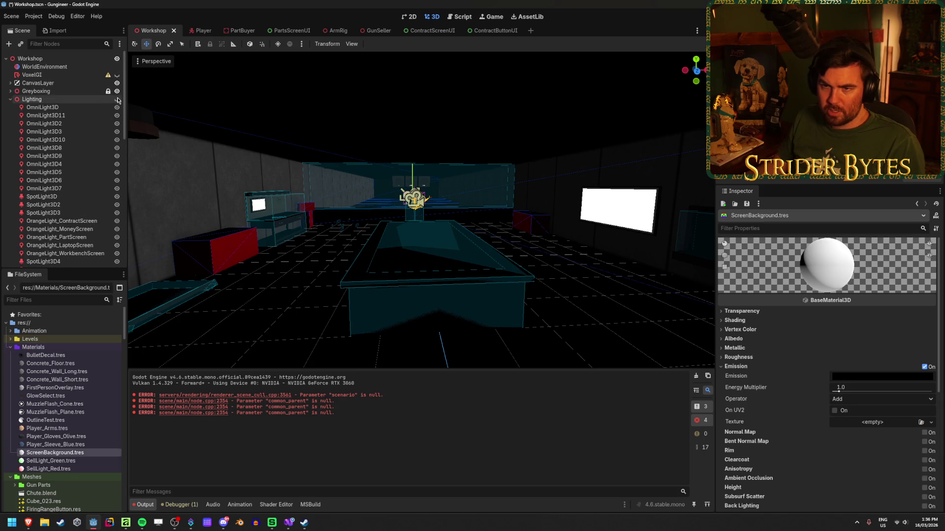
pyautogui.click(117, 100)
pyautogui.click(117, 99)
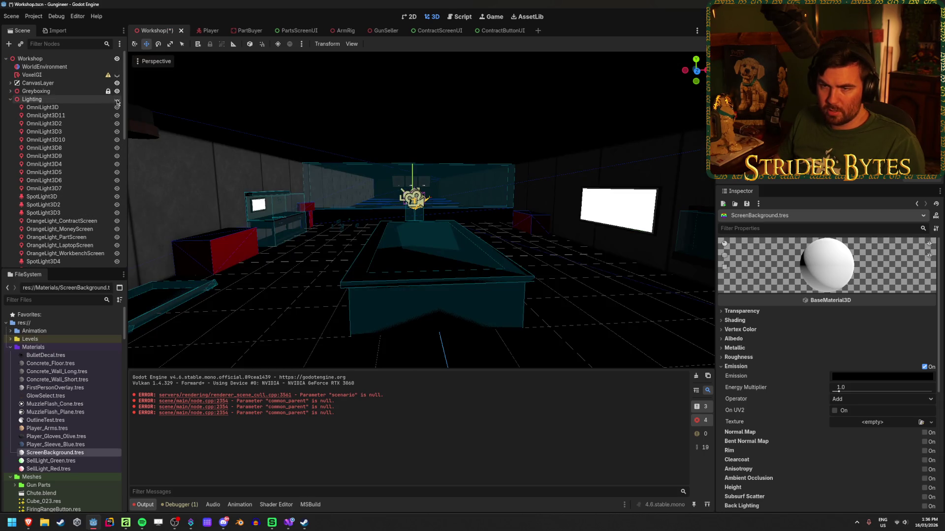
# Step: Try the WorldEnvironment background mode as Sky, then revert it to Clear Color
pyautogui.click(9, 100)
pyautogui.click(44, 67)
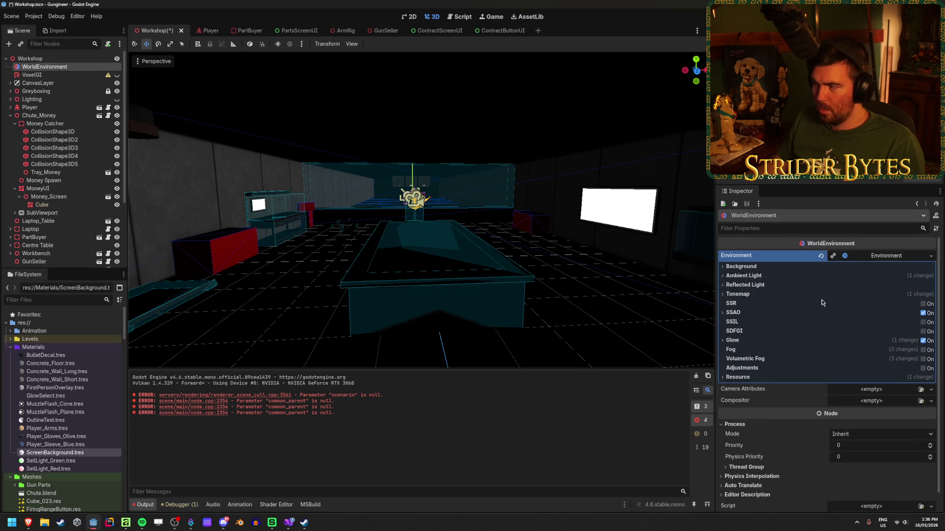
pyautogui.click(741, 266)
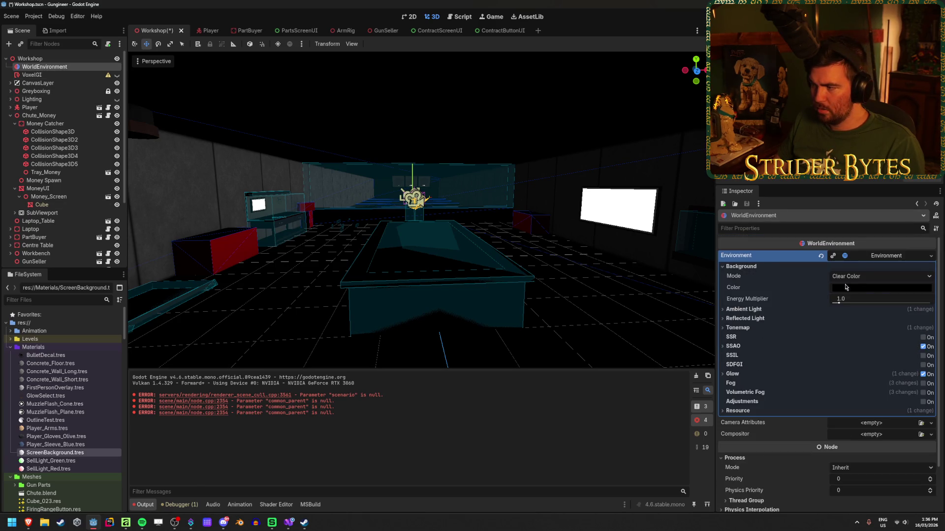
pyautogui.click(875, 277)
pyautogui.click(861, 307)
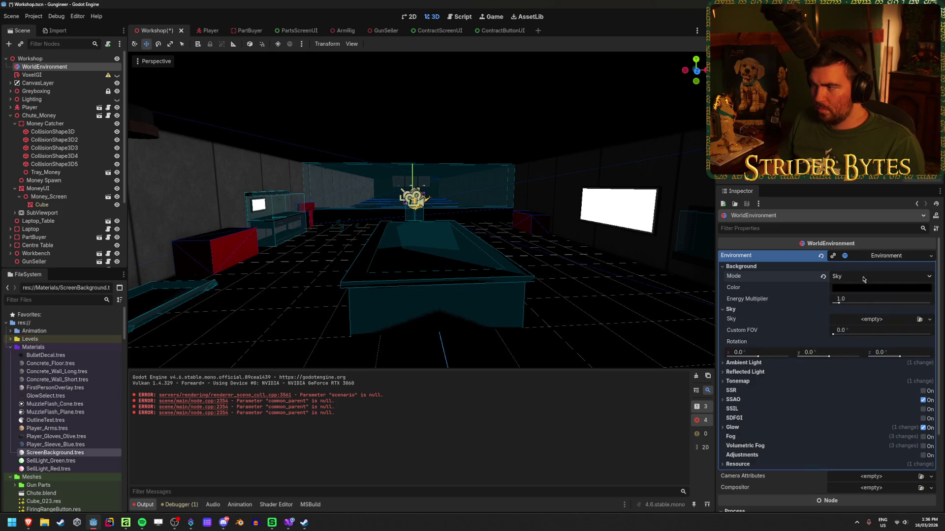
pyautogui.click(823, 276)
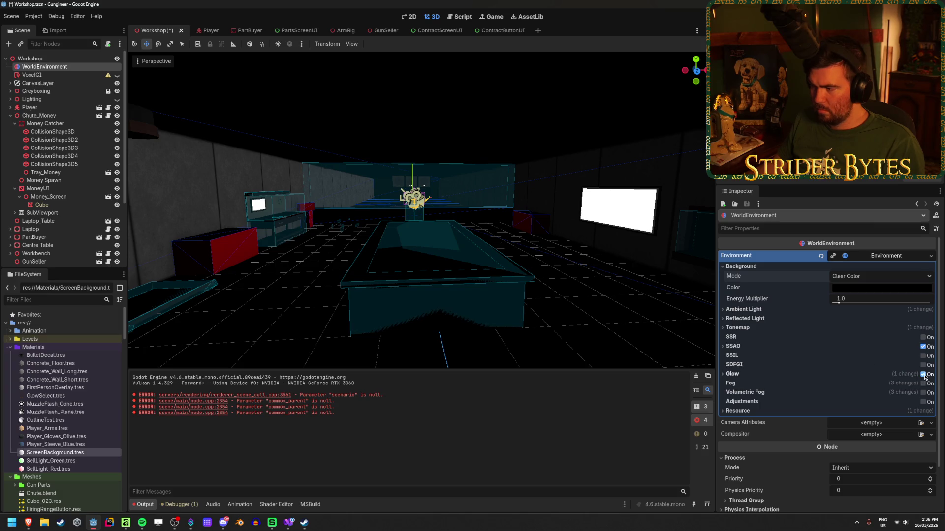
# Step: Enable SSAO on the environment, try SDFGI and turn it off, then save the scene
pyautogui.click(924, 347)
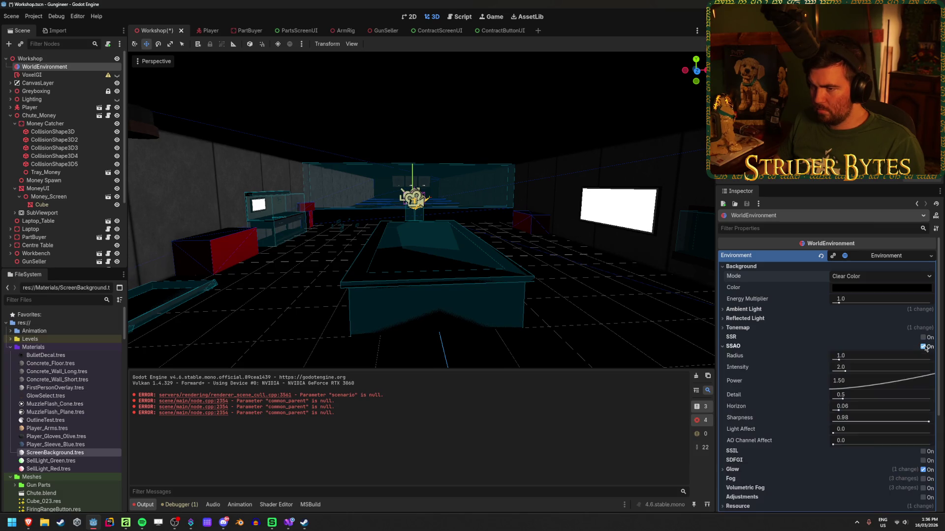
pyautogui.click(835, 346)
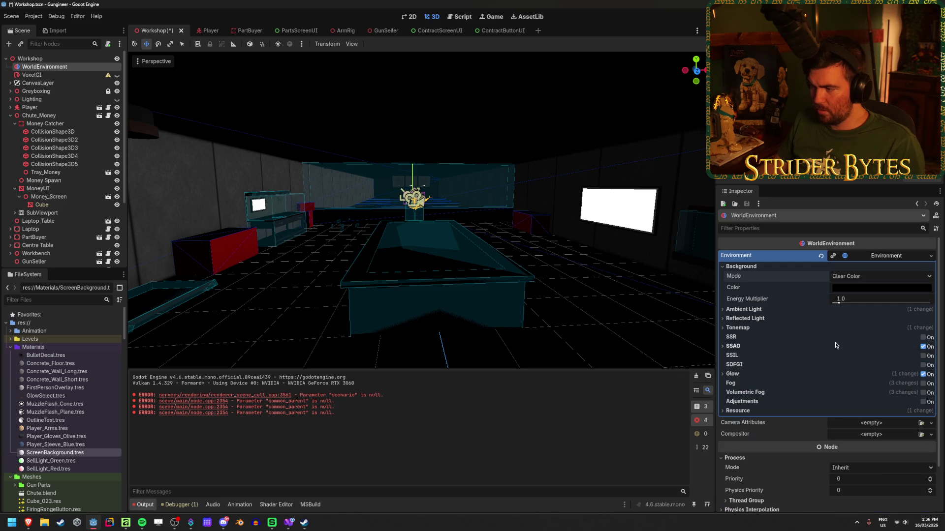
pyautogui.click(924, 375)
pyautogui.click(756, 377)
pyautogui.click(923, 365)
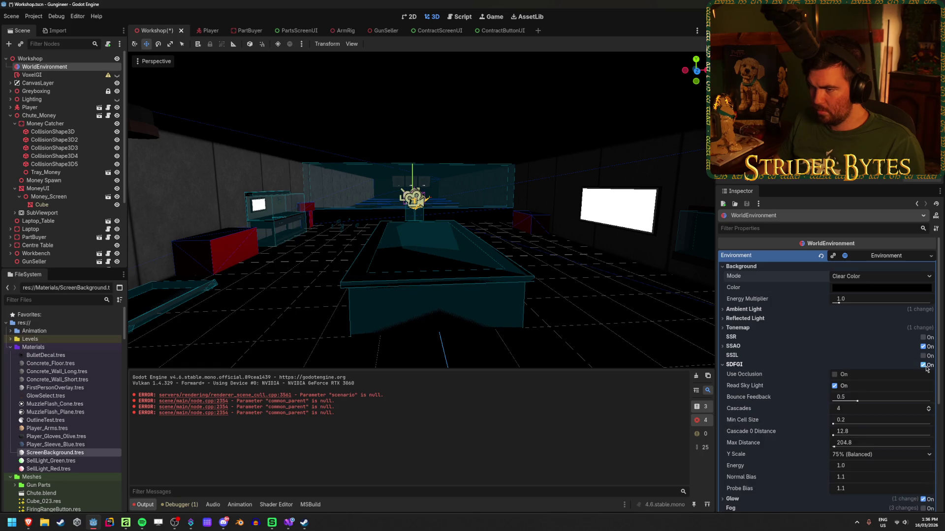
pyautogui.click(924, 365)
pyautogui.hotkey('ctrl', 's')
# Step: Delete the VoxelGI node, undo the deletion, and save the Workshop scene
pyautogui.click(74, 75)
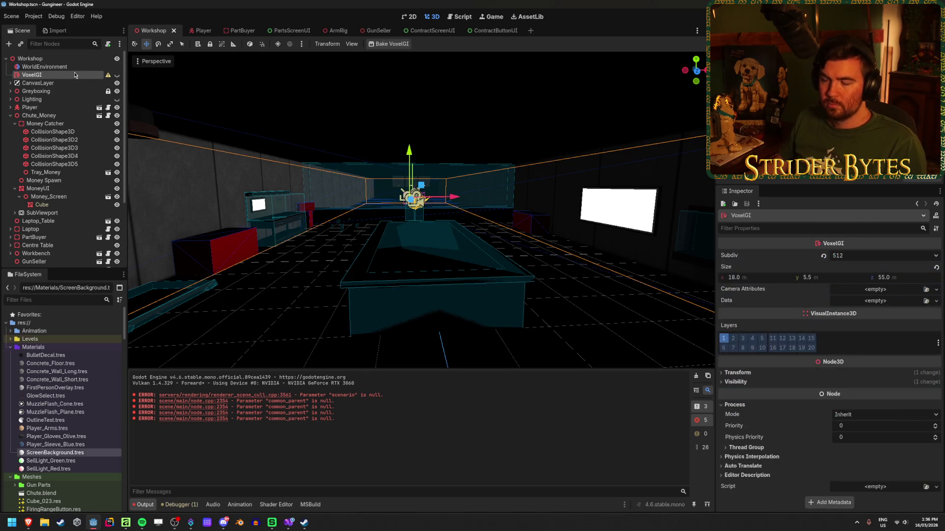
pyautogui.press('Delete')
pyautogui.press('Return')
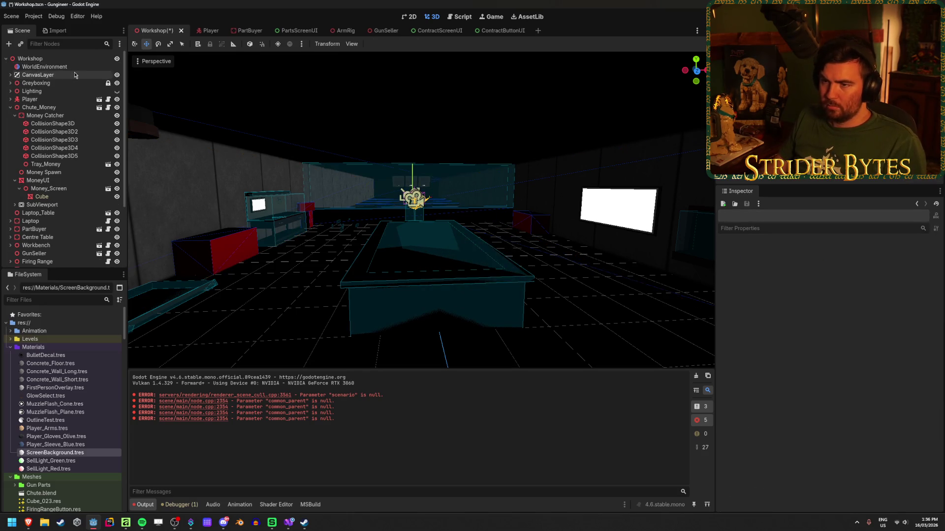
pyautogui.hotkey('ctrl', 'z')
pyautogui.hotkey('ctrl', 's')
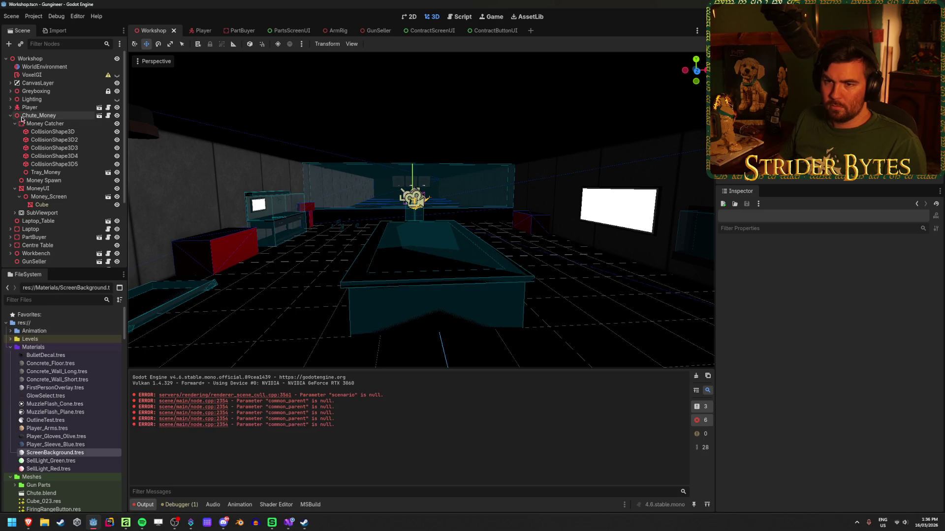
# Step: Collapse Chute_Money in the Scene dock and fly the camera until the wall screen is visible
pyautogui.click(15, 124)
pyautogui.click(10, 115)
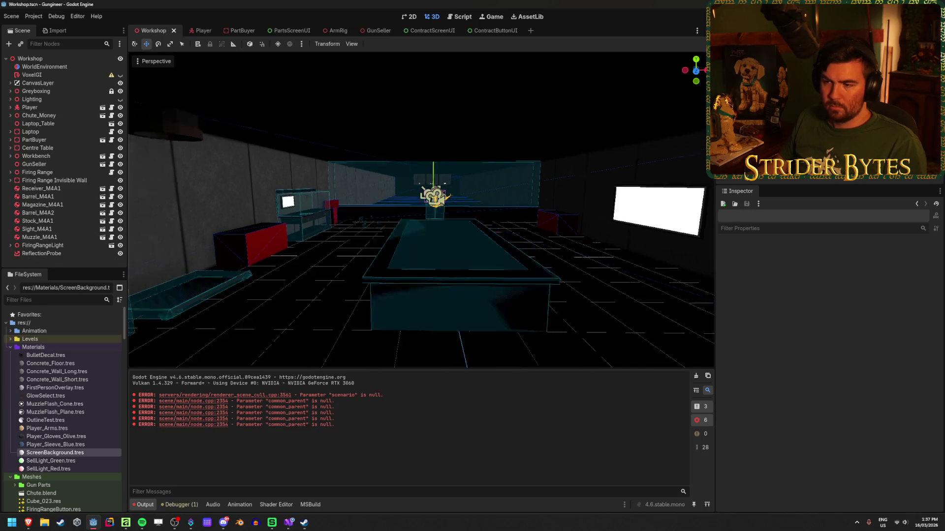
pyautogui.press('w')
pyautogui.press('s')
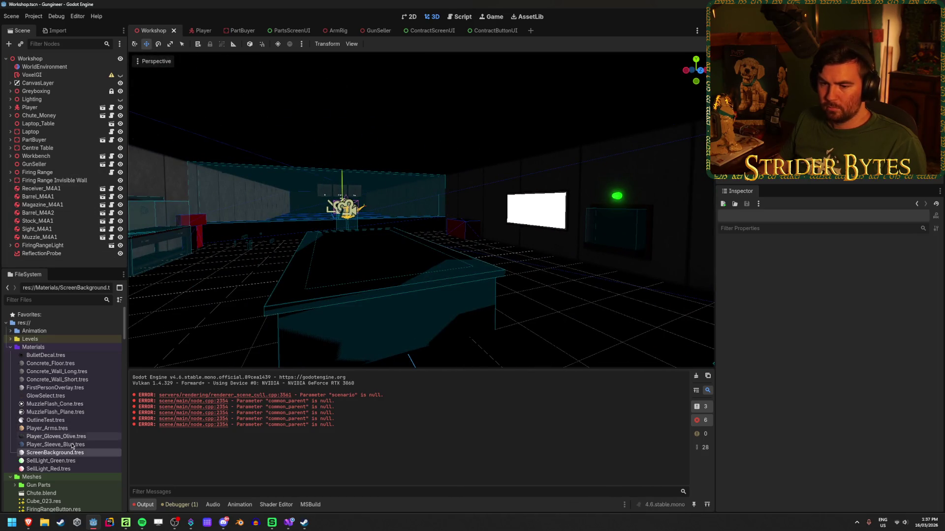
pyautogui.click(55, 453)
# Step: Apply the saved orange swatch ff5f15 as ScreenBackground's emission colour
pyautogui.scroll(-3, 824, 371)
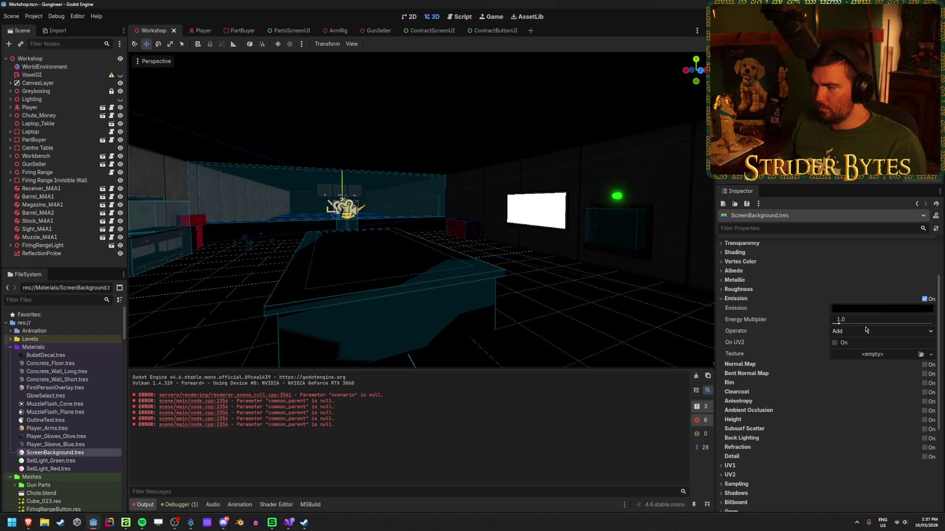
pyautogui.click(879, 310)
pyautogui.click(850, 279)
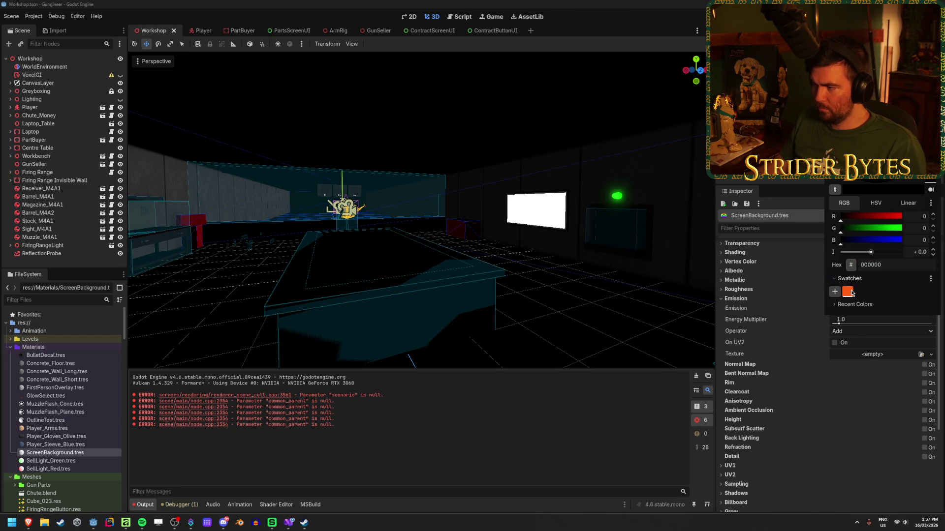
pyautogui.click(848, 292)
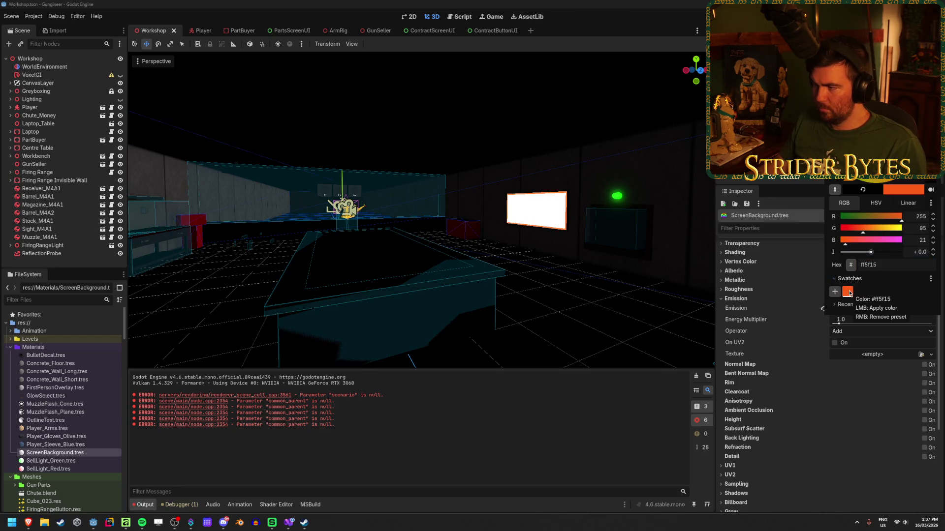
pyautogui.press('Escape')
# Step: Fly around the room to inspect the orange-rimmed $ 0 screen and glass table screen
pyautogui.press('w')
pyautogui.press('s')
pyautogui.press('a')
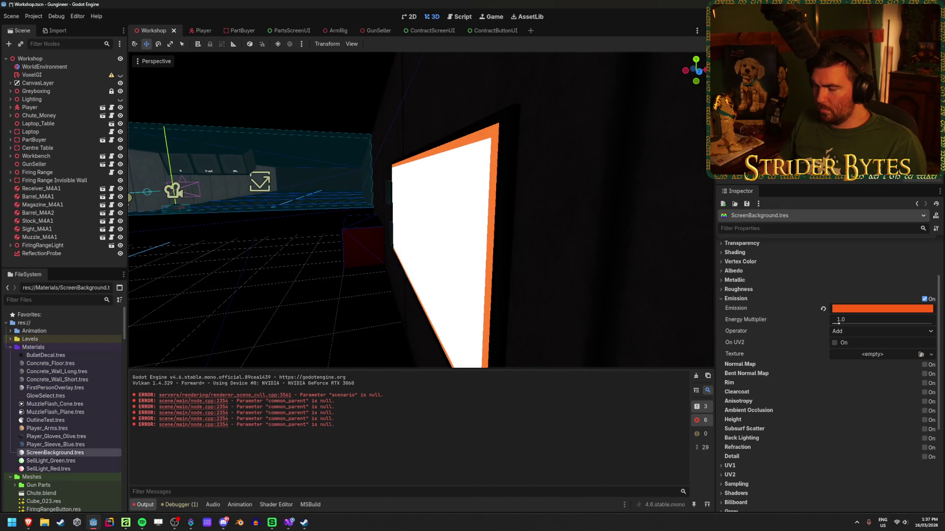
pyautogui.press('d')
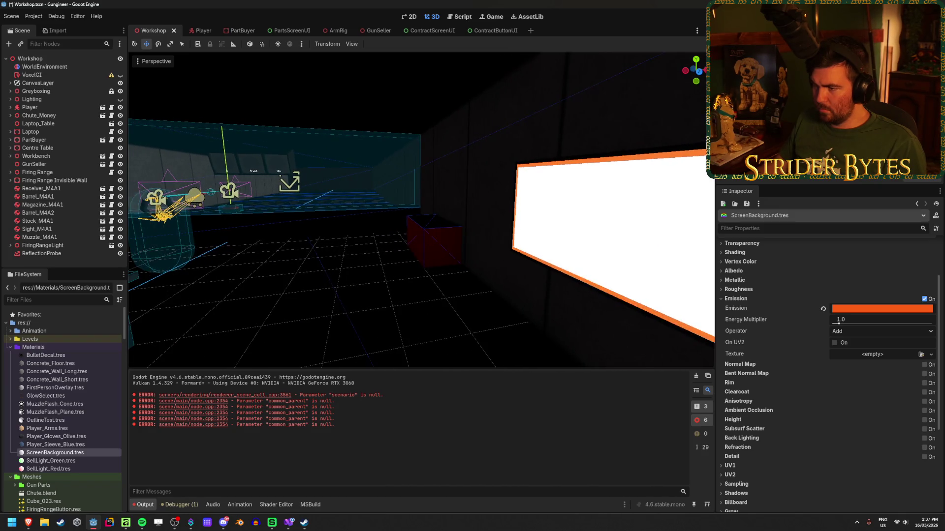
pyautogui.press('s')
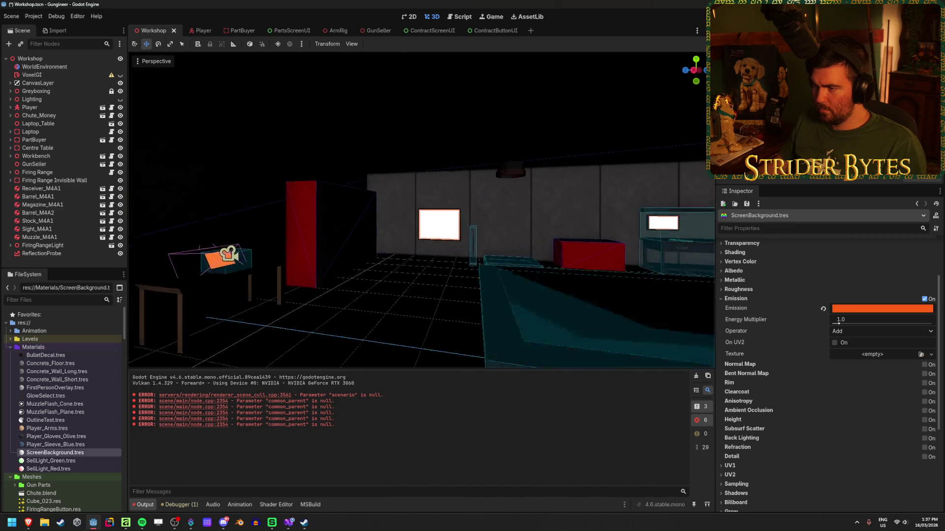
pyautogui.press('w')
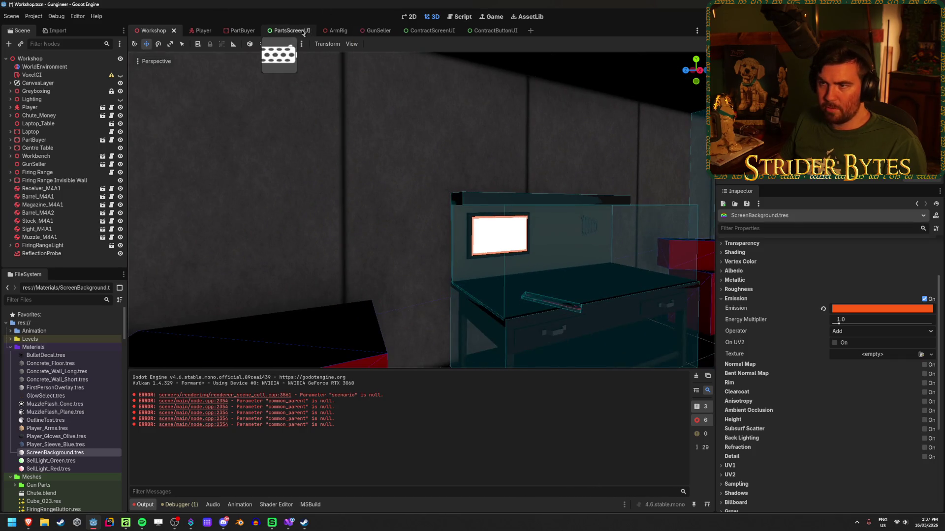
# Step: Browse the PartsScreenUI, ContractScreenUI, ContractButtonUI and PartBuyer scenes, then return to Workshop and save
pyautogui.click(283, 31)
pyautogui.click(453, 31)
pyautogui.click(494, 30)
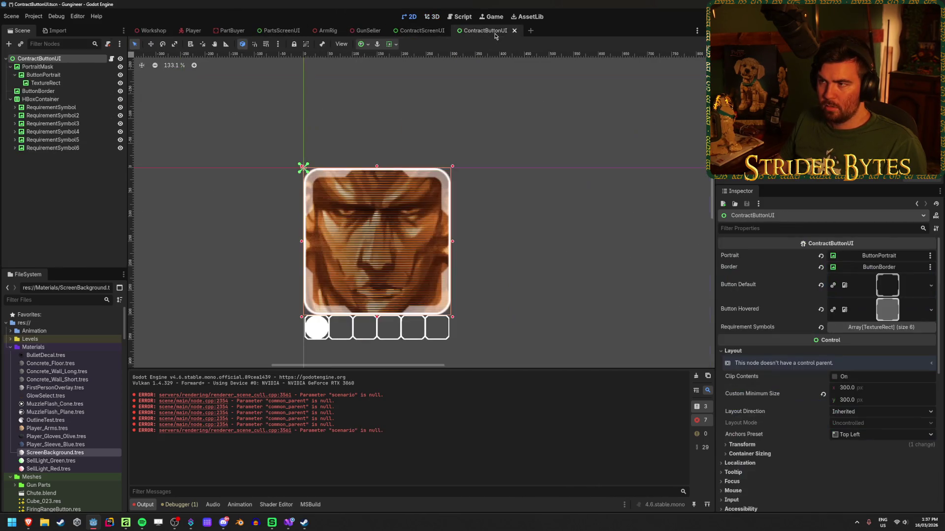
pyautogui.click(273, 31)
pyautogui.scroll(-6, 345, 230)
pyautogui.click(220, 31)
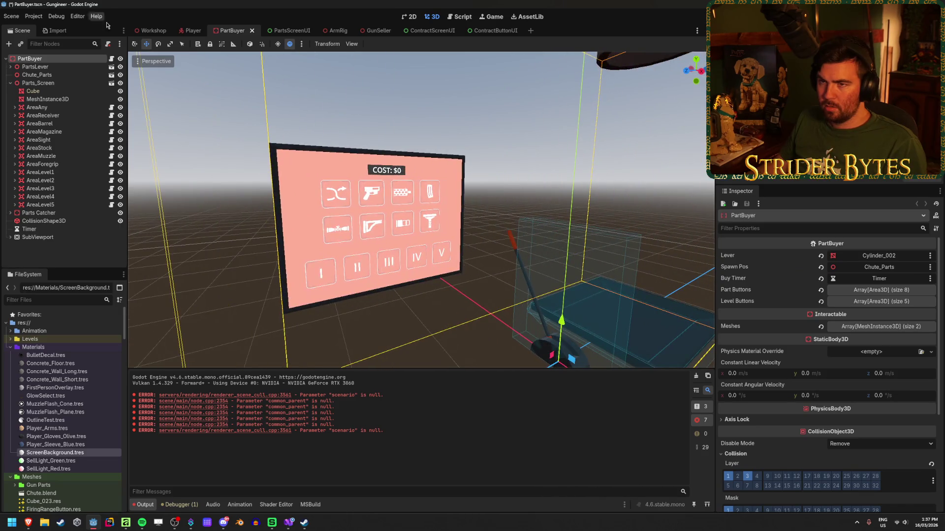
pyautogui.click(151, 31)
pyautogui.hotkey('ctrl', 's')
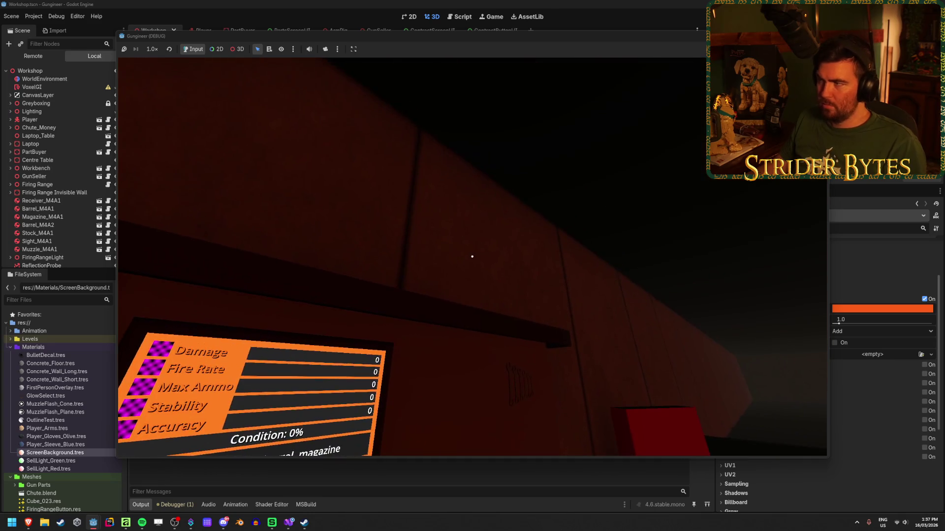
# Step: Stop the game, try emission intensity +10, then revert the emission colour to black and save
pyautogui.press('F8')
pyautogui.click(885, 310)
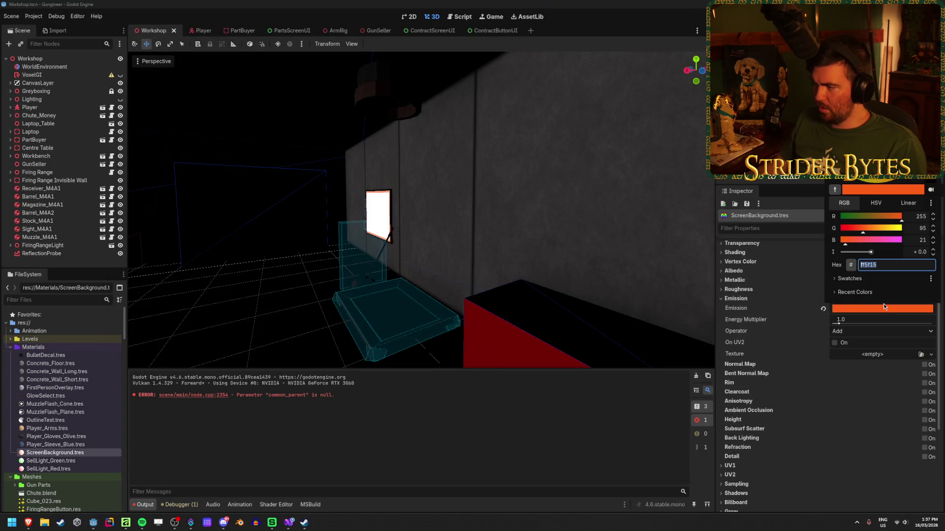
pyautogui.moveTo(872, 252)
pyautogui.mouseDown()
pyautogui.moveTo(905, 253)
pyautogui.moveTo(881, 253)
pyautogui.moveTo(895, 253)
pyautogui.mouseUp()
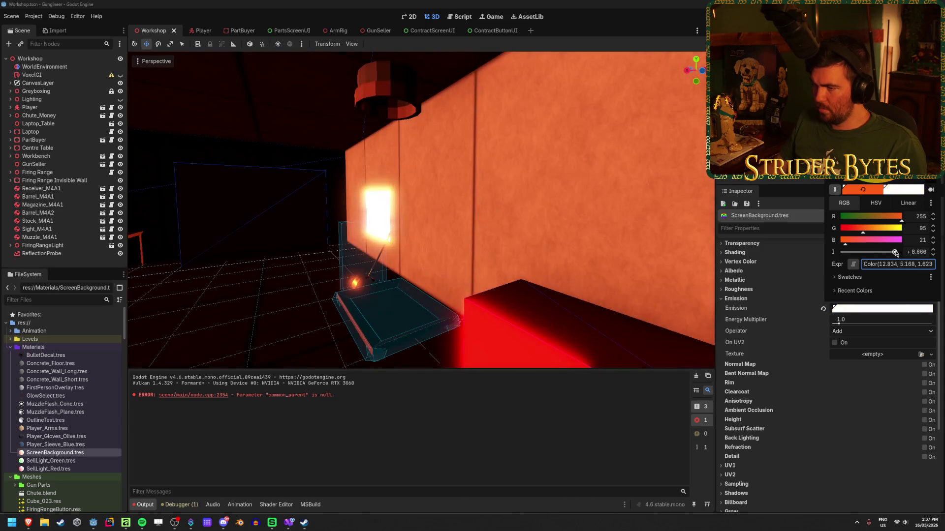
pyautogui.click(463, 244)
pyautogui.moveTo(462, 244); pyautogui.dragTo(463, 244)
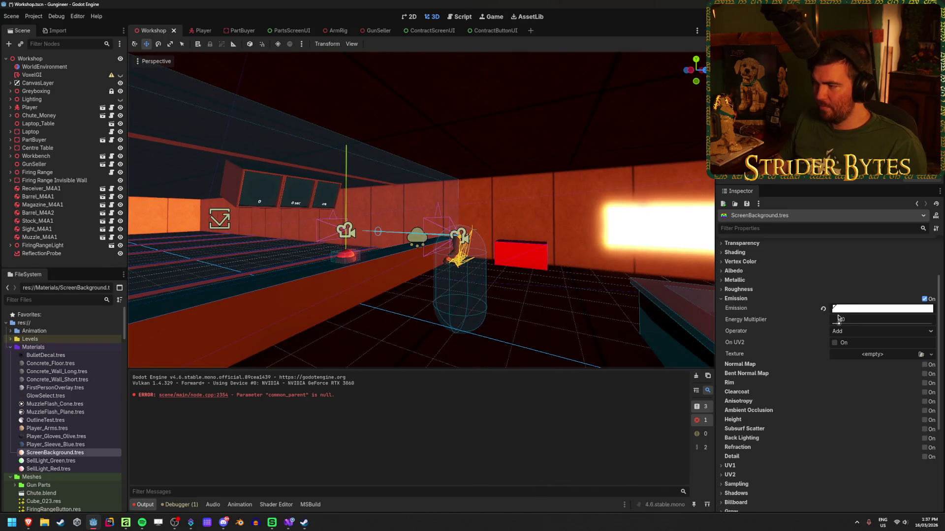
pyautogui.click(824, 309)
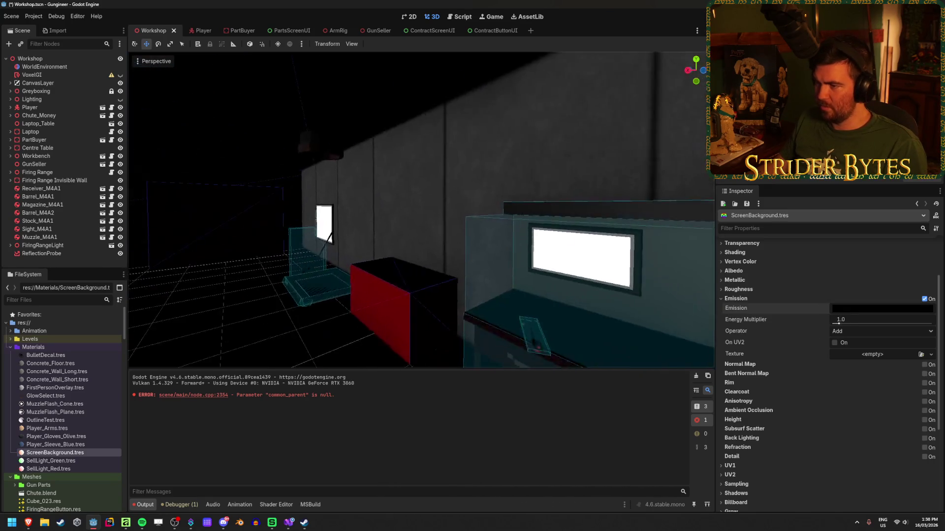
pyautogui.hotkey('ctrl', 's')
# Step: Expand ScreenBackground's Albedo settings and darken the albedo colour to black
pyautogui.scroll(3, 804, 340)
pyautogui.click(748, 340)
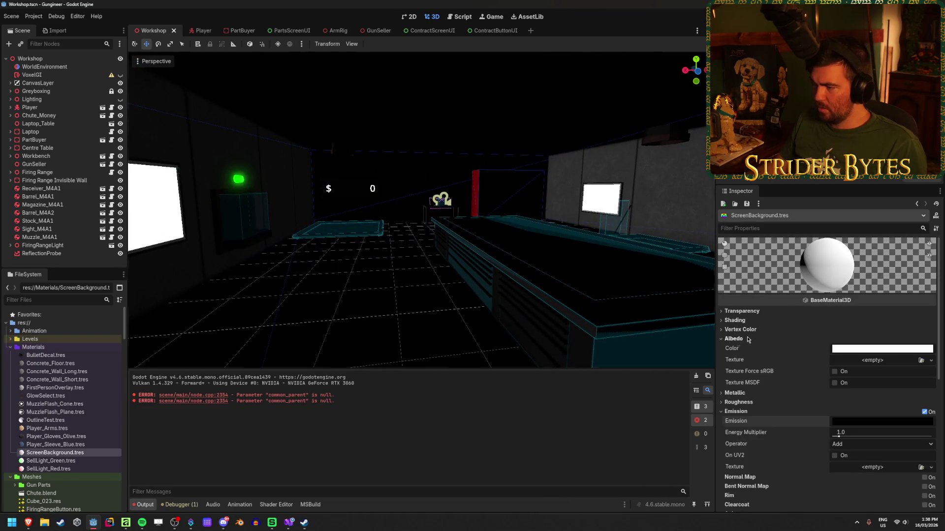
pyautogui.click(862, 346)
pyautogui.moveTo(924, 180); pyautogui.dragTo(940, 260)
# Step: Restore the albedo to white and set emission to the orange lightened to ff8a15 (G 138)
pyautogui.moveTo(933, 223); pyautogui.dragTo(932, 178)
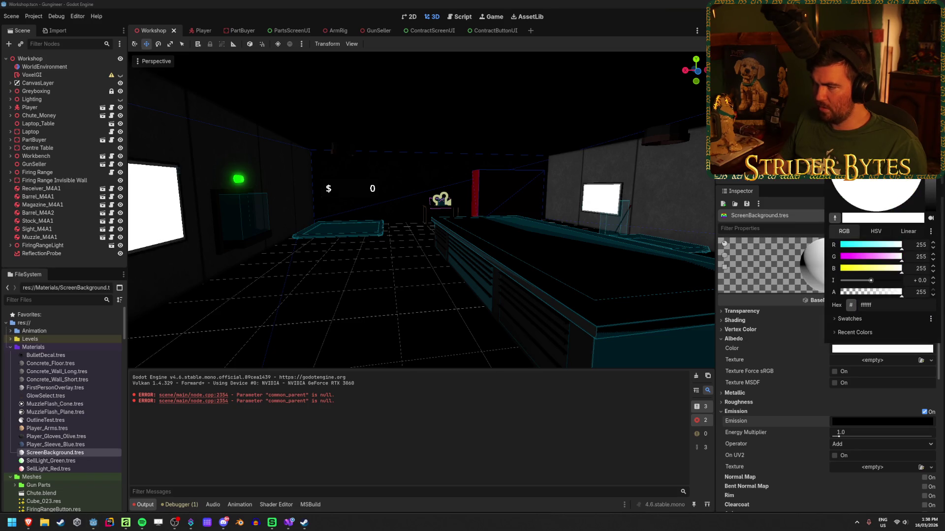
pyautogui.click(777, 337)
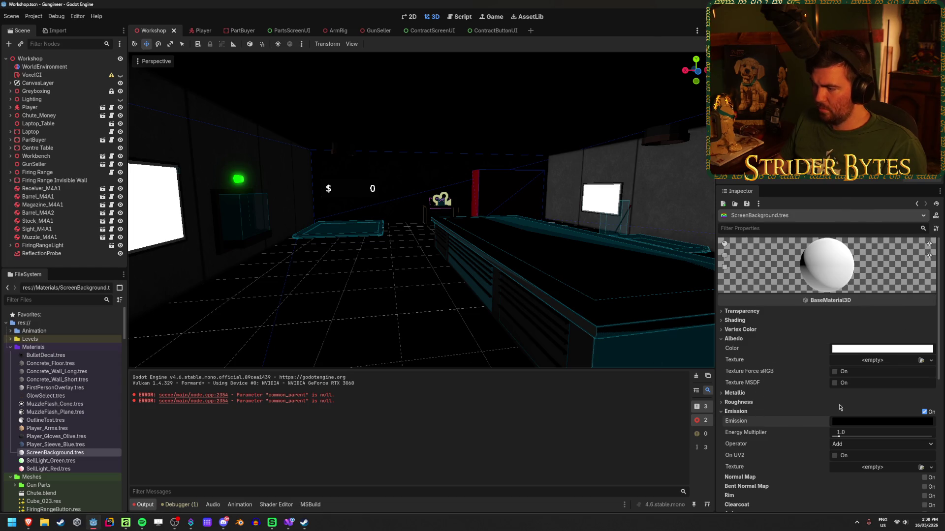
pyautogui.scroll(-3, 840, 410)
pyautogui.click(881, 353)
pyautogui.click(847, 337)
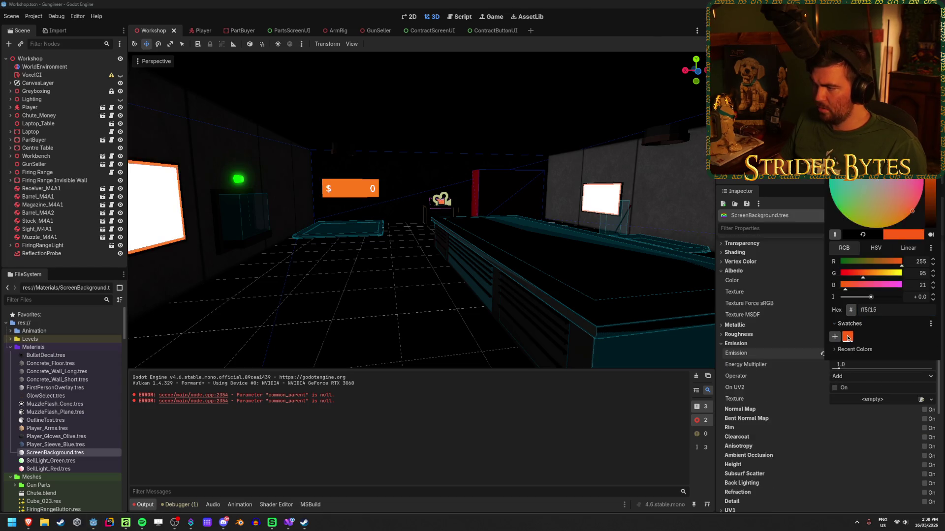
pyautogui.moveTo(866, 279)
pyautogui.mouseDown()
pyautogui.moveTo(881, 279)
pyautogui.moveTo(883, 298)
pyautogui.moveTo(873, 298)
pyautogui.mouseUp()
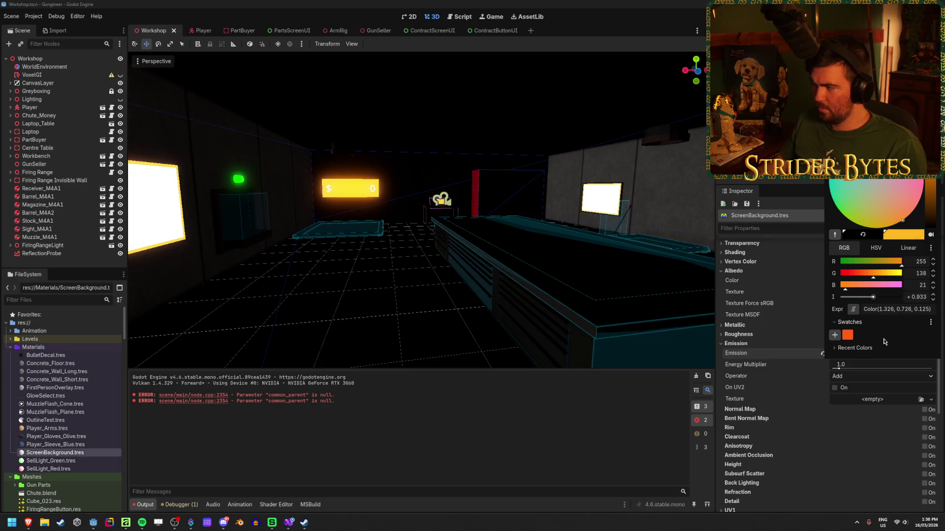
pyautogui.click(767, 373)
# Step: Keep the emission energy multiplier at 1.0, save the Workshop scene, and run the game
pyautogui.moveTo(839, 370)
pyautogui.mouseDown()
pyautogui.moveTo(898, 368)
pyautogui.moveTo(842, 369)
pyautogui.mouseUp()
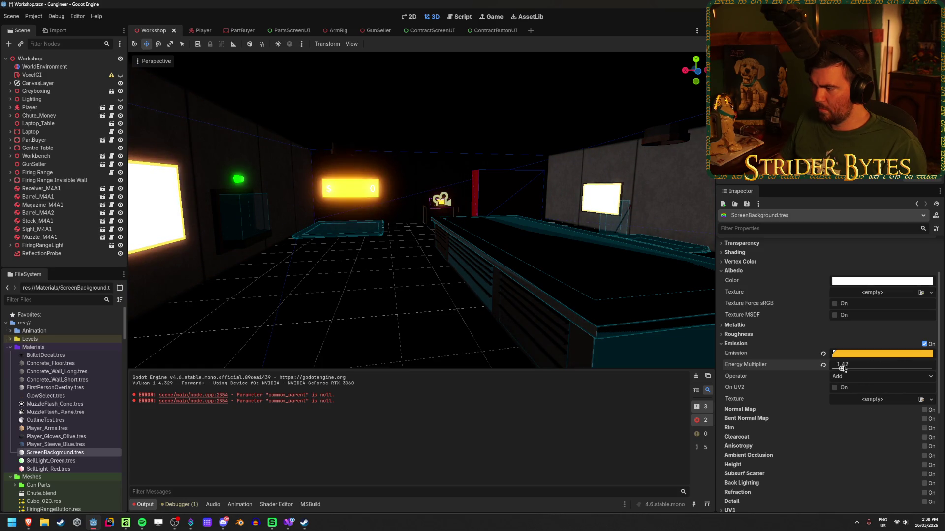
pyautogui.hotkey('ctrl', 'z')
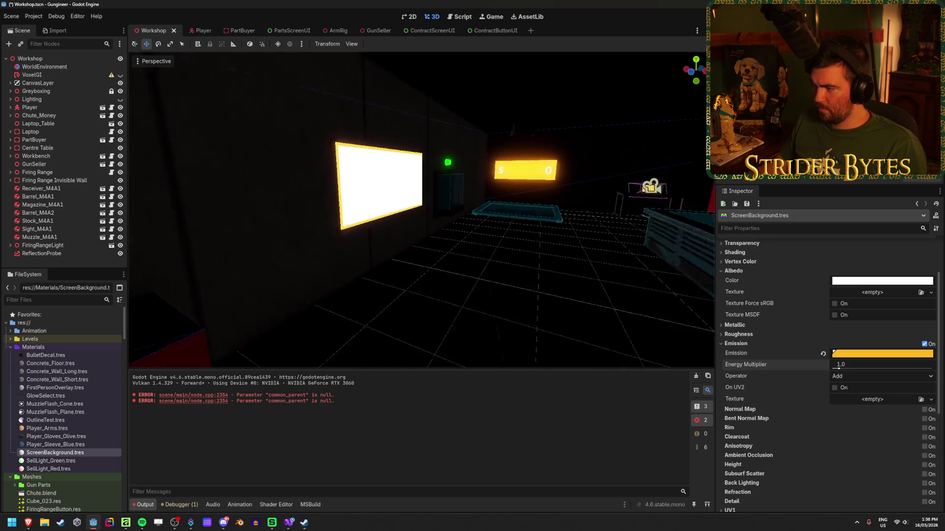
pyautogui.hotkey('ctrl', 's')
pyautogui.press('F5')
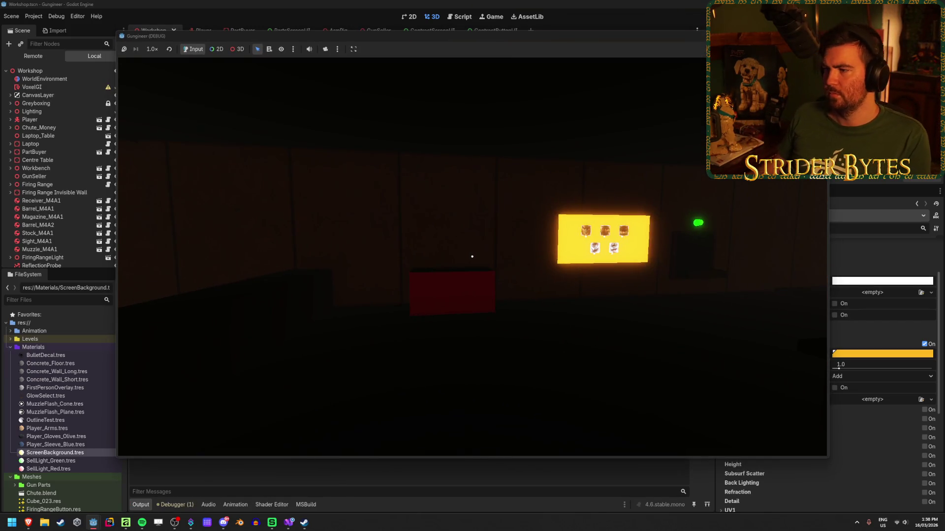
# Step: Walk to the yellow-glowing wall screen in the game, stop the run, and switch to Blender
pyautogui.press('w')
pyautogui.moveTo(472, 256)
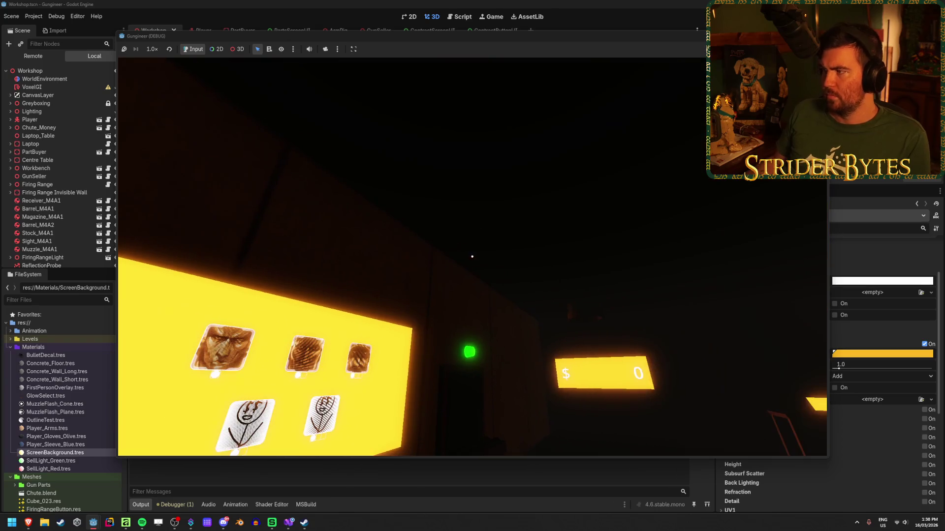
pyautogui.press('F8')
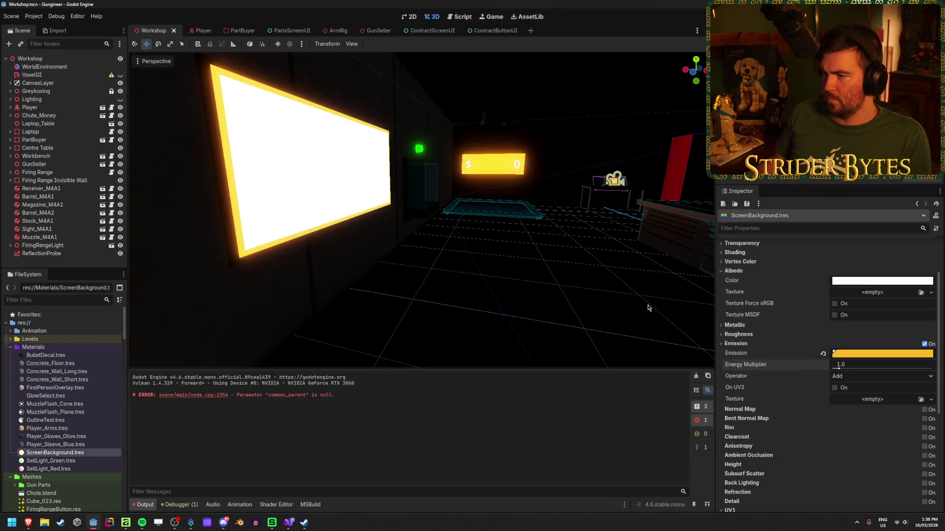
pyautogui.click(241, 524)
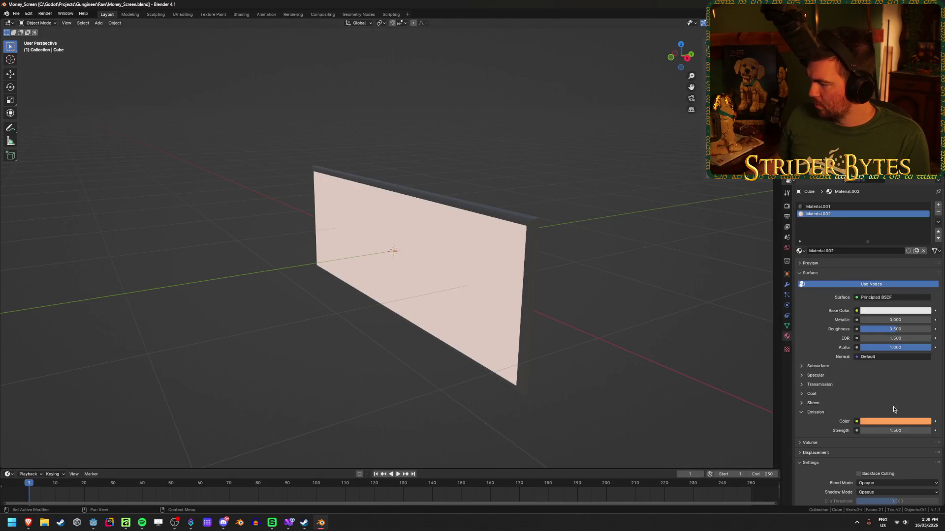
# Step: Copy the emission colour's hex value FFA459 from Blender's screen material, then return to Godot
pyautogui.rightClick(885, 424)
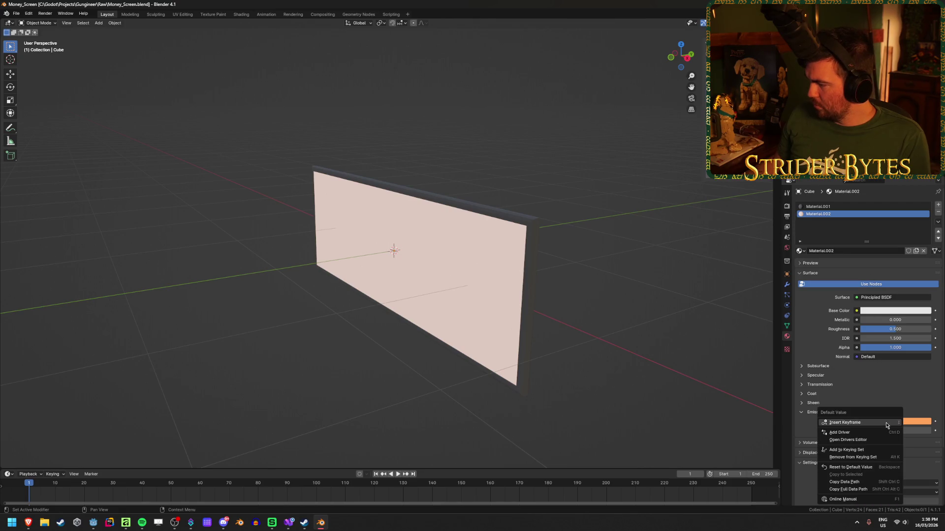
pyautogui.click(921, 422)
pyautogui.click(913, 422)
pyautogui.click(915, 378)
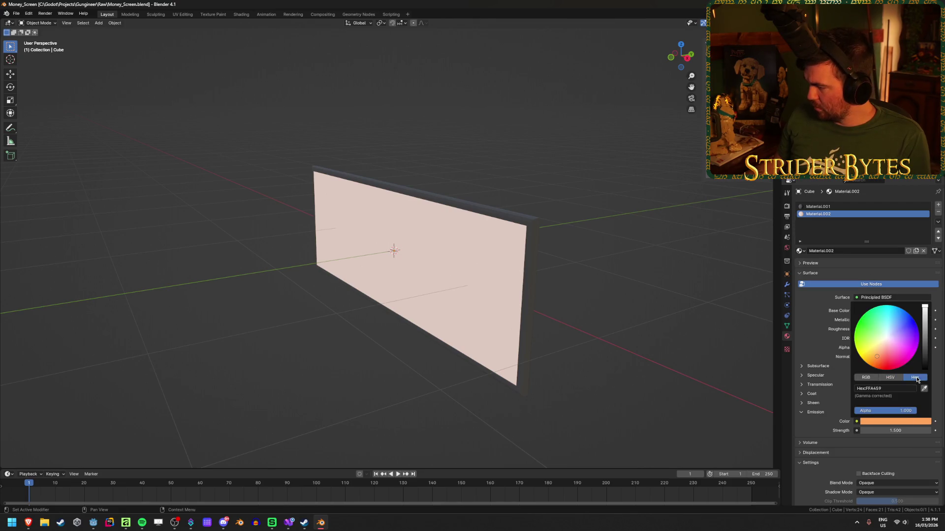
pyautogui.click(886, 389)
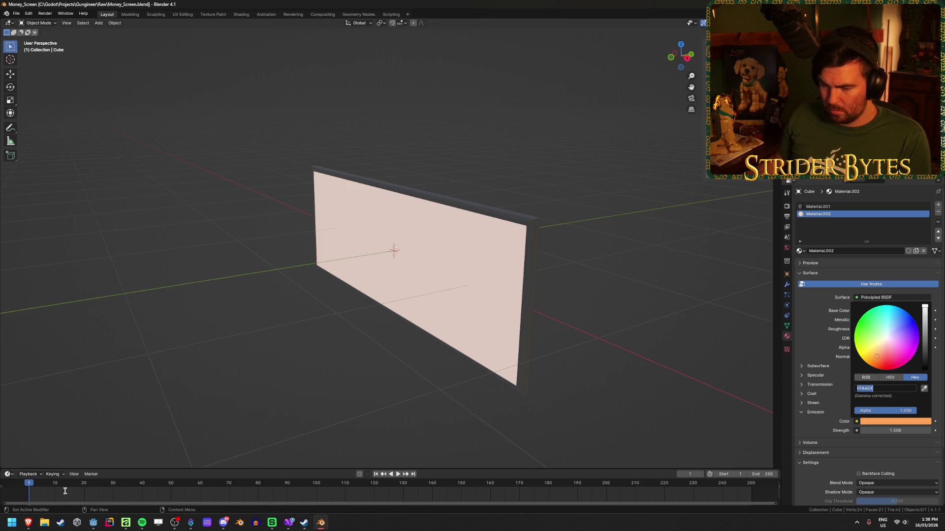
pyautogui.click(94, 523)
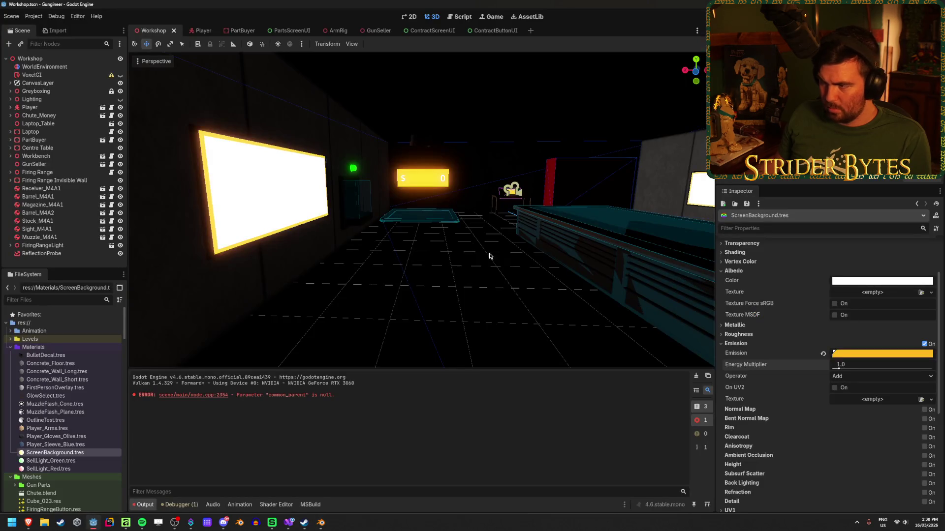
# Step: Explore the ScreenBackground emission colour picker in RGB mode, trying the red value
pyautogui.click(871, 355)
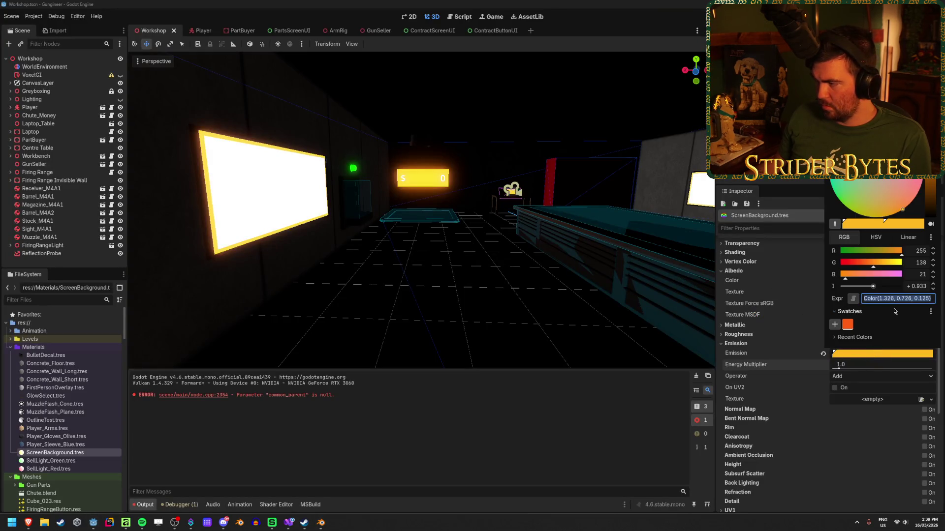
pyautogui.click(865, 362)
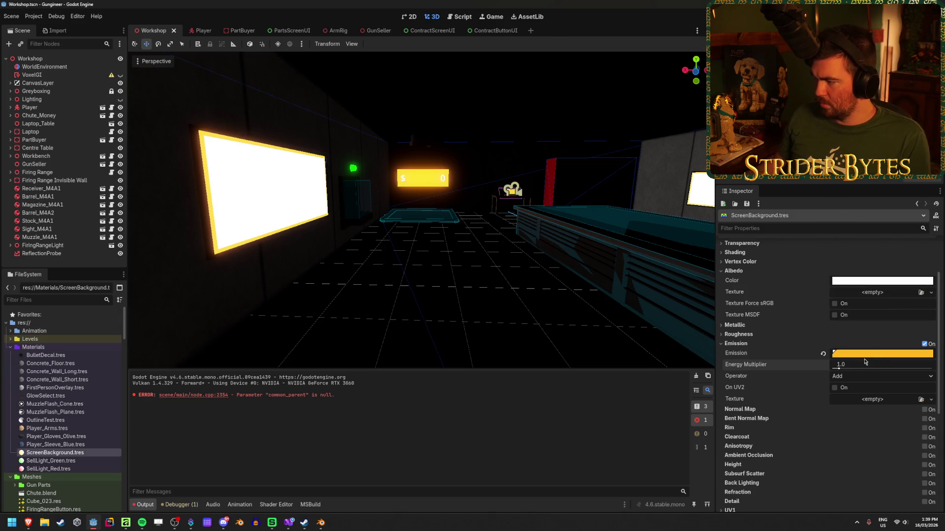
pyautogui.click(885, 353)
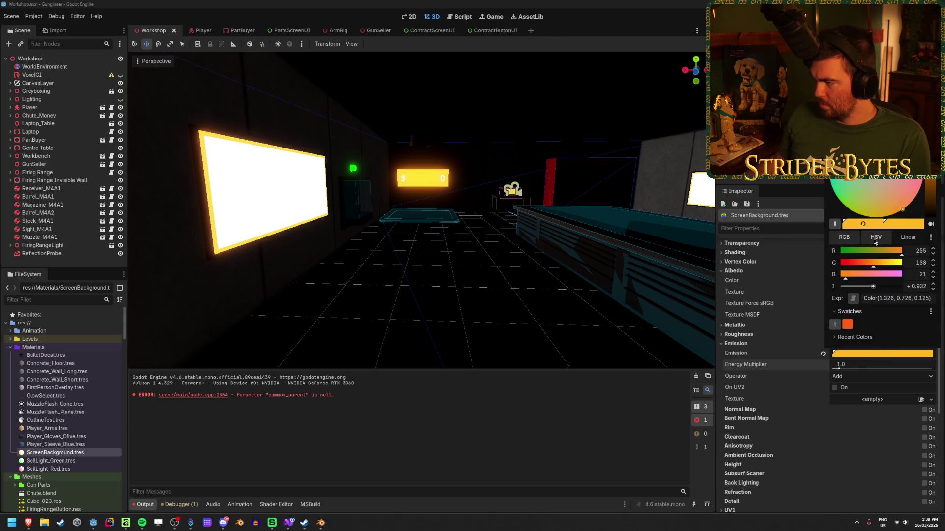
pyautogui.click(845, 238)
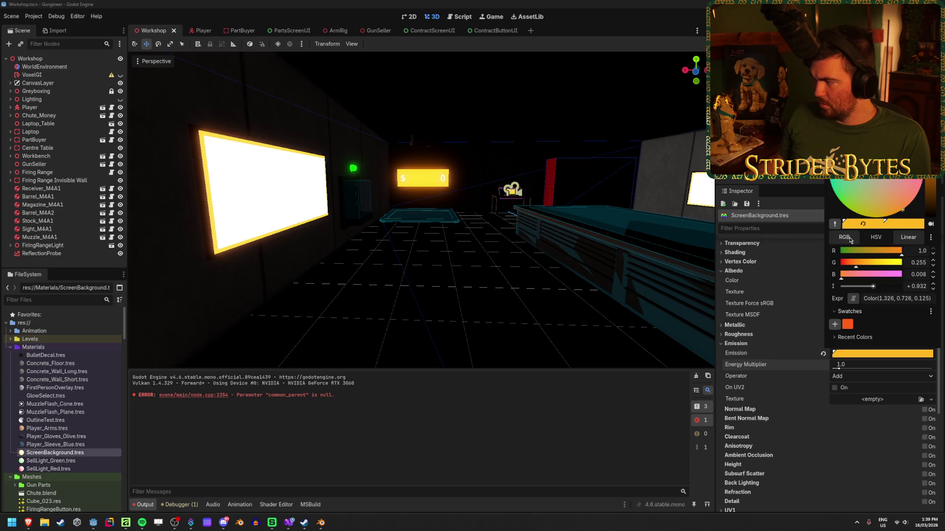
pyautogui.click(848, 313)
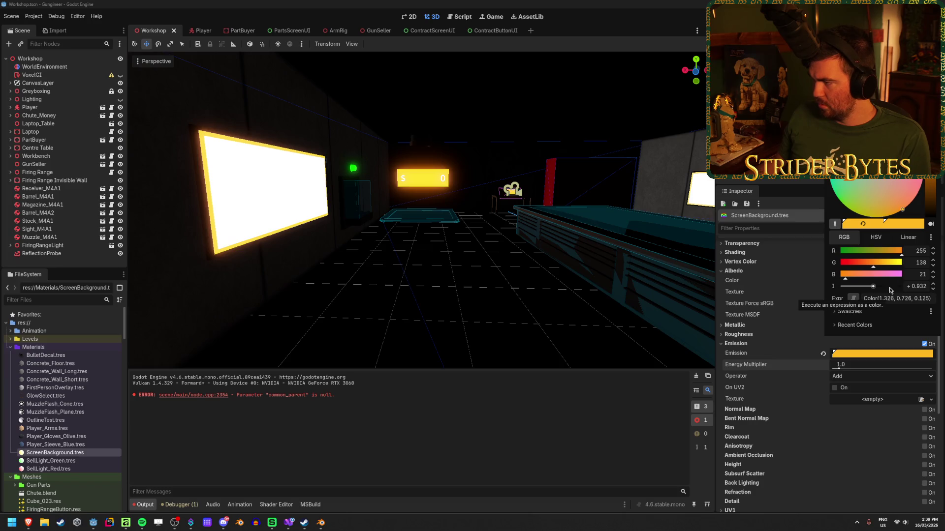
pyautogui.click(931, 237)
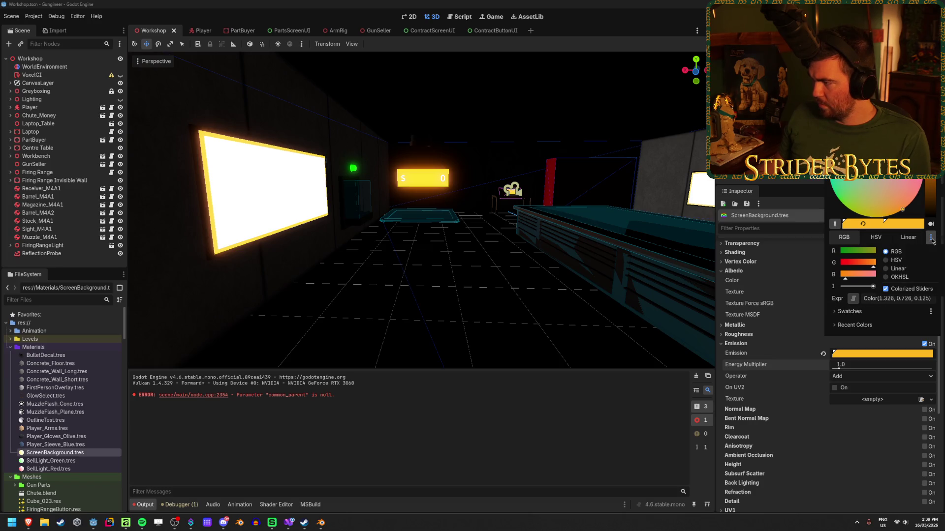
pyautogui.click(932, 239)
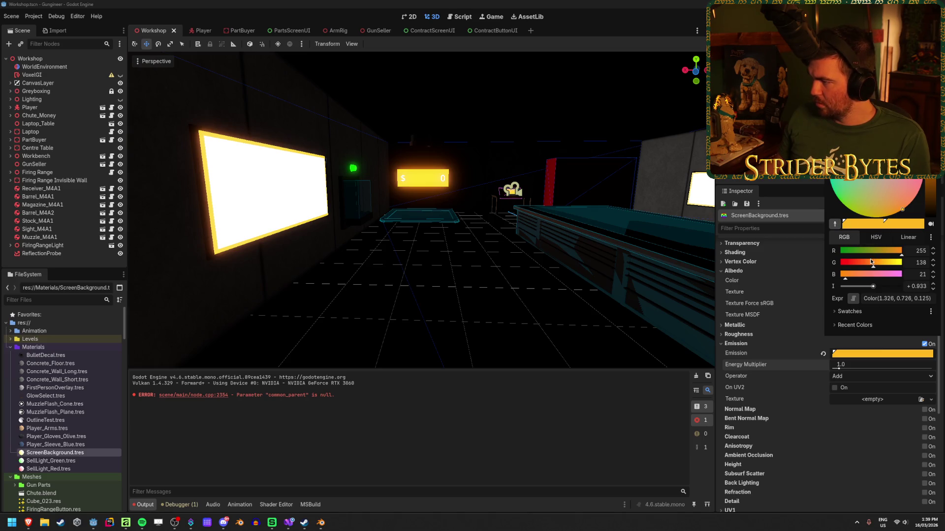
pyautogui.moveTo(881, 254); pyautogui.dragTo(908, 250)
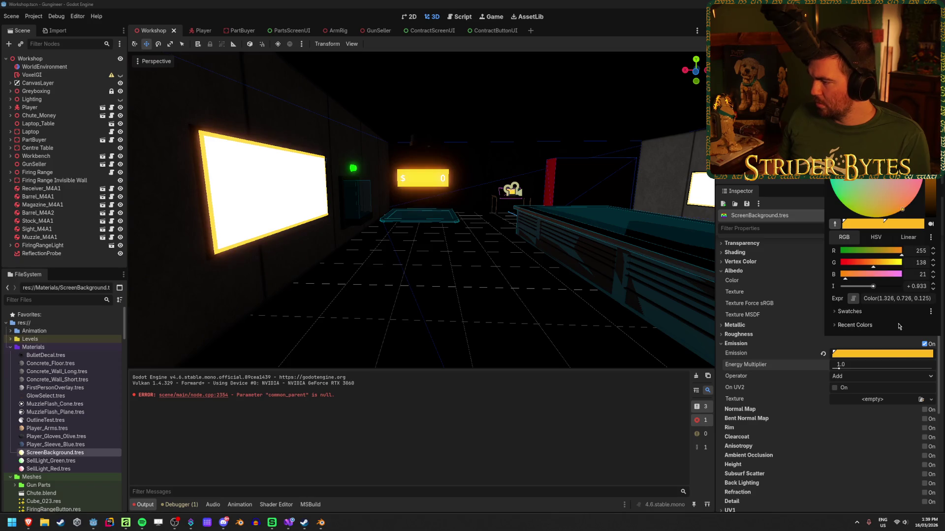
# Step: Set the ScreenBackground emission colour to hex FFA459
pyautogui.click(890, 353)
pyautogui.click(890, 355)
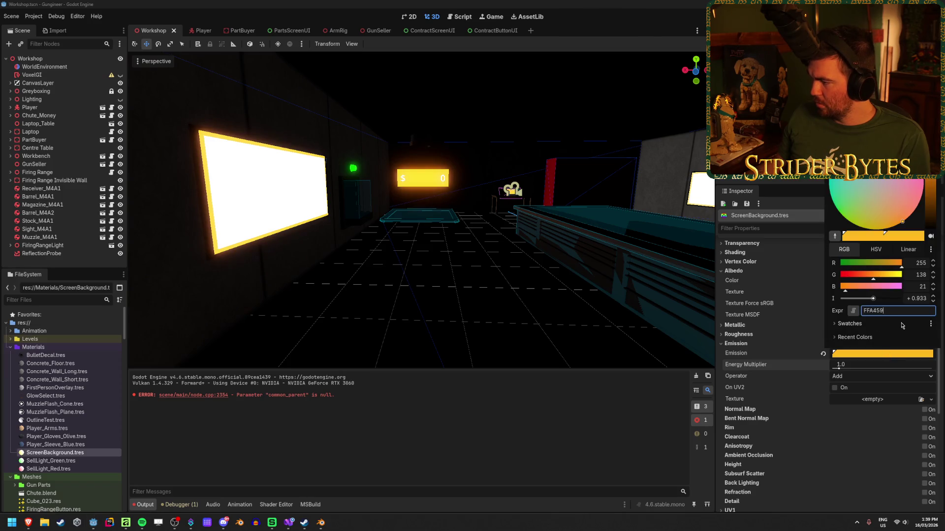
pyautogui.press('Escape')
pyautogui.click(893, 355)
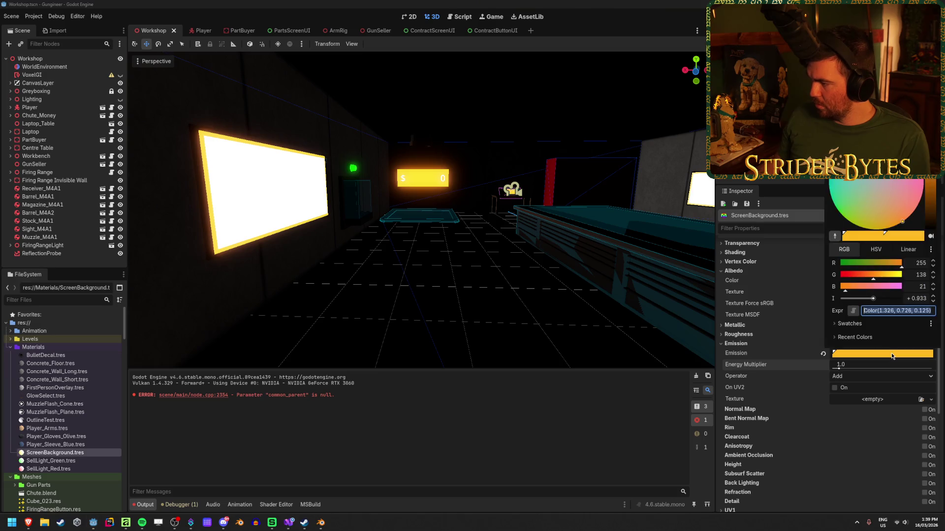
pyautogui.click(849, 324)
pyautogui.click(847, 339)
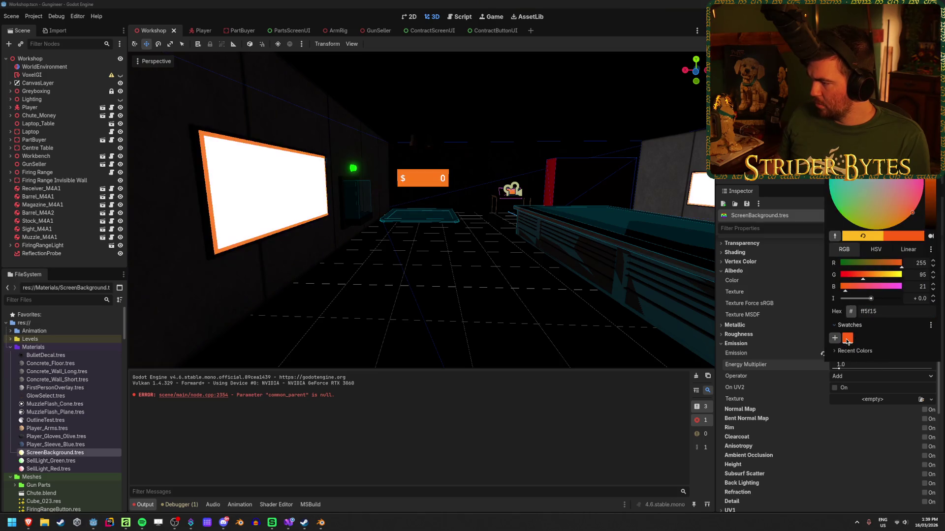
pyautogui.click(881, 461)
pyautogui.click(885, 353)
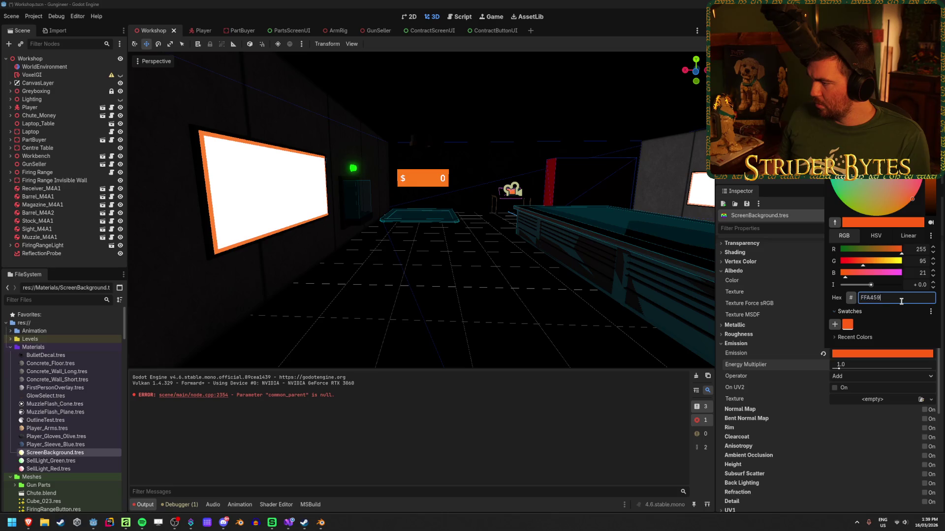
pyautogui.press('Return')
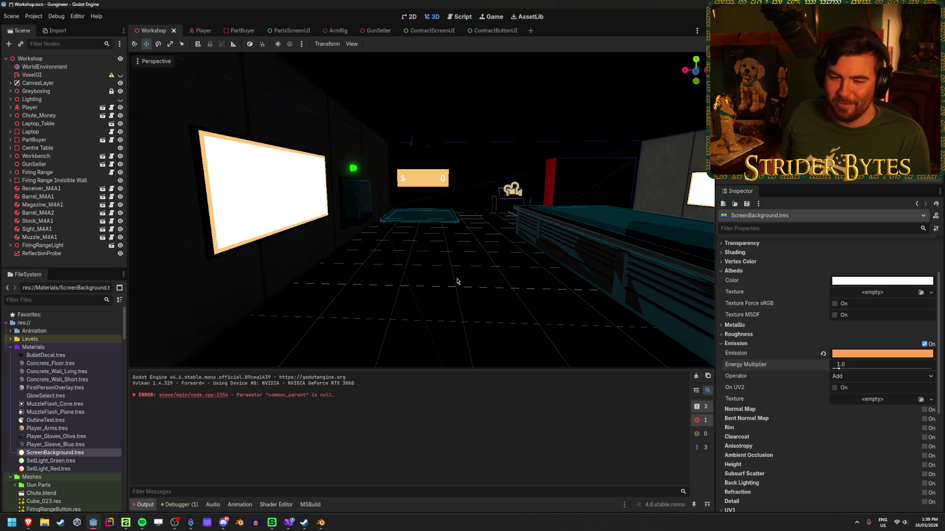
# Step: Raise the emission intensity and turn the view toward a glowing wall screen
pyautogui.click(867, 355)
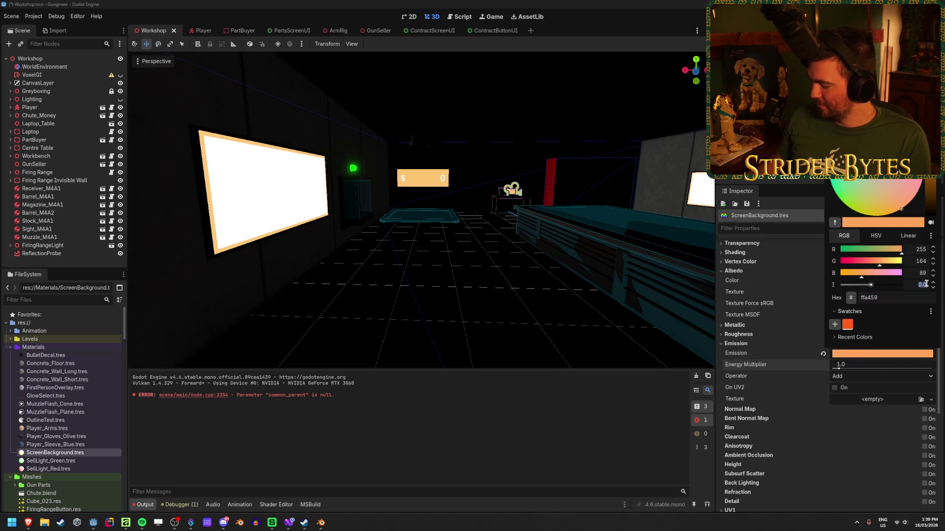
pyautogui.press('Return')
pyautogui.moveTo(472, 310)
pyautogui.mouseDown()
pyautogui.moveTo(394, 313)
pyautogui.moveTo(405, 258)
pyautogui.mouseUp()
# Step: Fly up to the glowing screen, browse the screen nodes, and save Workshop.tscn
pyautogui.click(405, 258)
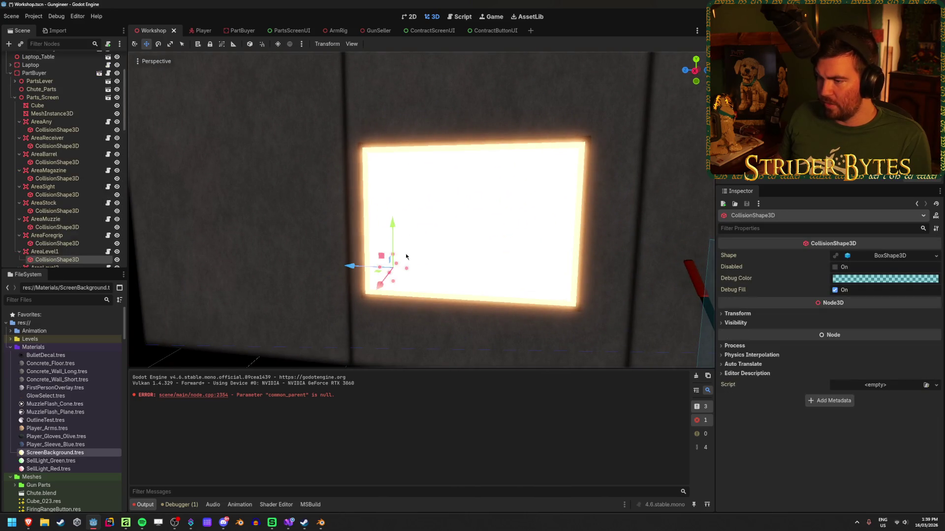
pyautogui.scroll(3, 74, 197)
pyautogui.click(42, 150)
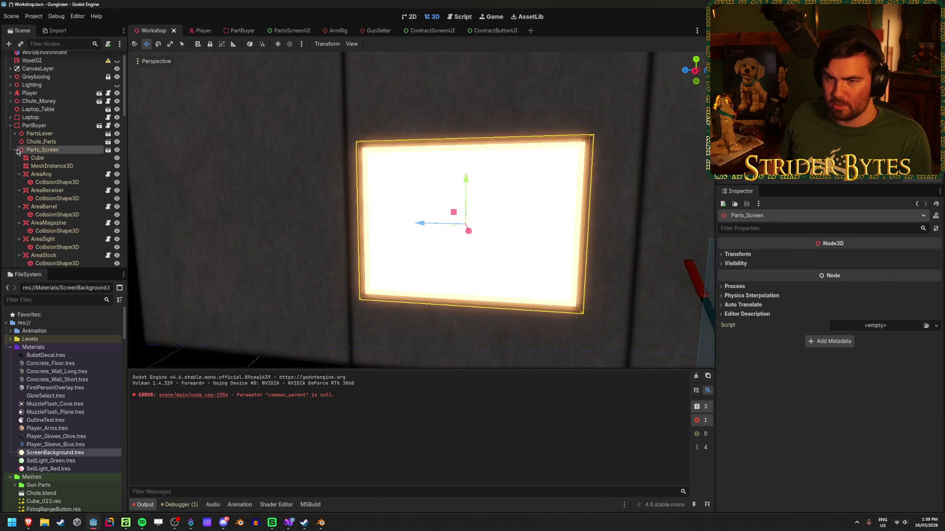
pyautogui.click(41, 133)
pyautogui.click(42, 142)
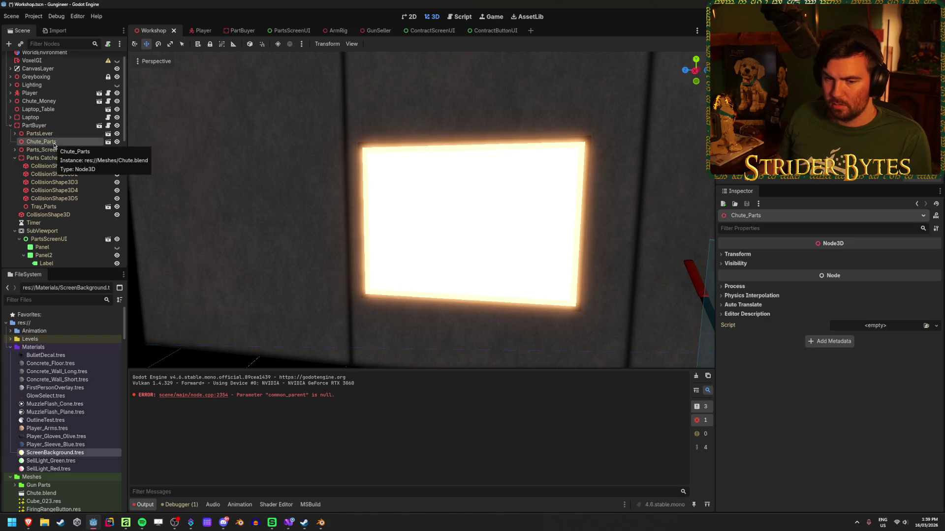
pyautogui.hotkey('ctrl', 's')
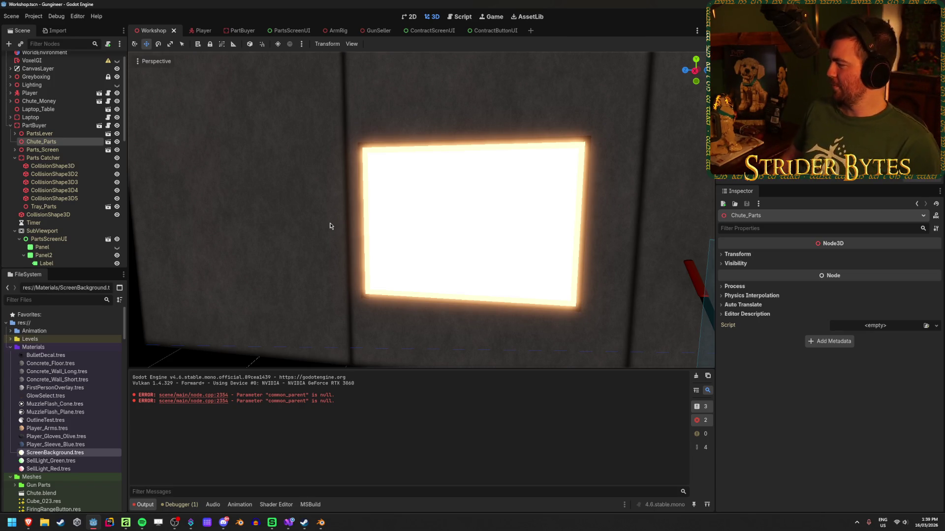
# Step: Collapse the PartBuyer group, pull the view back over the room, and run the game
pyautogui.click(10, 125)
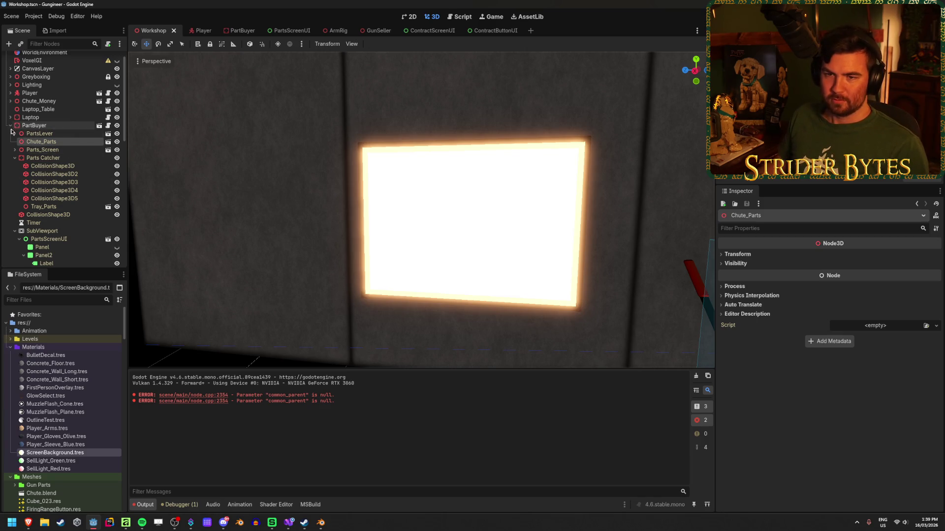
pyautogui.click(239, 183)
pyautogui.press('s')
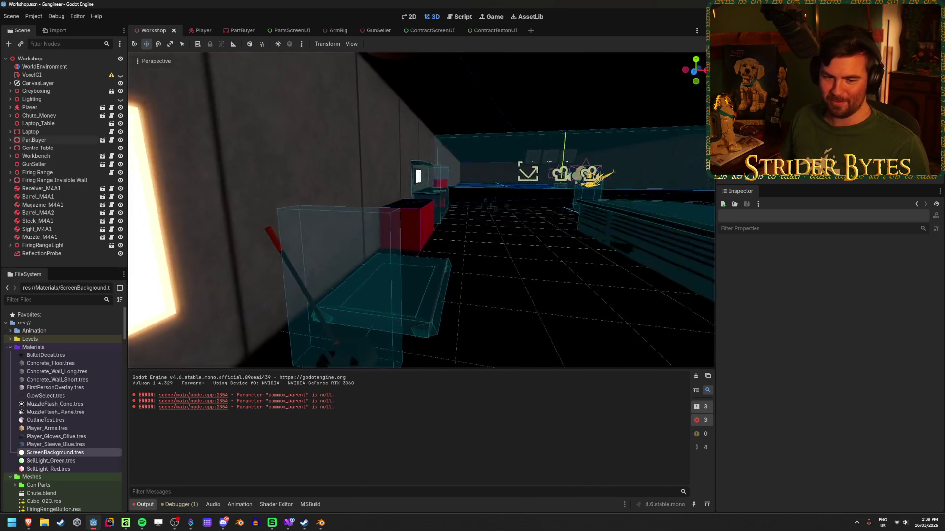
pyautogui.press('w')
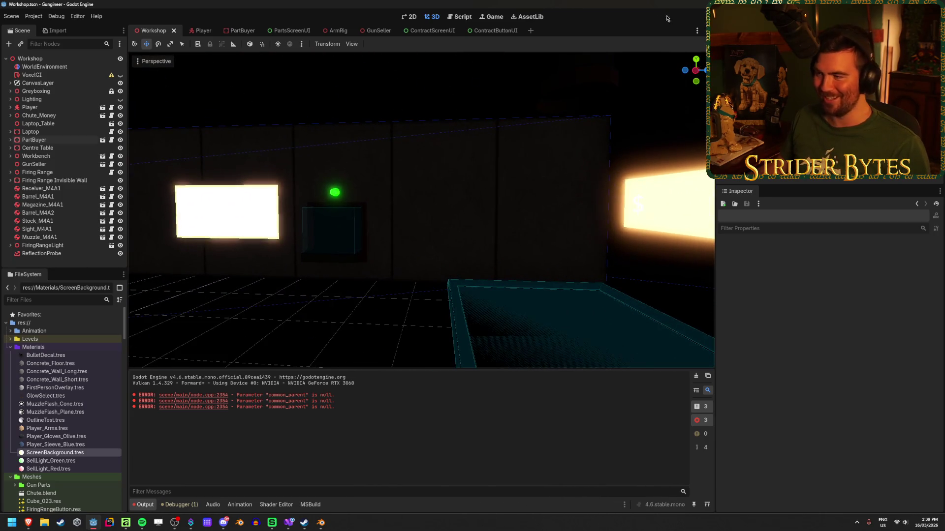
pyautogui.press('F5')
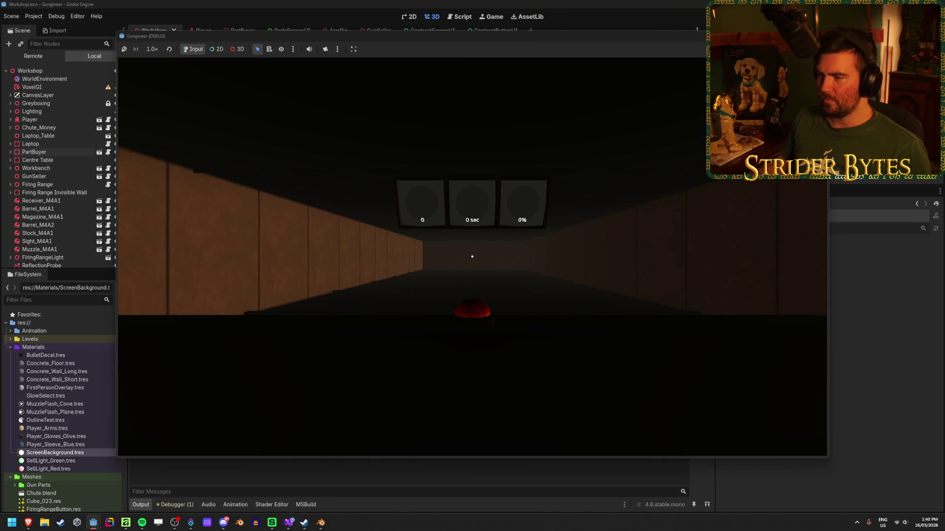
# Step: Walk the player up to the glowing wall screen, then stop the game
pyautogui.press('w')
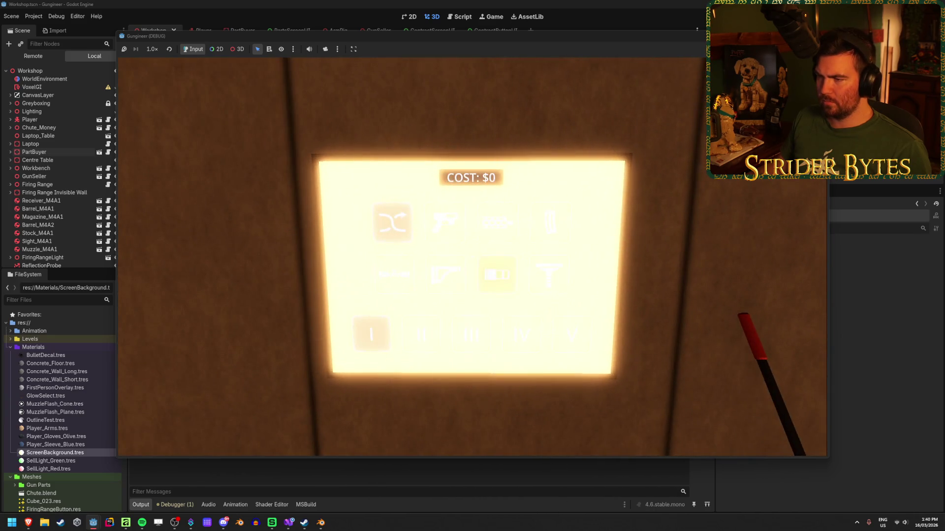
pyautogui.moveTo(472, 256)
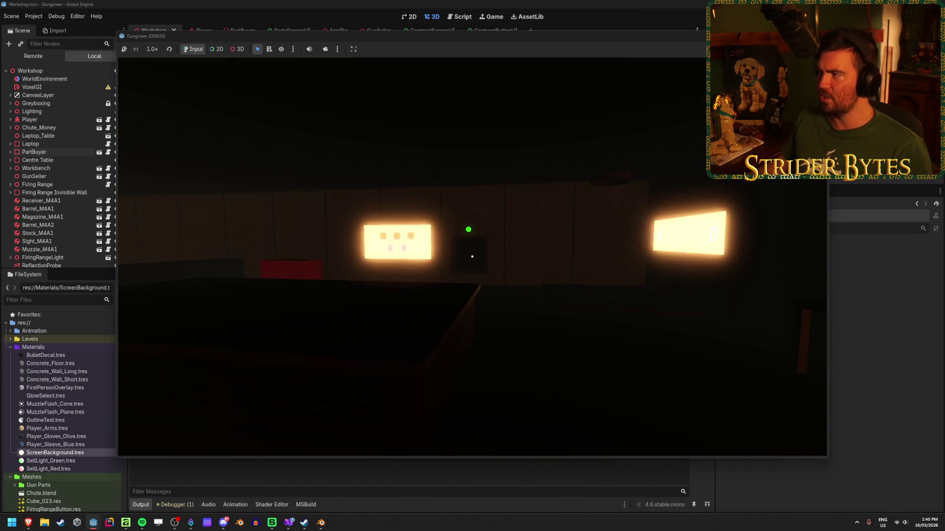
pyautogui.press('F8')
# Step: Run the game again and walk around toward the glowing wall screen
pyautogui.press('F5')
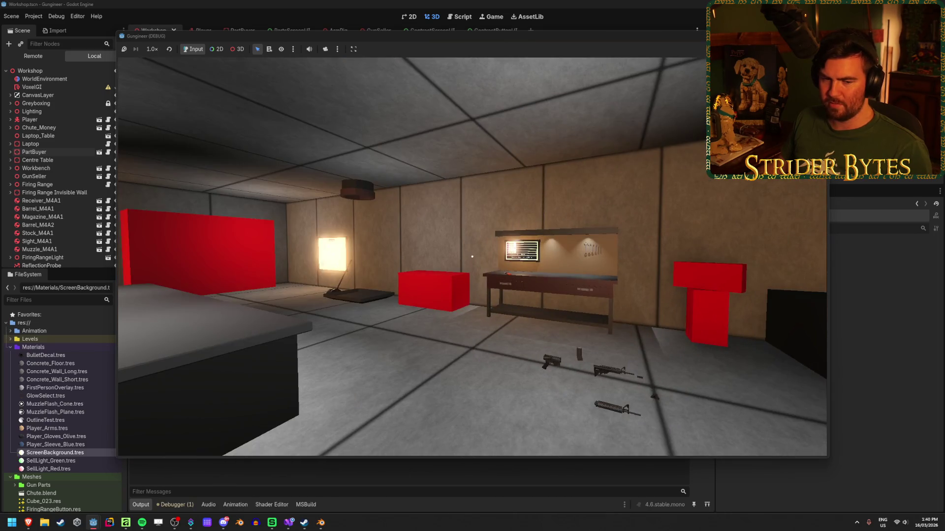
pyautogui.press('d')
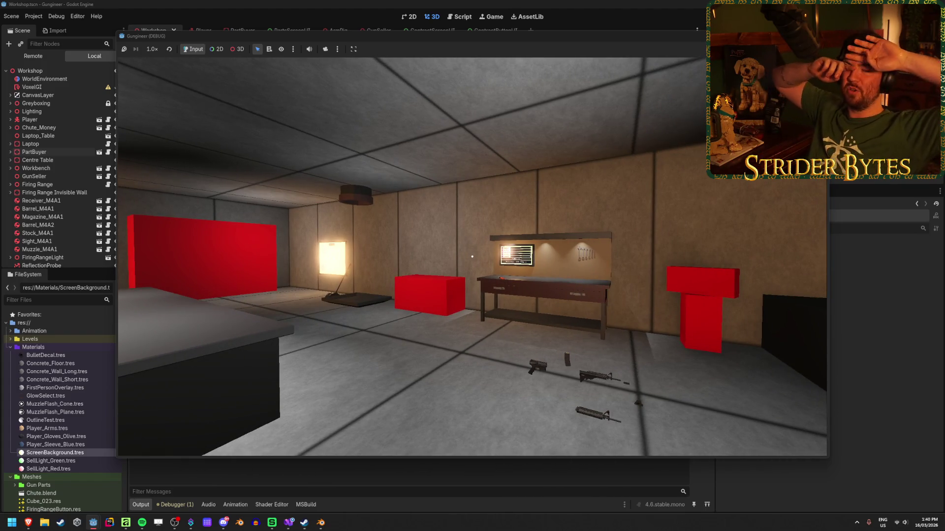
pyautogui.press('w')
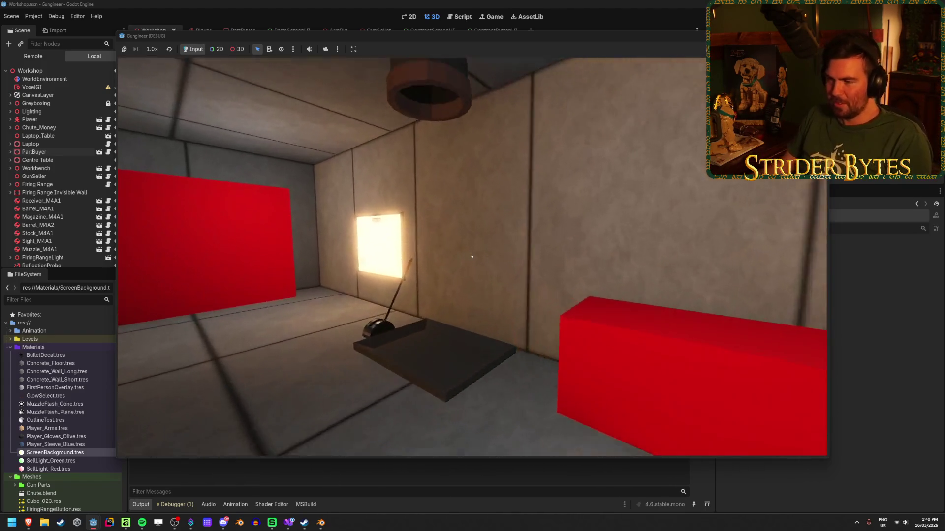
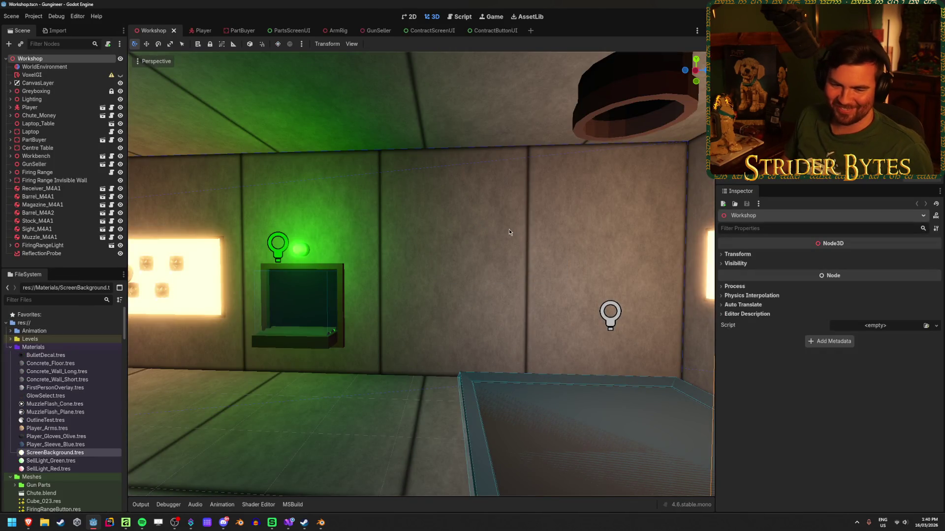
# Step: Look around the workshop room and select ScreenBackground.tres to inspect its emission settings
pyautogui.moveTo(508, 229); pyautogui.dragTo(501, 232)
pyautogui.click(501, 233)
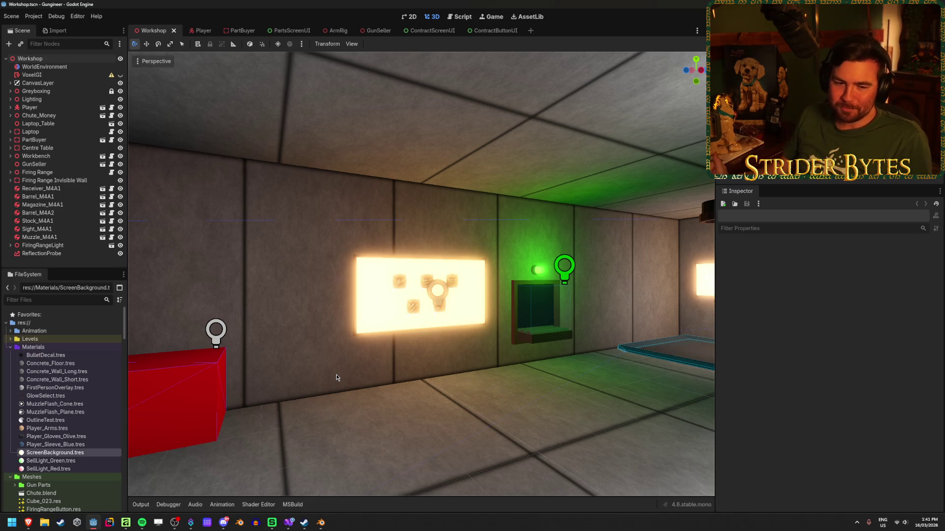
pyautogui.moveTo(383, 429)
pyautogui.mouseDown()
pyautogui.moveTo(381, 410)
pyautogui.moveTo(431, 405)
pyautogui.mouseUp()
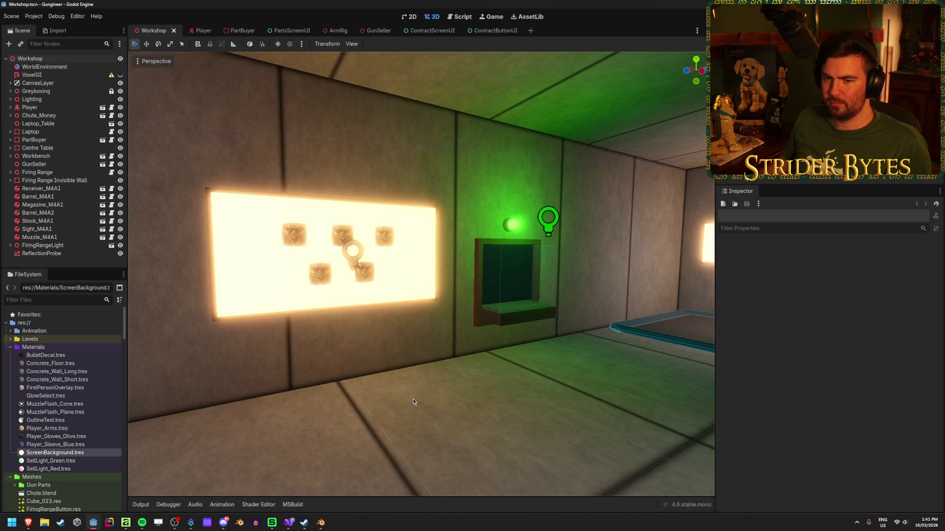
pyautogui.click(80, 453)
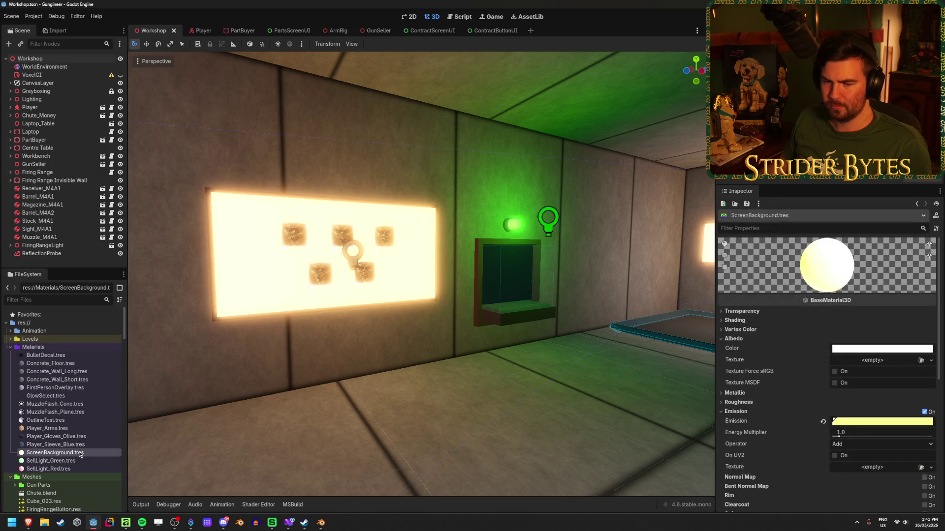
# Step: Set the ScreenBackground emission colour's intensity to 0
pyautogui.scroll(-3, 810, 371)
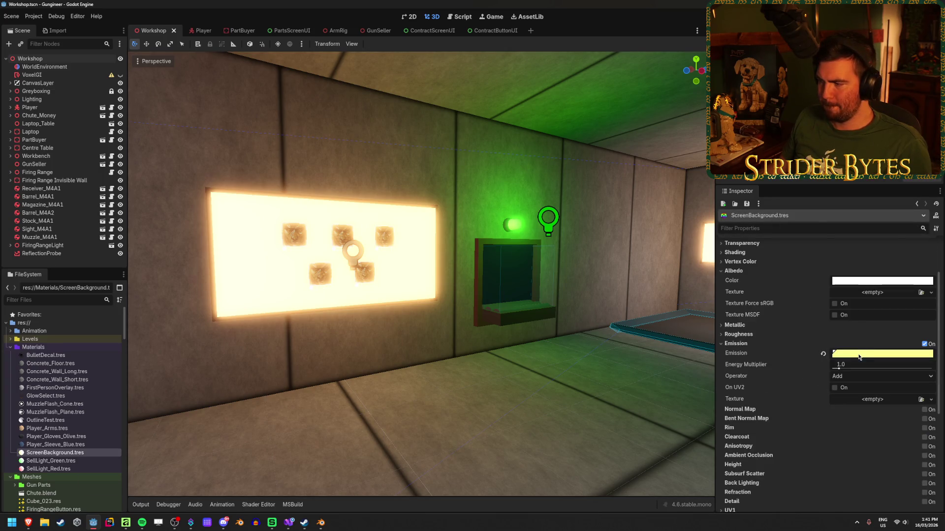
pyautogui.click(859, 357)
pyautogui.click(839, 314)
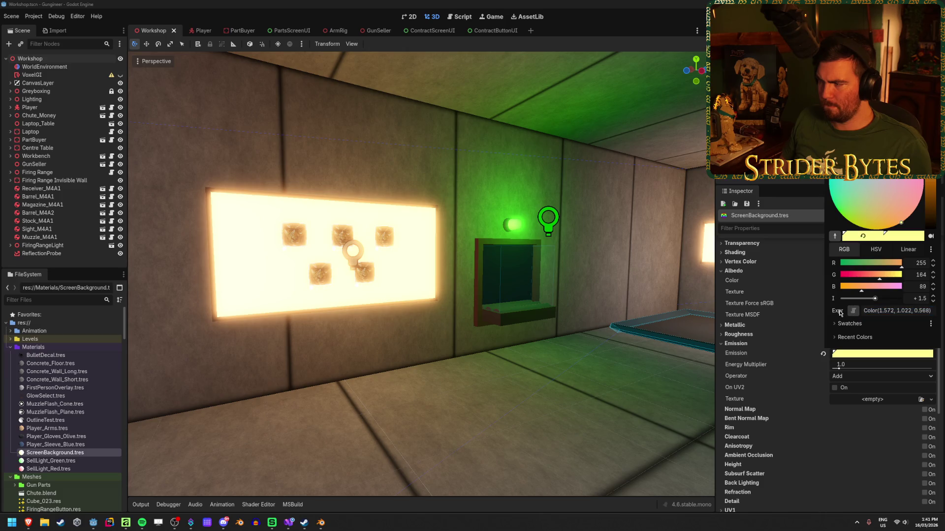
pyautogui.press('Escape')
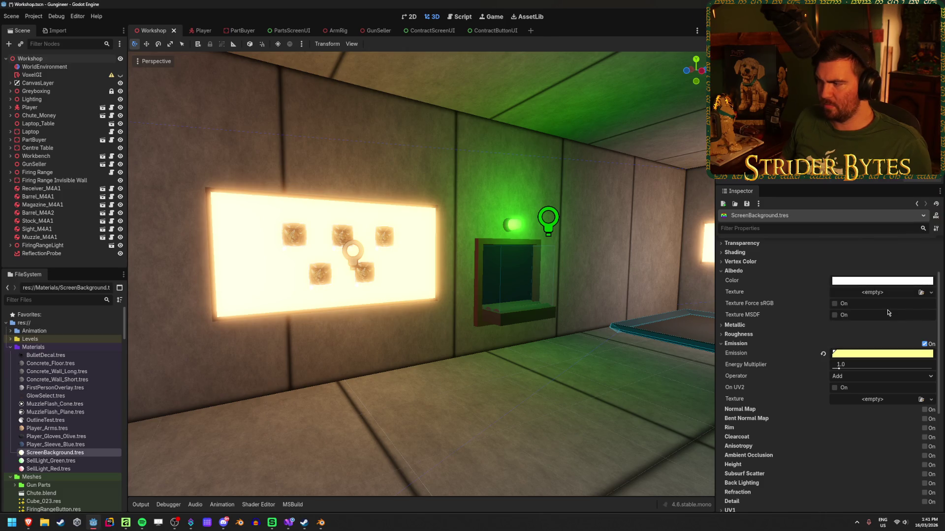
pyautogui.click(886, 354)
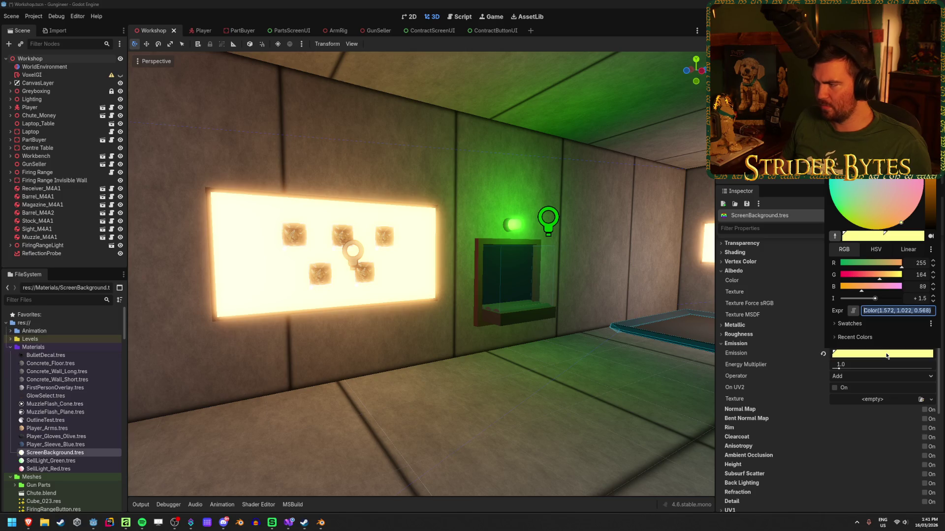
pyautogui.press('Return')
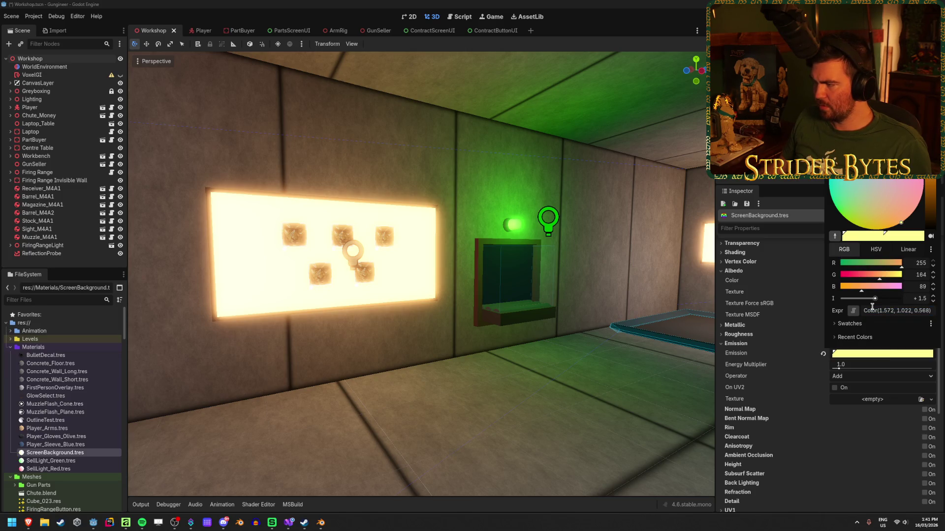
pyautogui.moveTo(875, 299); pyautogui.dragTo(870, 301)
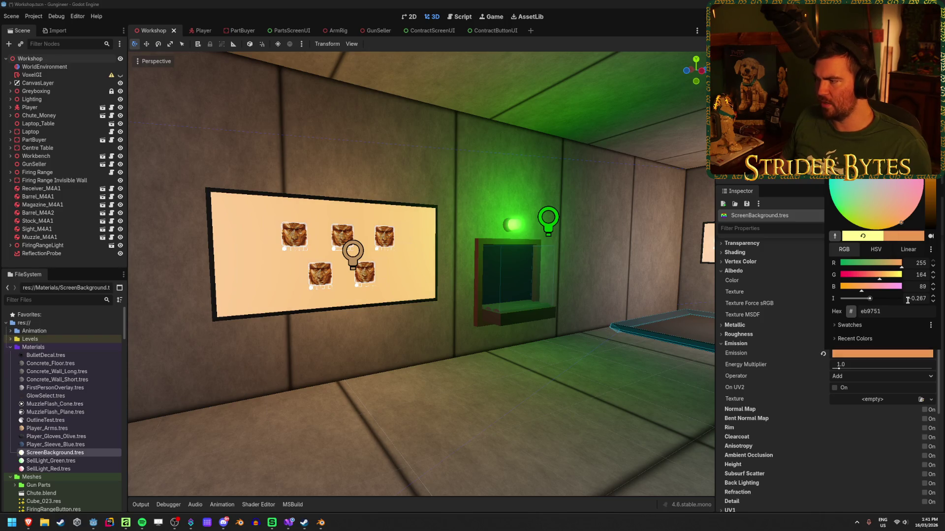
pyautogui.press('Return')
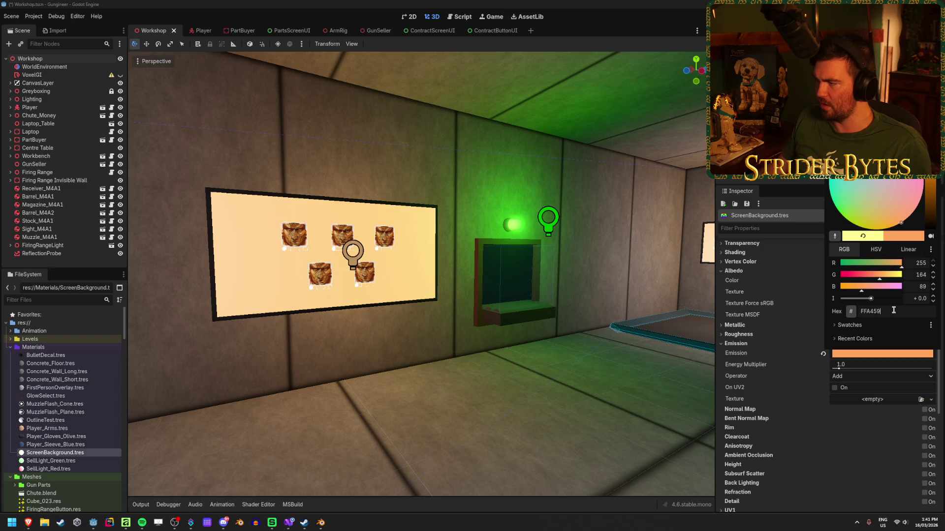
# Step: Raise the emission energy multiplier to 1.5, save the Workshop scene and run the game
pyautogui.click(839, 369)
pyautogui.moveTo(839, 368); pyautogui.dragTo(843, 369)
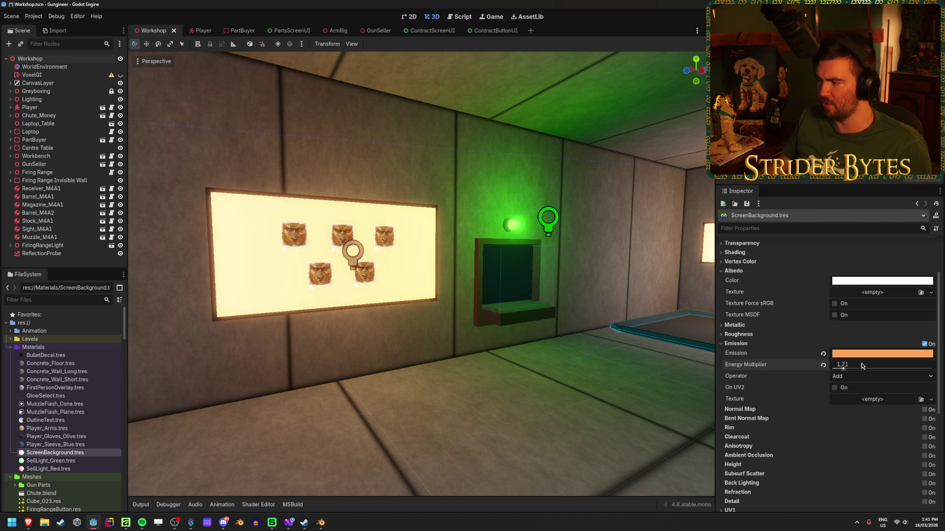
pyautogui.write('1.5')
pyautogui.press('Return')
pyautogui.hotkey('ctrl', 's')
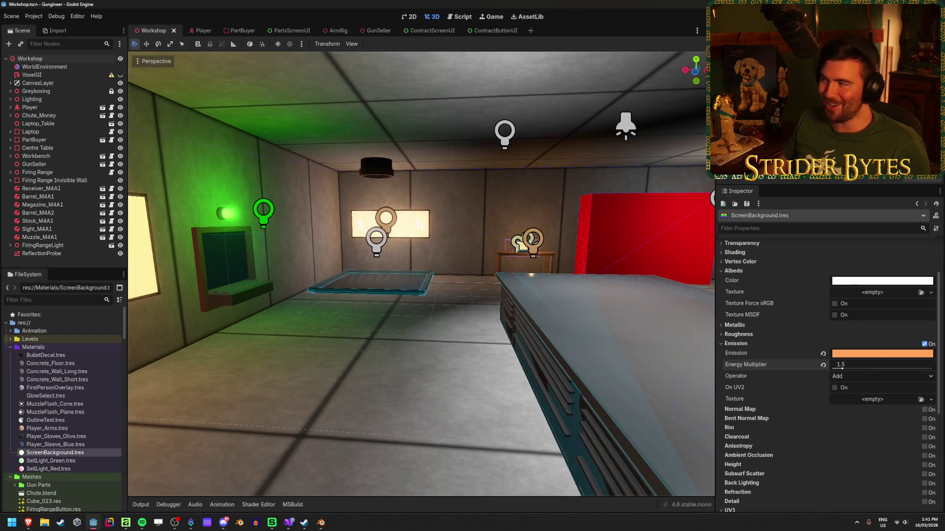
pyautogui.press('F5')
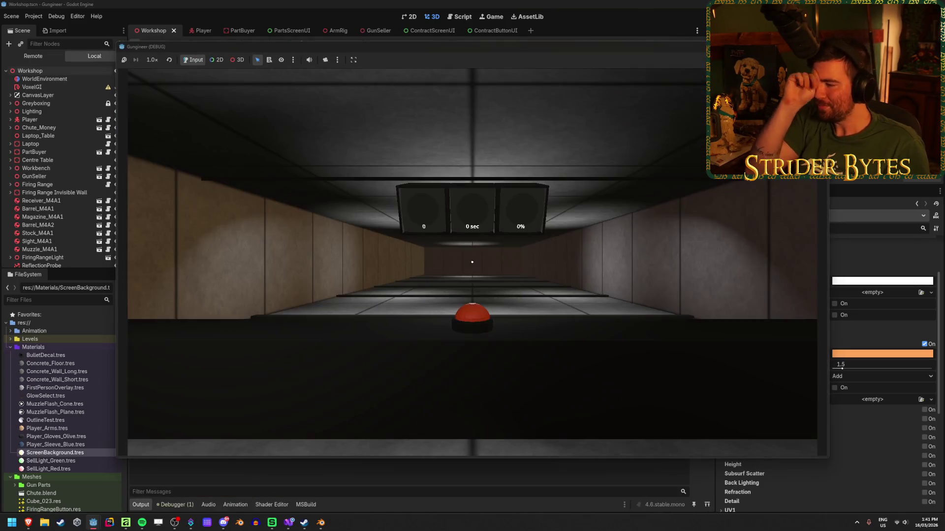
# Step: Walk up to the COST: $0 wall screen in the running game, then stop it with F8
pyautogui.moveTo(472, 262)
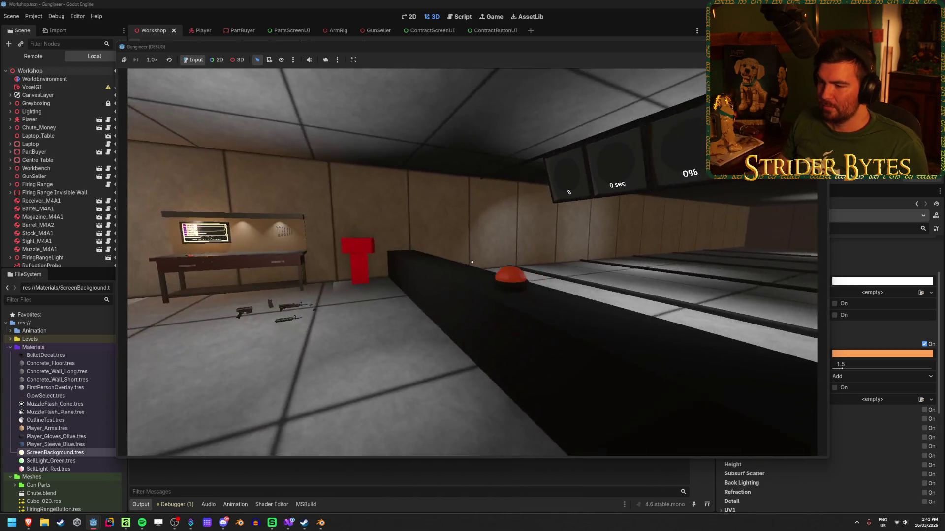
pyautogui.press('w')
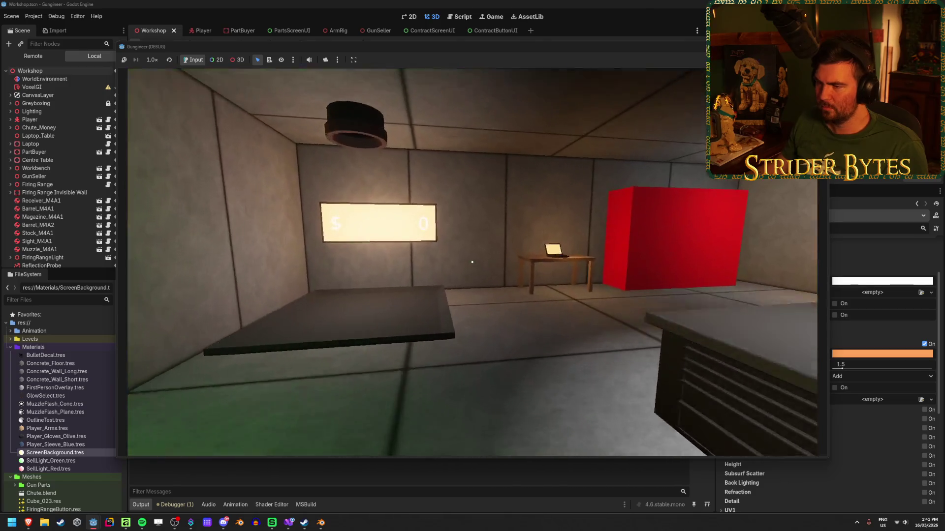
pyautogui.press('w')
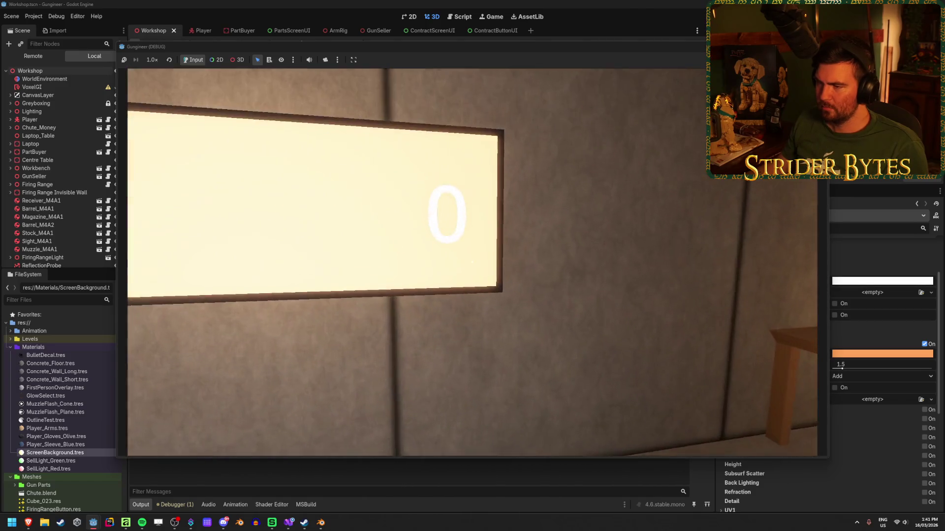
pyautogui.press('w')
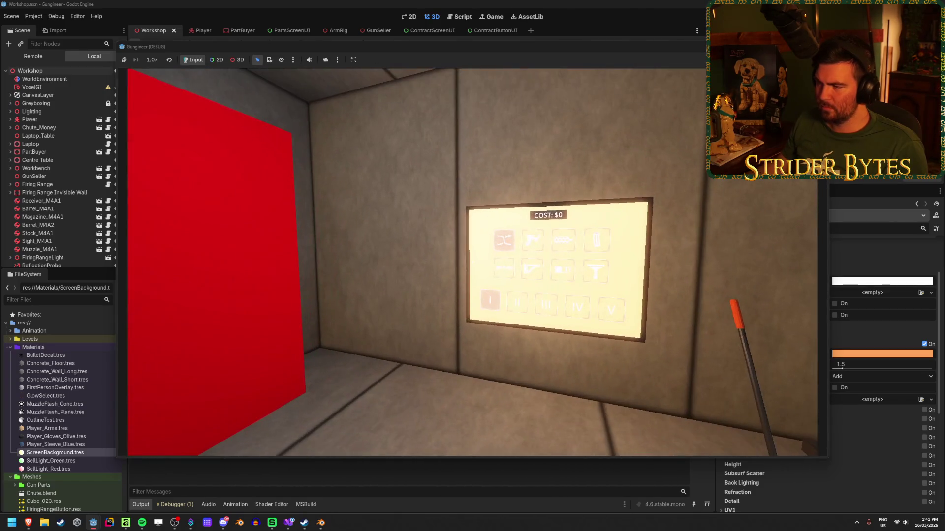
pyautogui.press('w')
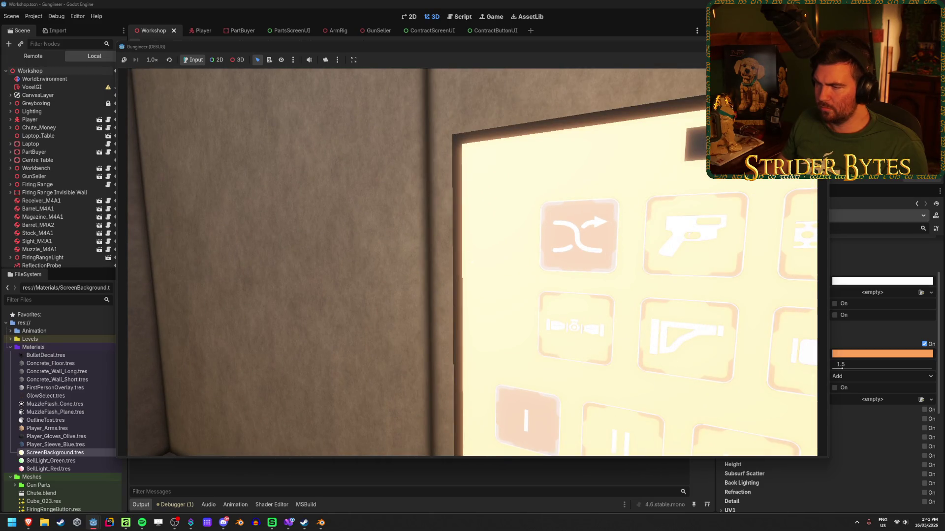
pyautogui.press('s')
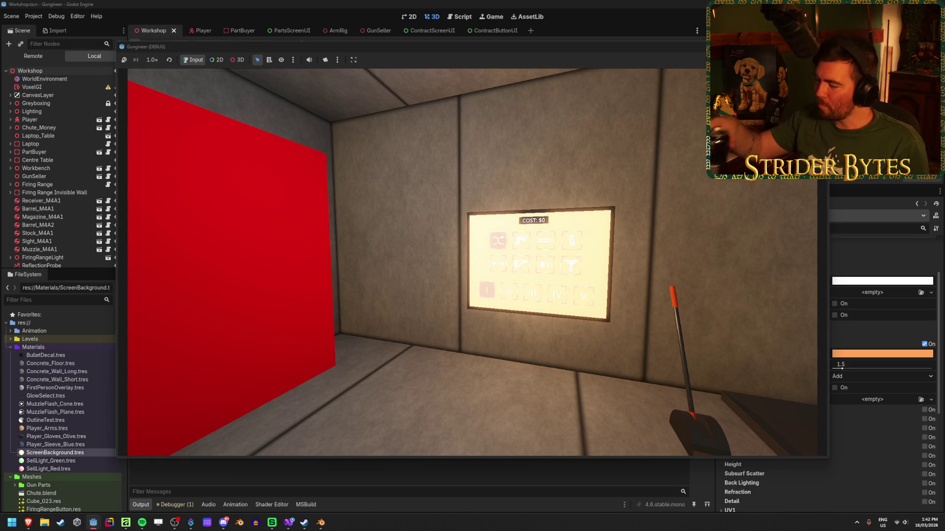
pyautogui.press('w')
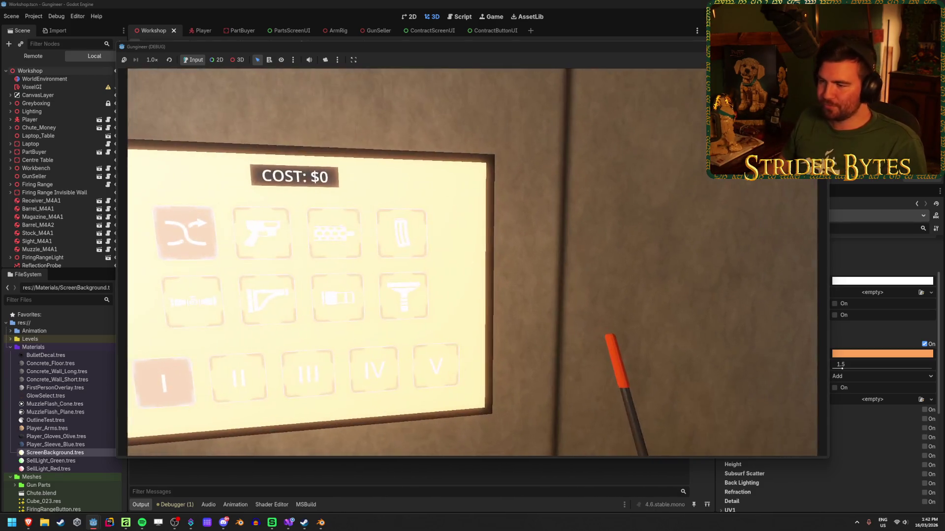
pyautogui.press('s')
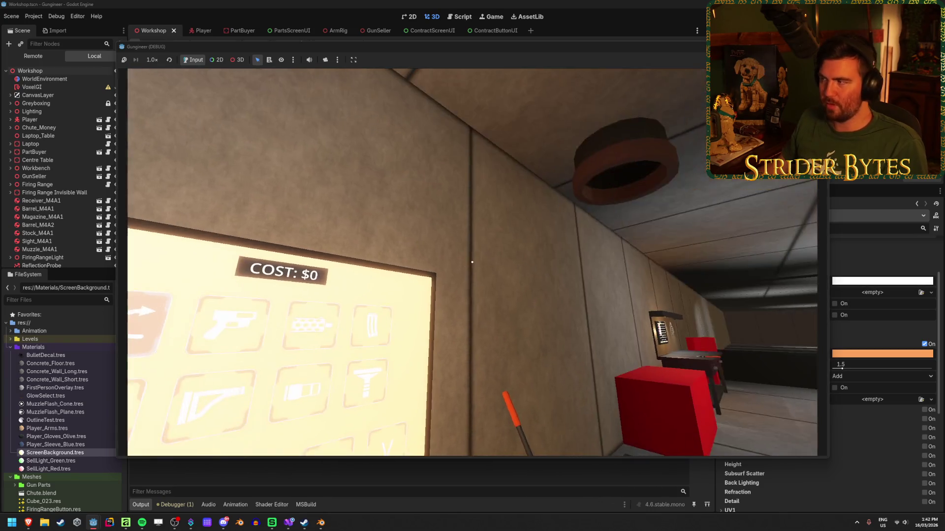
pyautogui.press('F8')
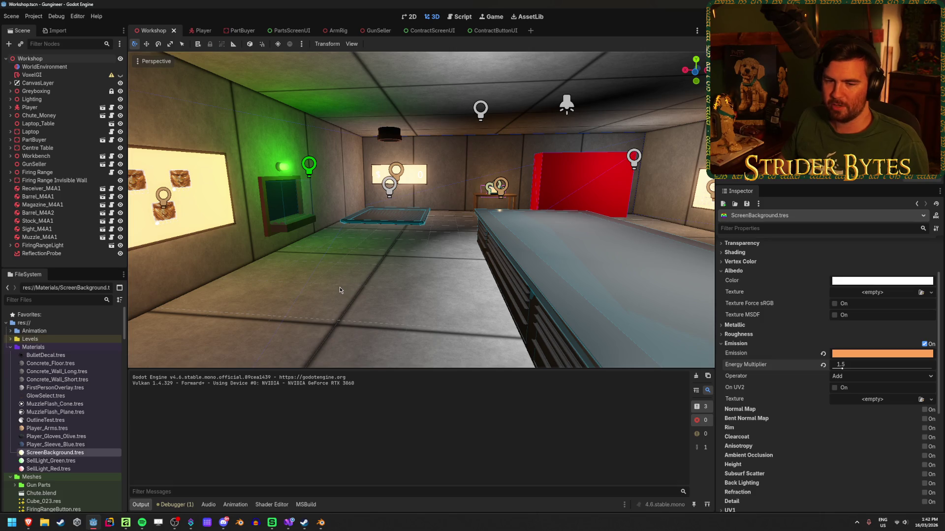
# Step: Near the COST screen, try emission energies of 5.13 and 13.75 with Multiply blending, then revert to Add
pyautogui.scroll(-2, 340, 287)
pyautogui.press('w')
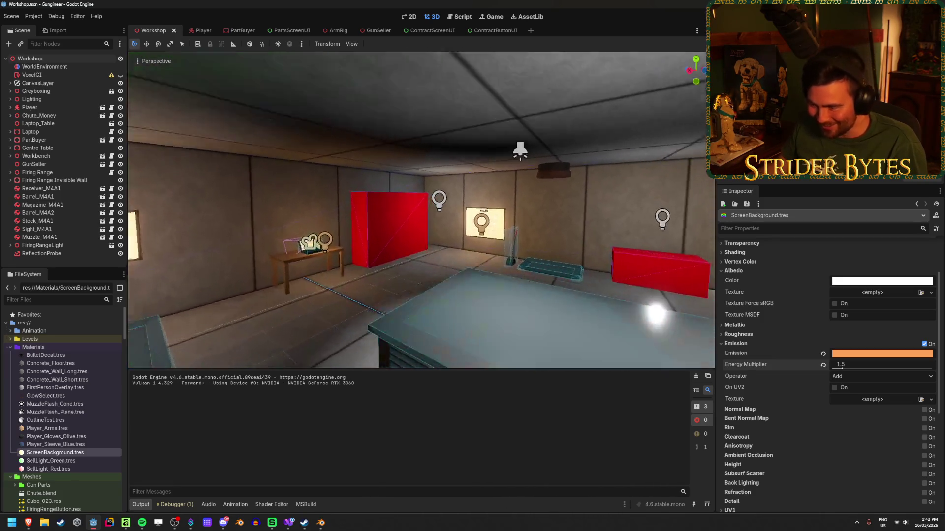
pyautogui.press('w')
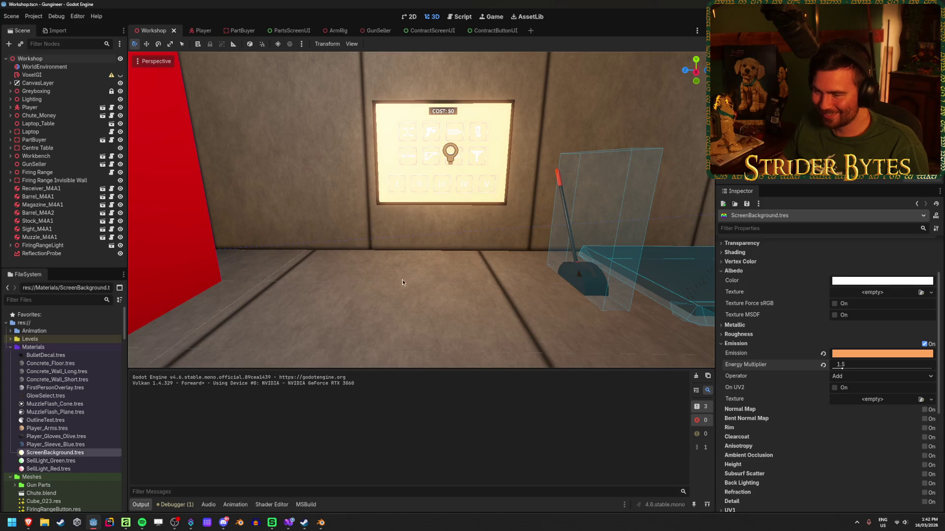
pyautogui.press('s')
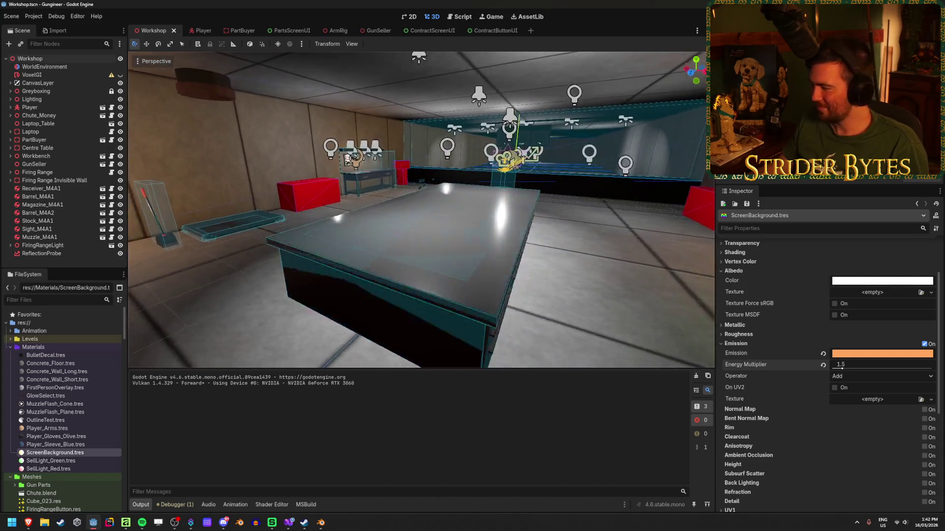
pyautogui.press('w')
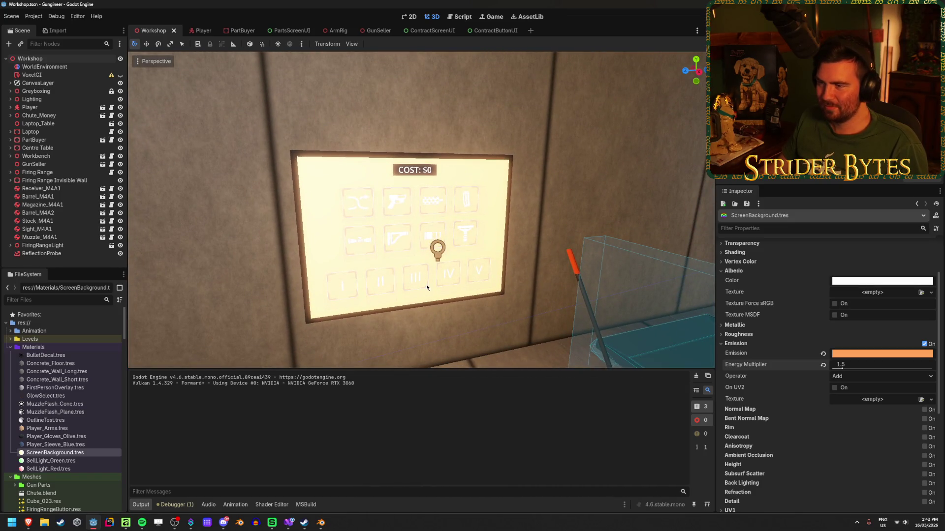
pyautogui.moveTo(857, 371); pyautogui.dragTo(865, 370)
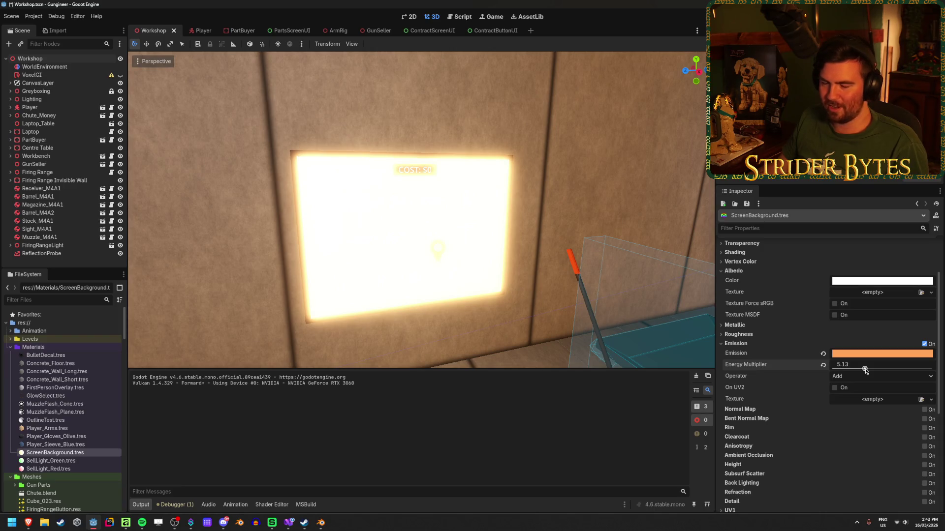
pyautogui.hotkey('ctrl', 'z')
pyautogui.click(855, 381)
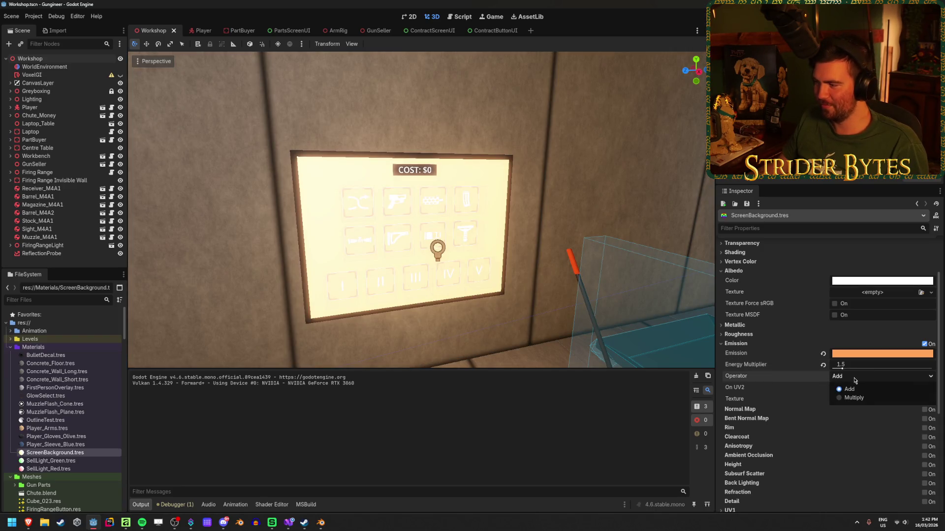
pyautogui.click(859, 394)
pyautogui.moveTo(846, 370); pyautogui.dragTo(918, 370)
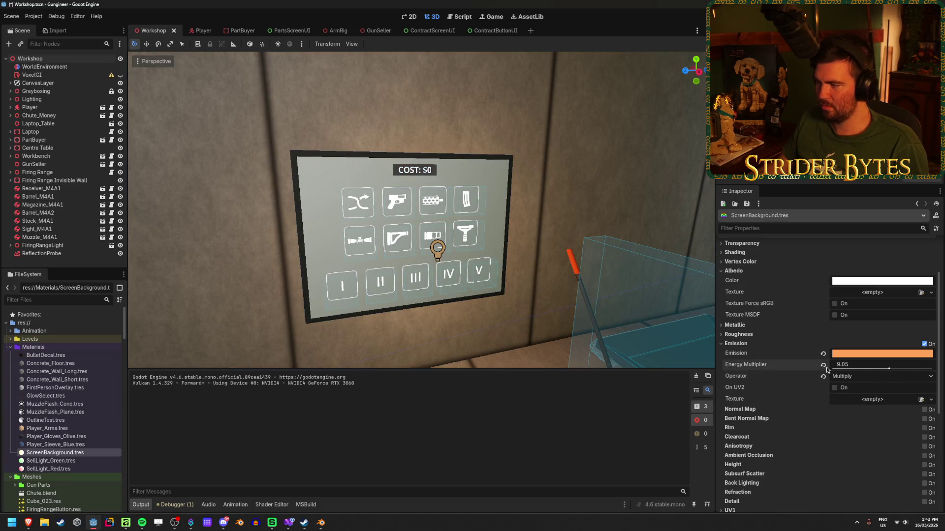
pyautogui.click(822, 376)
pyautogui.click(822, 365)
# Step: Set the emission energy multiplier to 1.5 and save the Workshop scene
pyautogui.click(866, 365)
pyautogui.write('1.5')
pyautogui.press('Return')
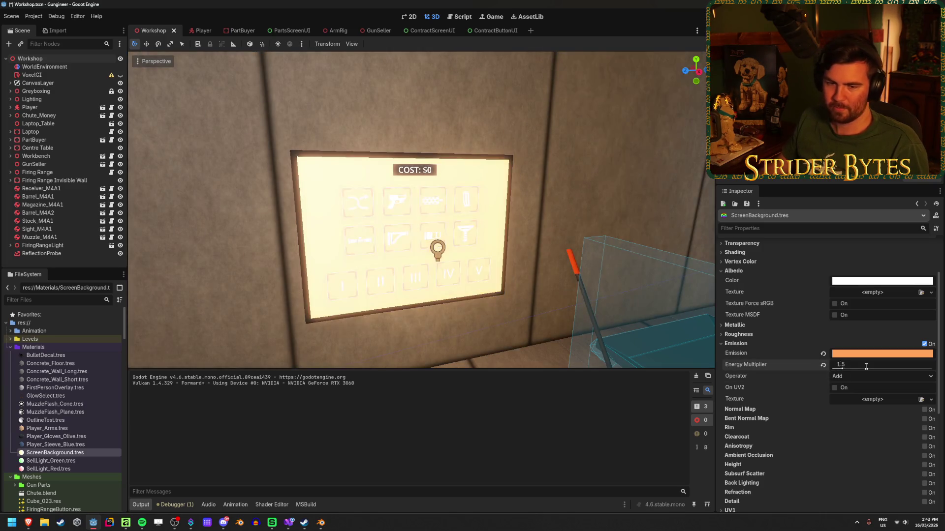
pyautogui.hotkey('ctrl', 's')
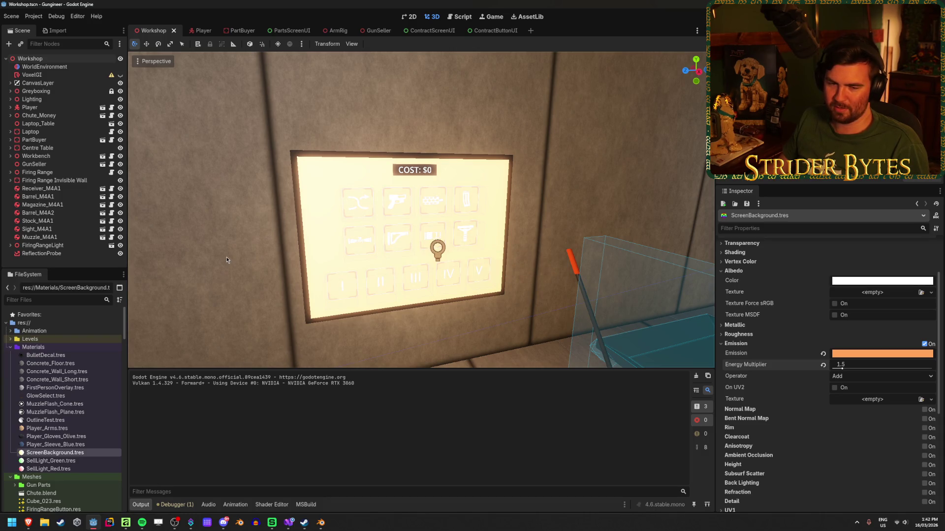
pyautogui.moveTo(226, 260)
pyautogui.mouseDown()
pyautogui.moveTo(167, 262)
pyautogui.moveTo(187, 262)
pyautogui.mouseUp()
# Step: Try a stronger emission intensity, then set it back to 0 and save
pyautogui.click(882, 353)
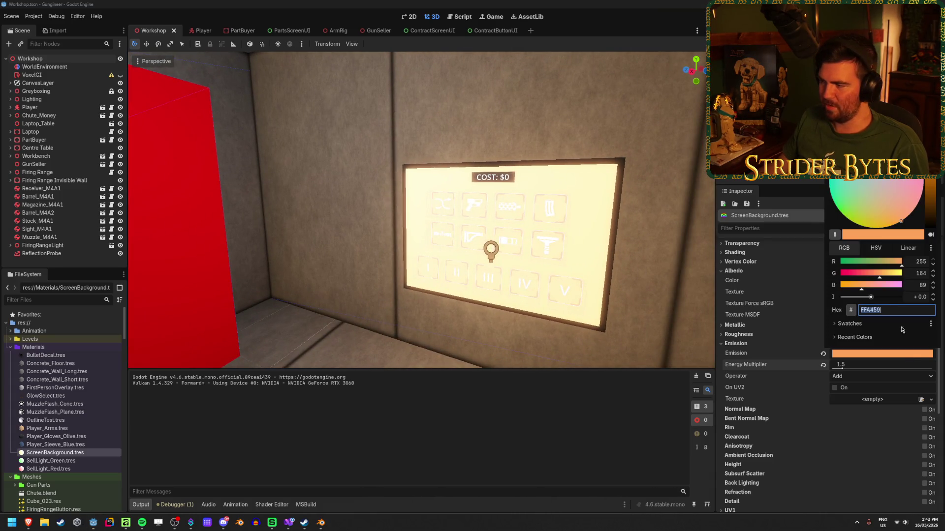
pyautogui.moveTo(867, 300)
pyautogui.mouseDown()
pyautogui.moveTo(883, 299)
pyautogui.moveTo(845, 301)
pyautogui.moveTo(874, 300)
pyautogui.mouseUp()
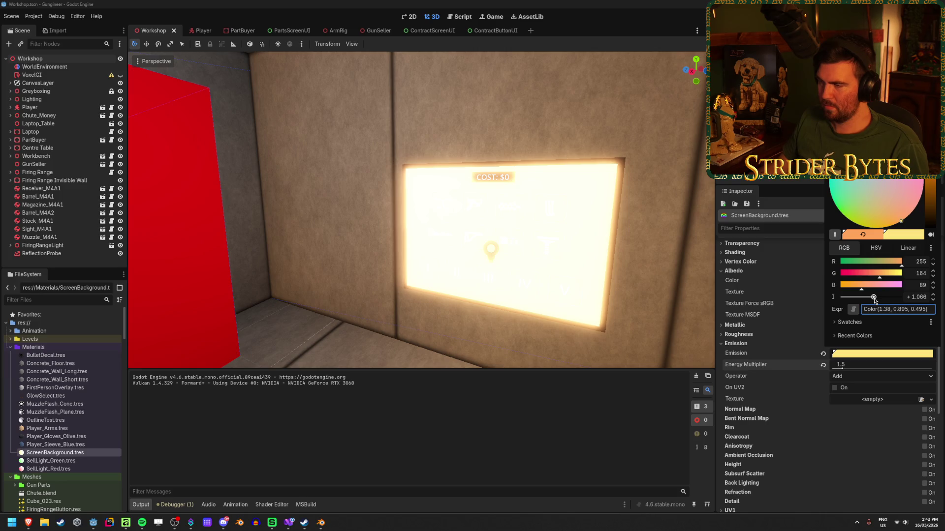
pyautogui.rightClick(541, 246)
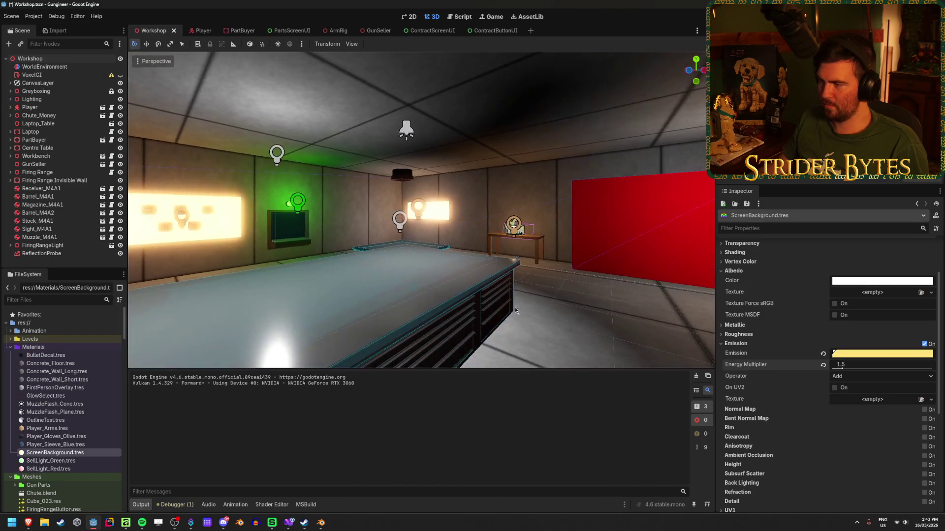
pyautogui.click(862, 354)
pyautogui.click(916, 298)
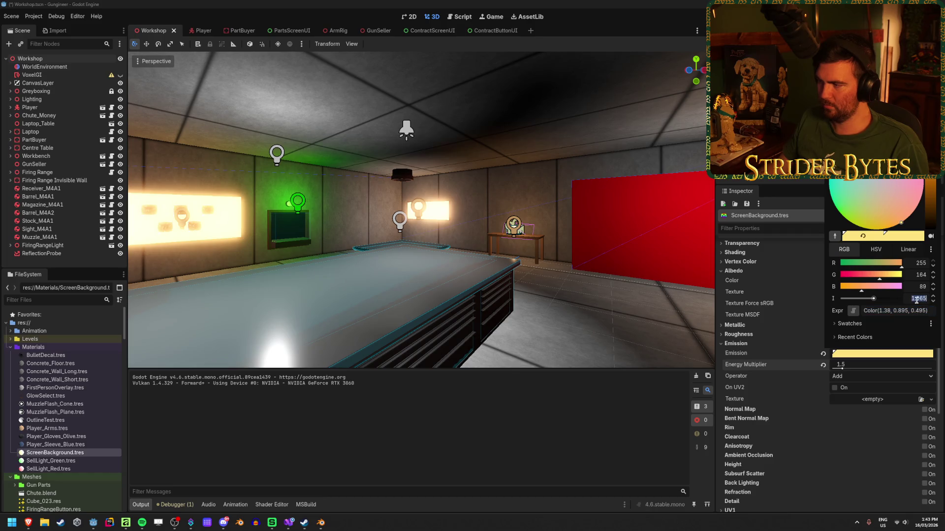
pyautogui.write('0')
pyautogui.press('Return')
pyautogui.hotkey('ctrl', 's')
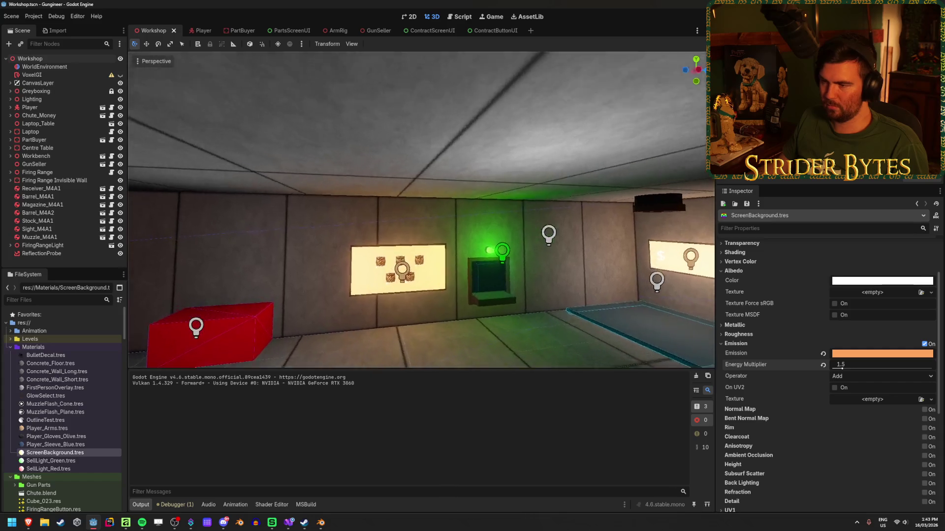
# Step: Experiment with HSV hue 25, value 44 and higher energy, then undo back to orange
pyautogui.click(902, 354)
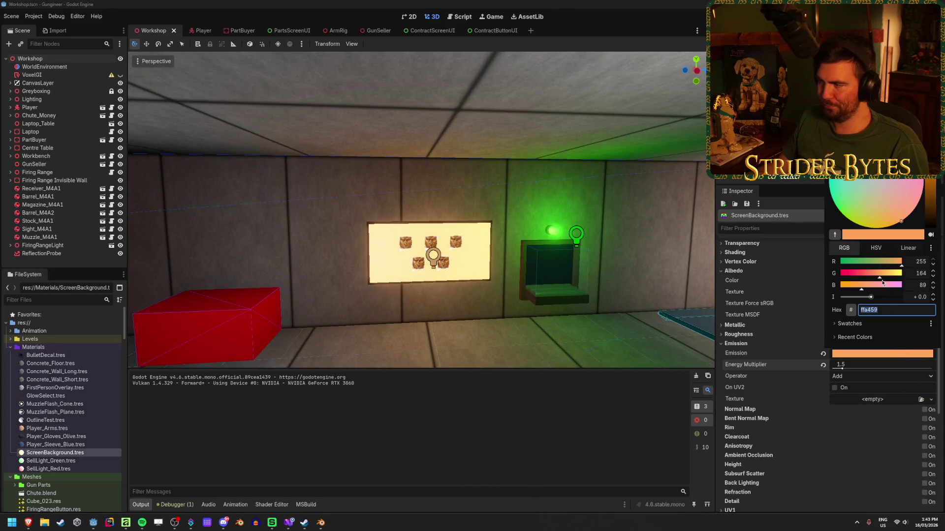
pyautogui.click(875, 248)
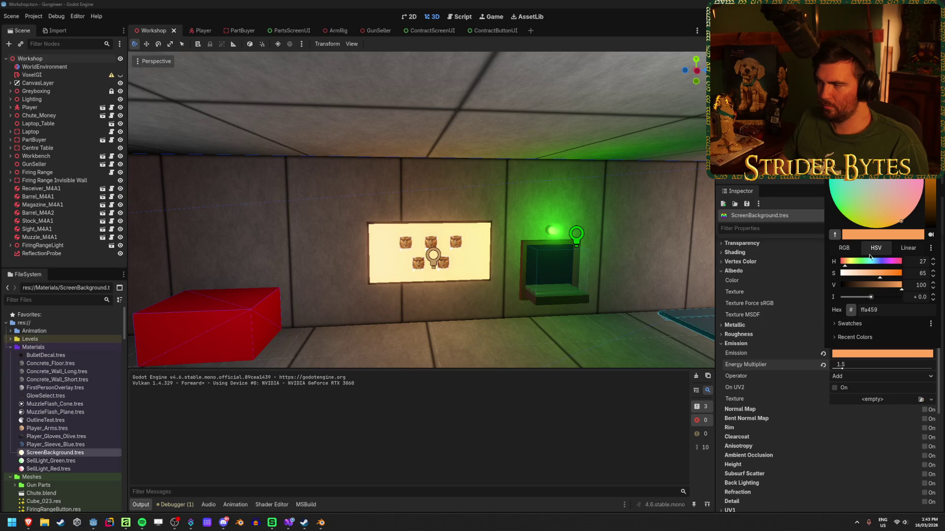
pyautogui.write('25')
pyautogui.press('Tab')
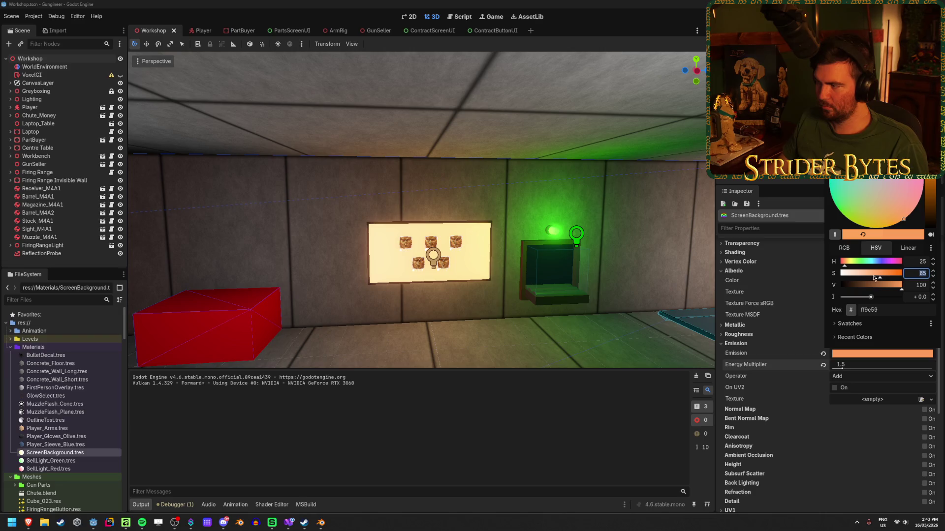
pyautogui.scroll(1, 882, 275)
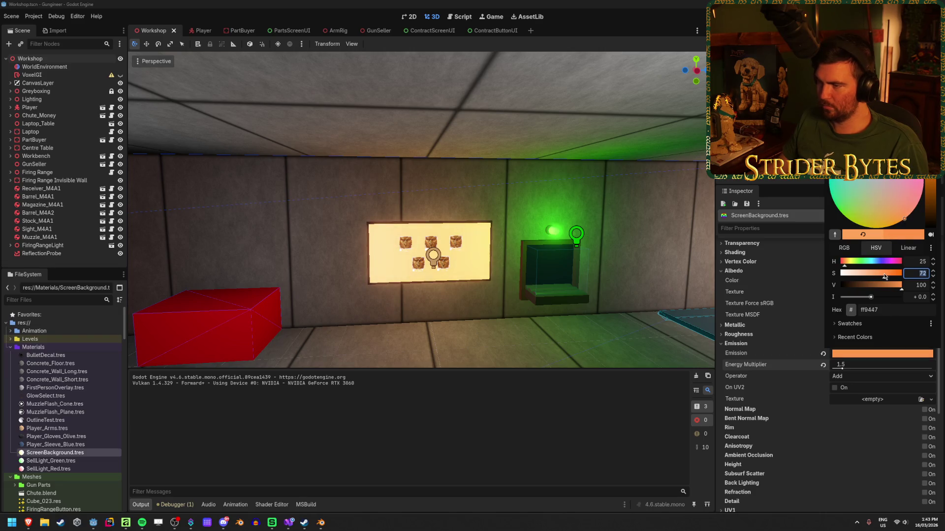
pyautogui.scroll(-7, 884, 277)
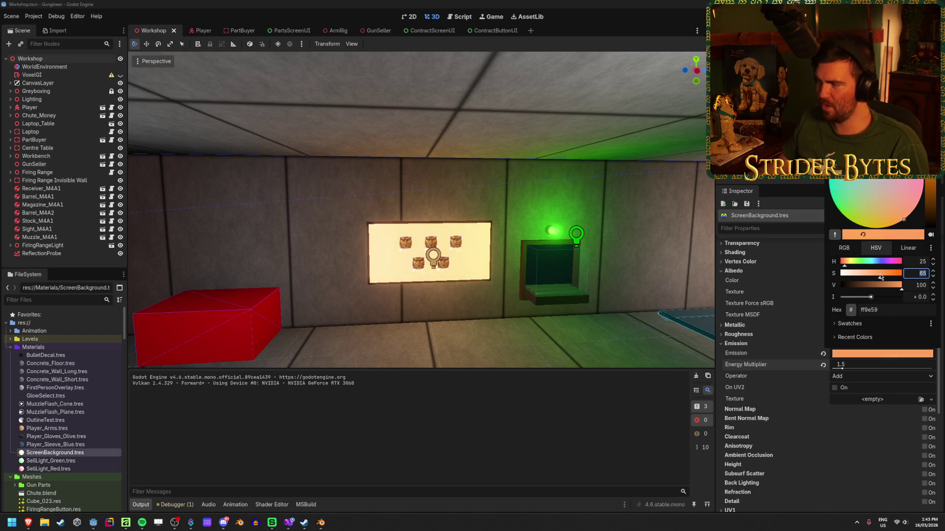
pyautogui.moveTo(892, 287)
pyautogui.mouseDown()
pyautogui.moveTo(860, 292)
pyautogui.moveTo(869, 294)
pyautogui.mouseUp()
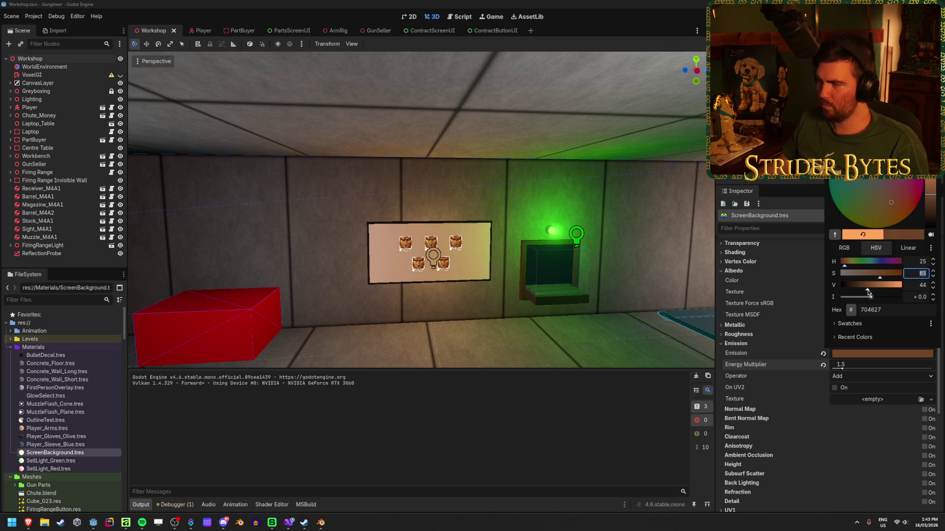
pyautogui.moveTo(459, 311); pyautogui.dragTo(482, 329)
pyautogui.moveTo(842, 368); pyautogui.dragTo(917, 373)
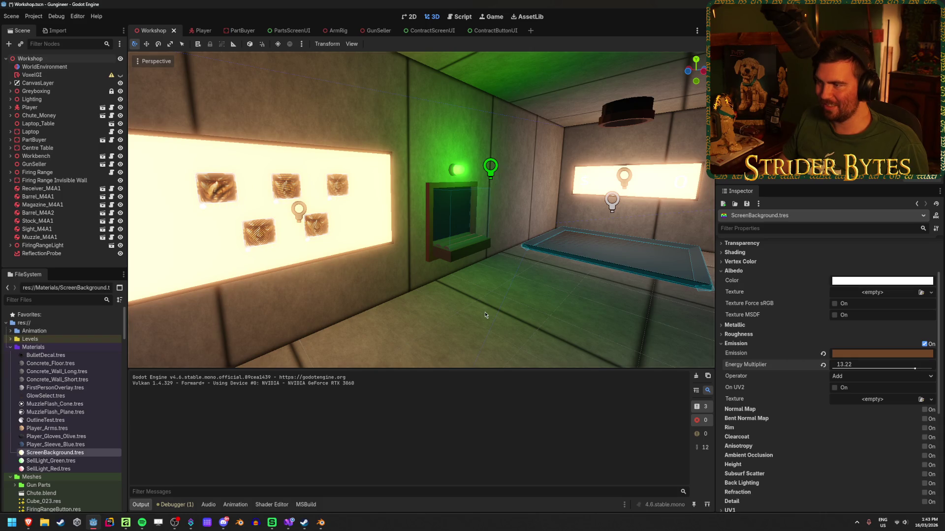
pyautogui.hotkey('ctrl', 'z')
pyautogui.hotkey('ctrl', 'z')
# Step: Set the emission energy multiplier to 2.0 and save the Workshop scene
pyautogui.moveTo(510, 309)
pyautogui.mouseDown()
pyautogui.moveTo(497, 300)
pyautogui.moveTo(616, 320)
pyautogui.mouseUp()
pyautogui.click(868, 364)
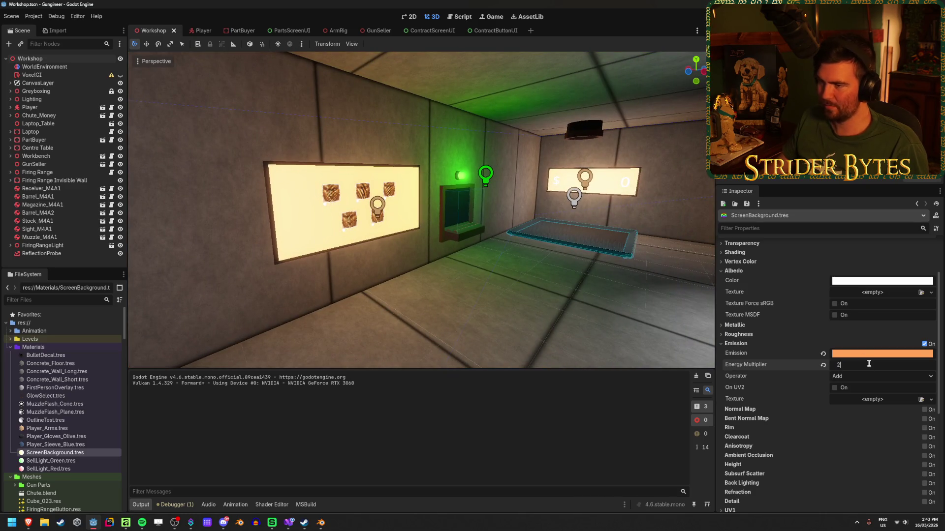
pyautogui.press('Return')
pyautogui.hotkey('ctrl', 's')
pyautogui.moveTo(479, 312)
pyautogui.mouseDown()
pyautogui.moveTo(443, 296)
pyautogui.moveTo(492, 305)
pyautogui.moveTo(453, 290)
pyautogui.mouseUp()
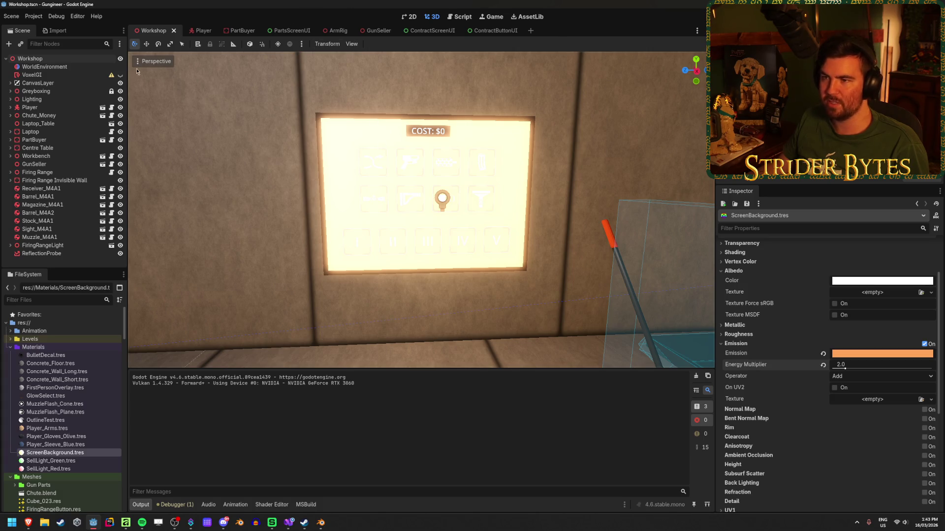
# Step: Open PartsScreenUI.tscn, make its Panel node visible for a black backdrop, and save
pyautogui.scroll(-5, 52, 405)
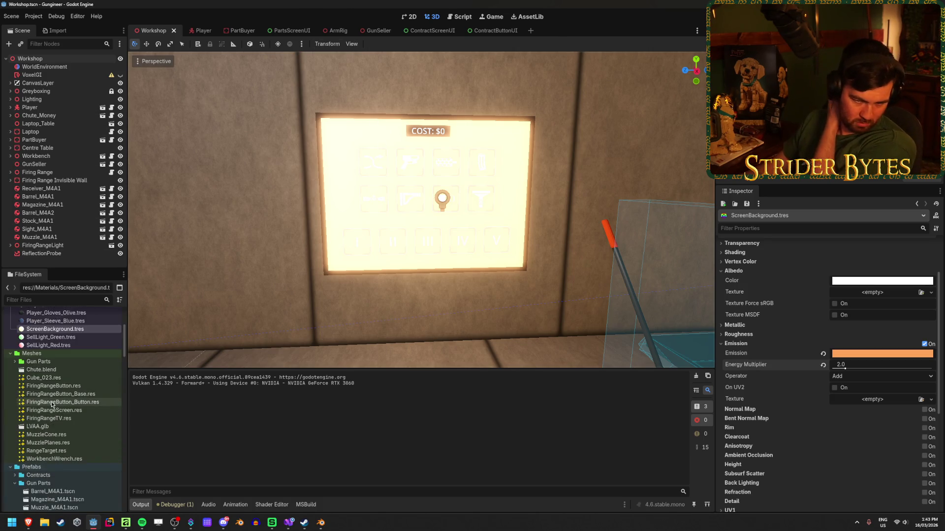
pyautogui.scroll(-6, 52, 405)
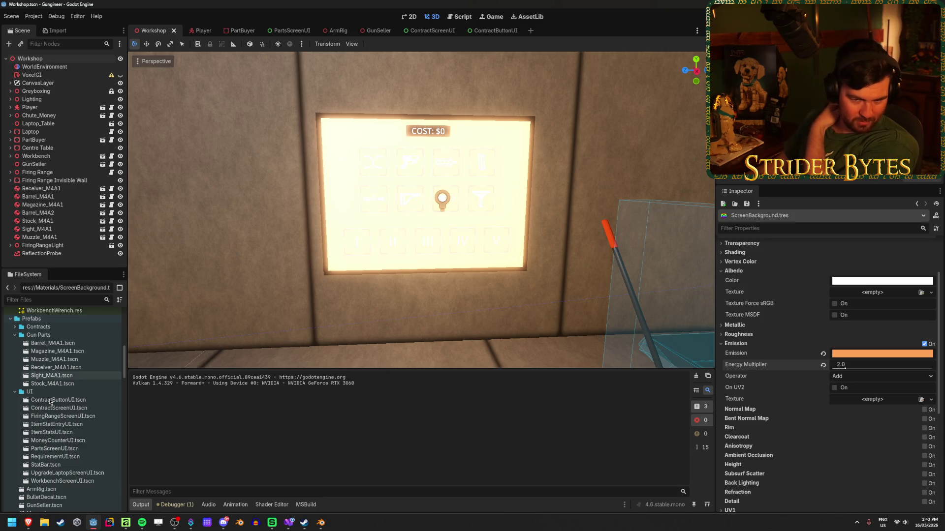
pyautogui.scroll(-1, 51, 402)
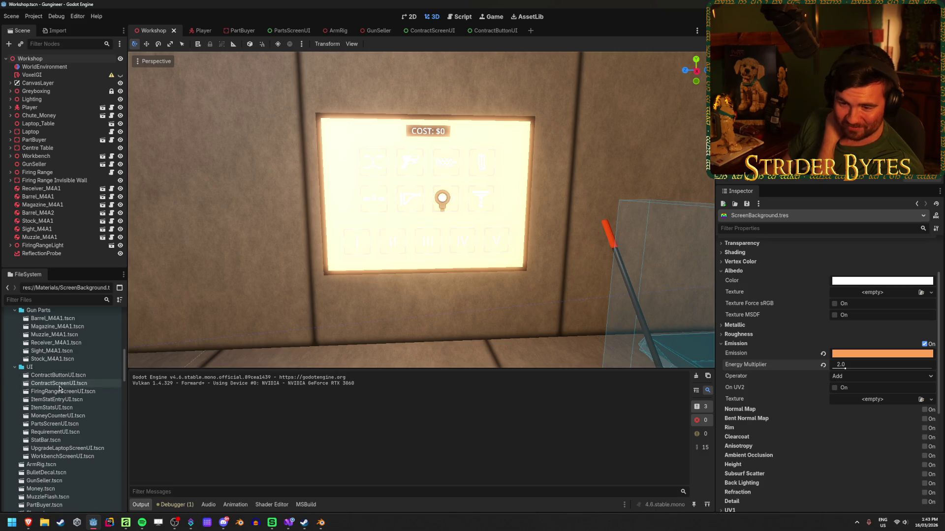
pyautogui.doubleClick(65, 425)
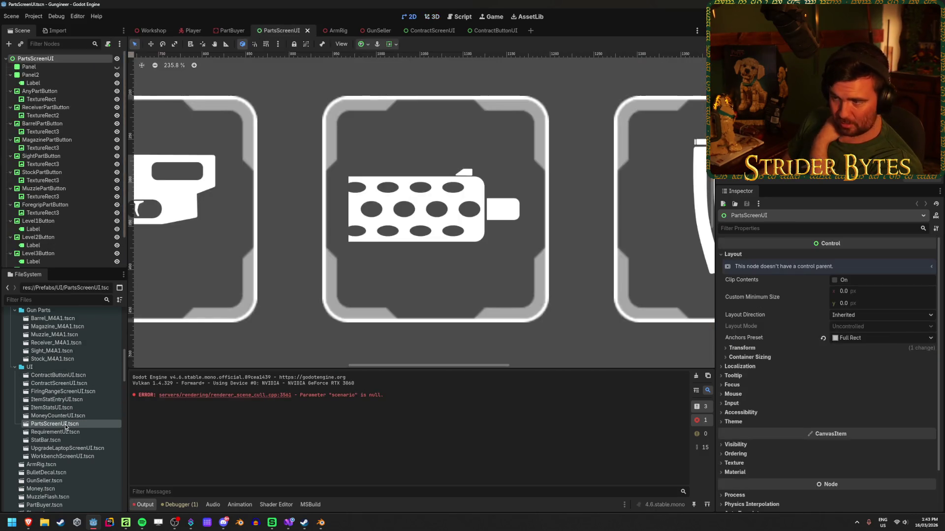
pyautogui.scroll(-6, 410, 283)
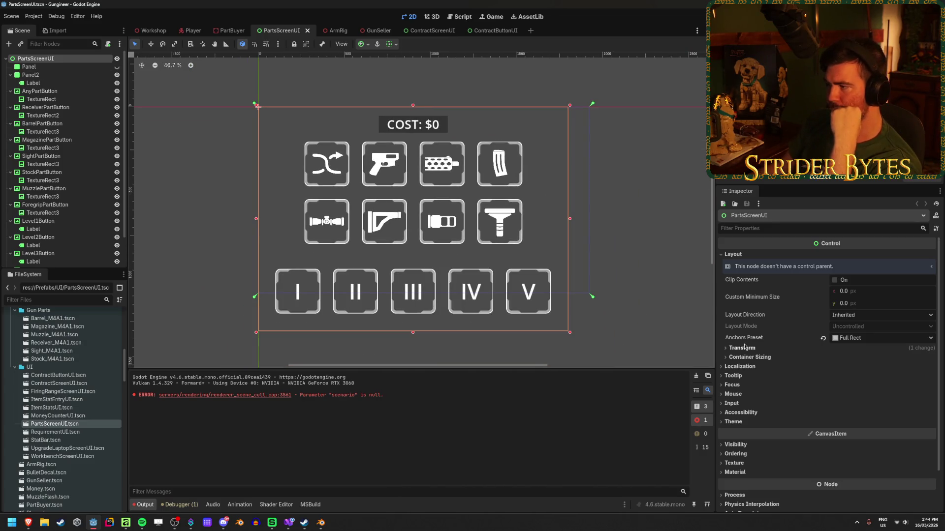
pyautogui.scroll(-3, 745, 349)
pyautogui.click(11, 75)
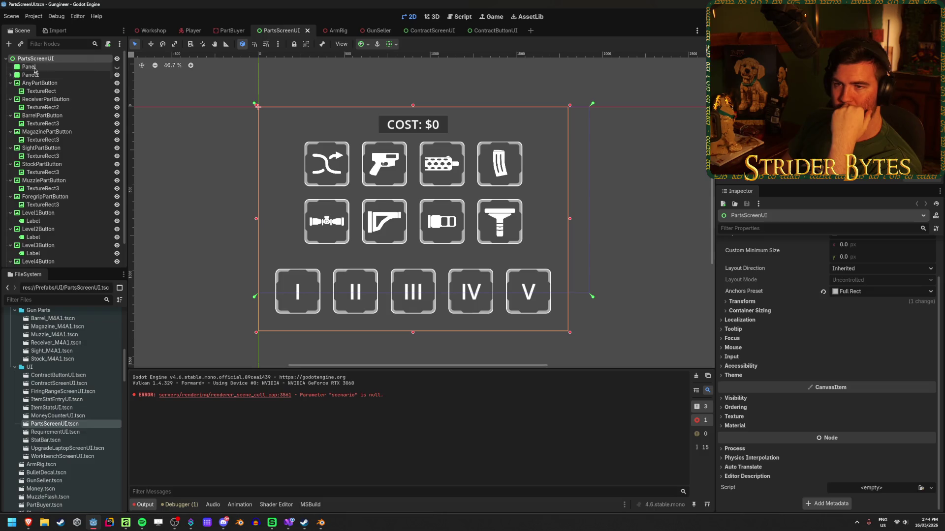
pyautogui.click(117, 66)
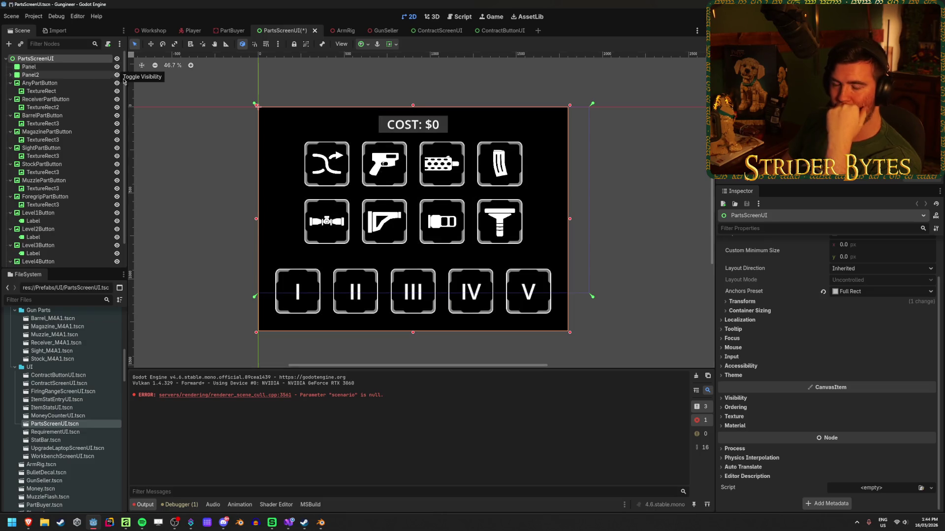
pyautogui.hotkey('ctrl', 's')
# Step: Check the Workshop, Player and PartBuyer scenes, then return to PartsScreenUI and select Panel
pyautogui.click(153, 31)
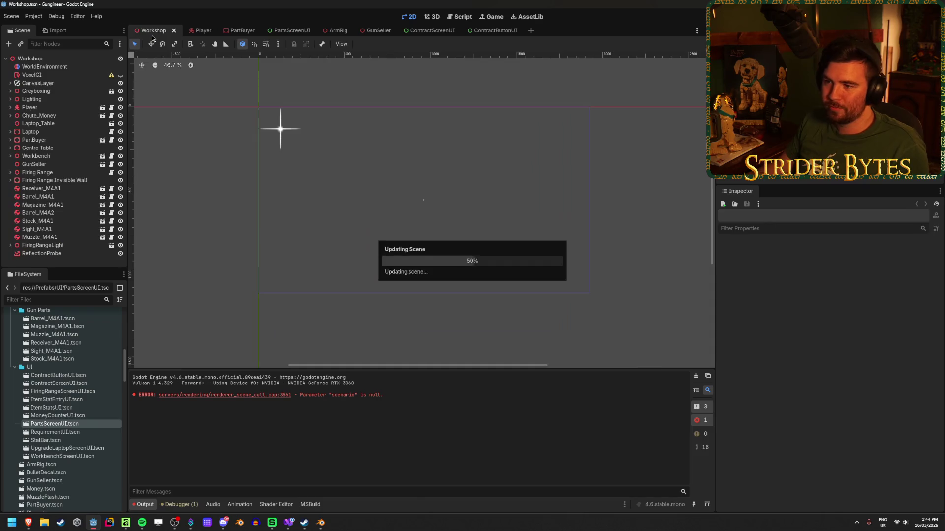
pyautogui.scroll(3, 421, 209)
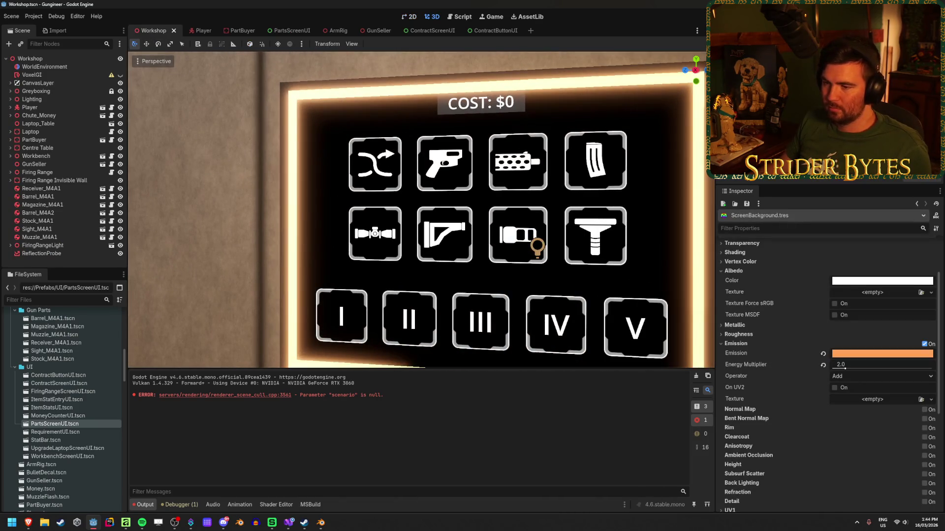
pyautogui.scroll(-3, 421, 210)
pyautogui.click(199, 30)
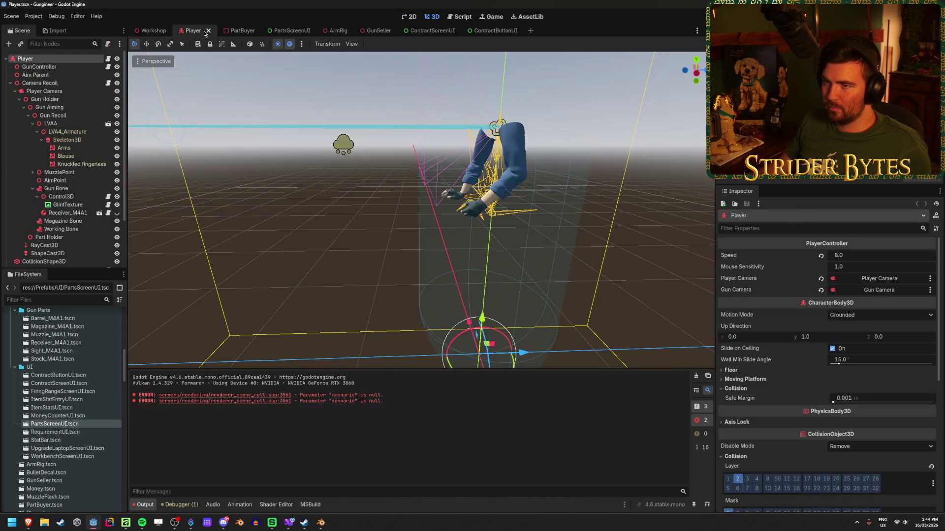
pyautogui.click(241, 33)
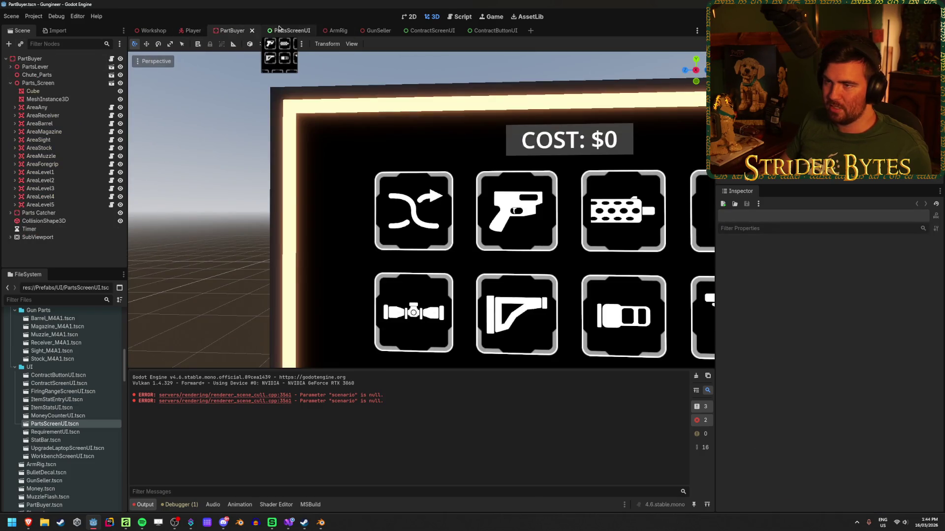
pyautogui.click(280, 30)
pyautogui.click(29, 66)
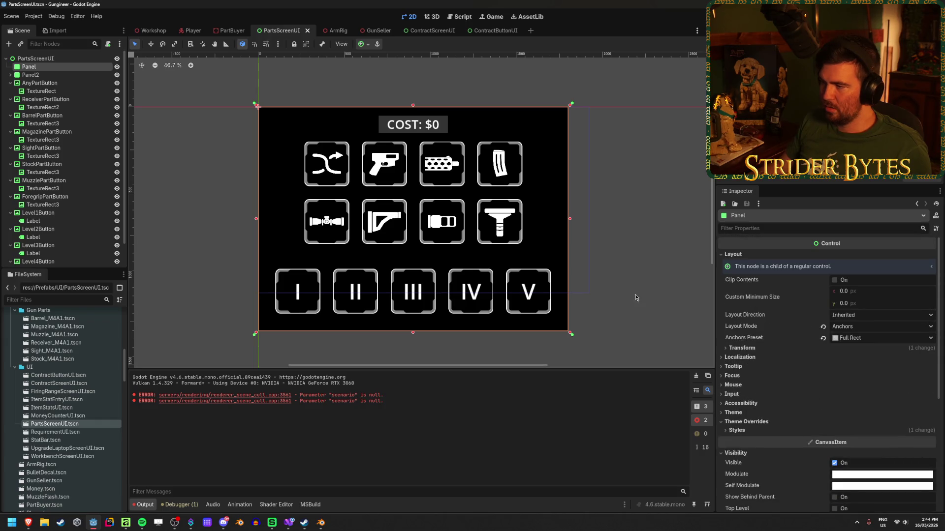
# Step: Apply the saved orange swatch to the Panel style's BG Color
pyautogui.press('Down')
pyautogui.press('Up')
pyautogui.scroll(-4, 746, 326)
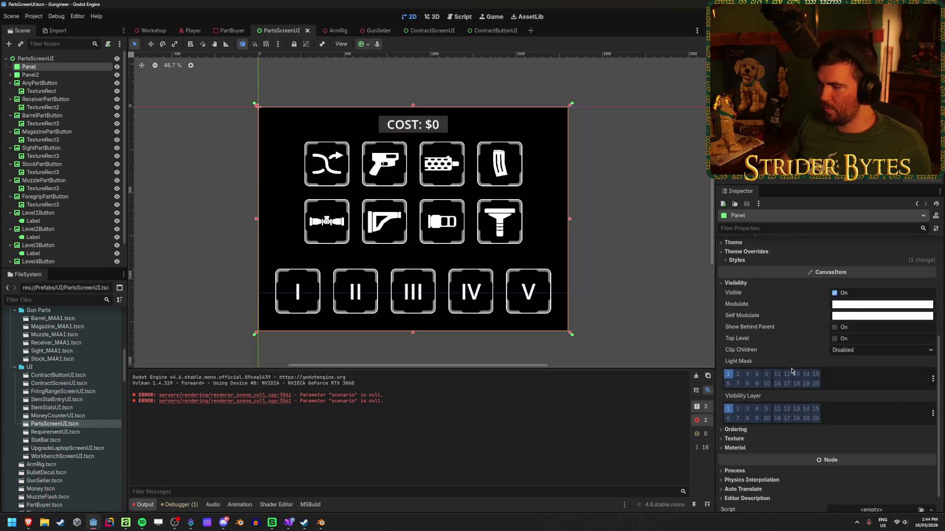
pyautogui.scroll(2, 748, 330)
pyautogui.click(737, 329)
pyautogui.click(870, 338)
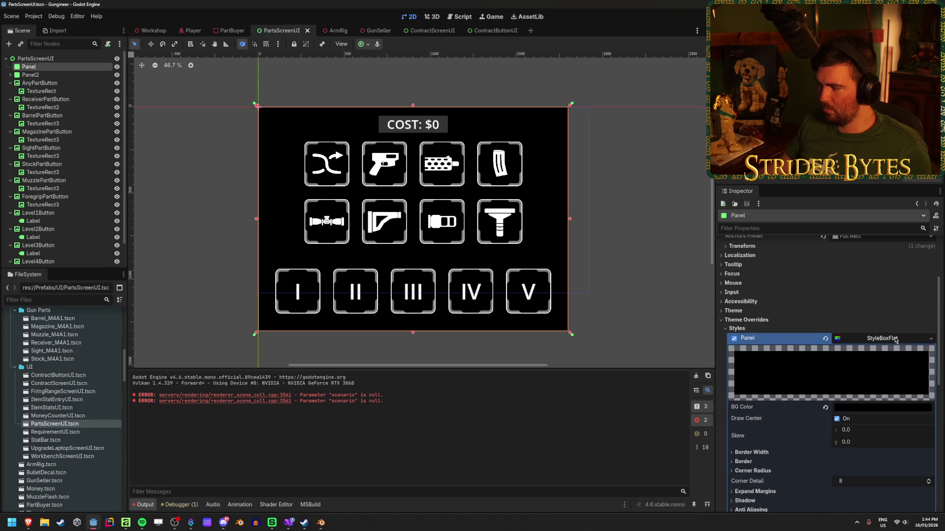
pyautogui.scroll(-1, 865, 376)
pyautogui.click(866, 373)
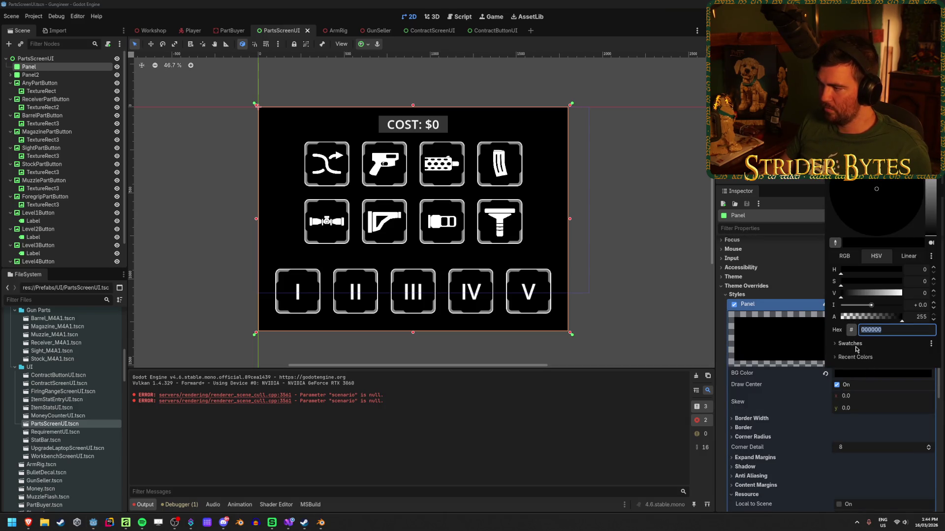
pyautogui.click(850, 344)
pyautogui.click(848, 356)
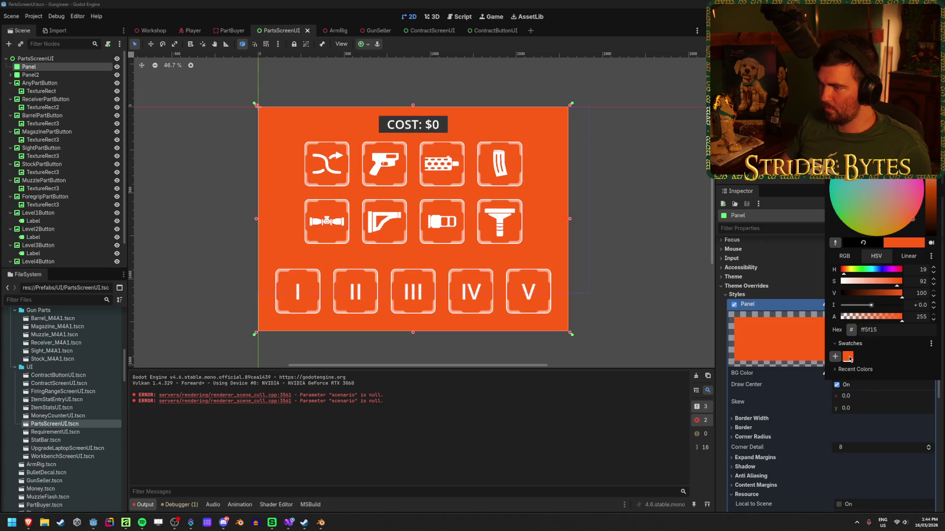
pyautogui.click(767, 331)
# Step: Switch the BG colour to Linear mode, set alpha to 0.5, and save PartsScreenUI
pyautogui.click(867, 373)
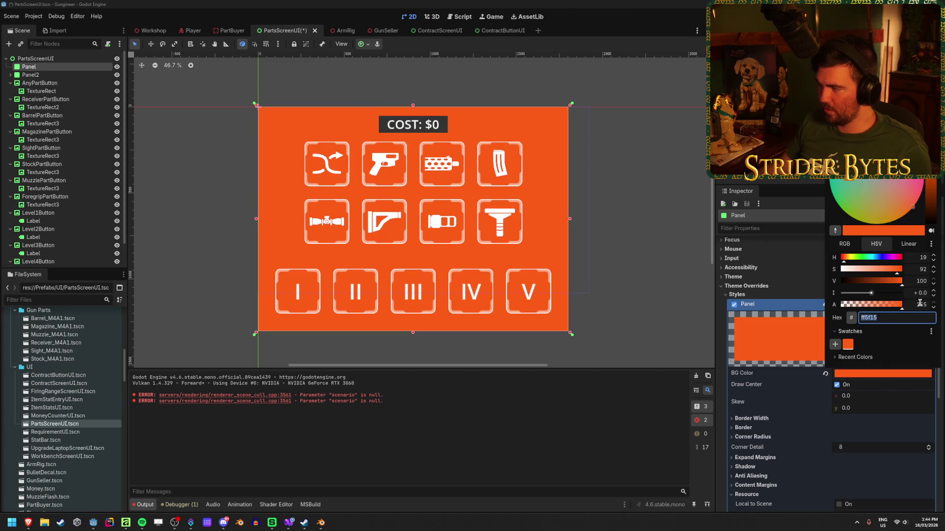
pyautogui.click(921, 304)
pyautogui.click(881, 246)
pyautogui.click(845, 244)
pyautogui.click(877, 244)
pyautogui.click(845, 244)
pyautogui.click(877, 245)
pyautogui.click(931, 244)
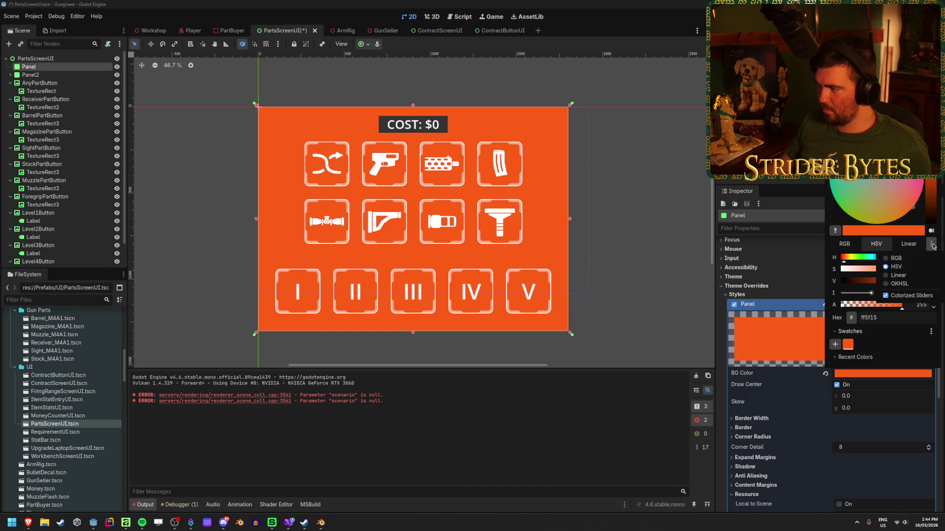
pyautogui.click(898, 276)
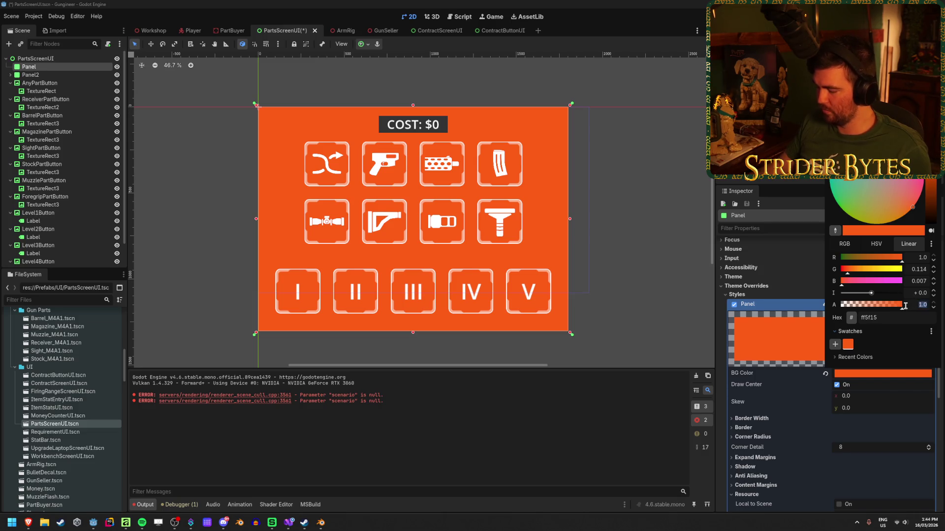
pyautogui.write('0.5')
pyautogui.press('Return')
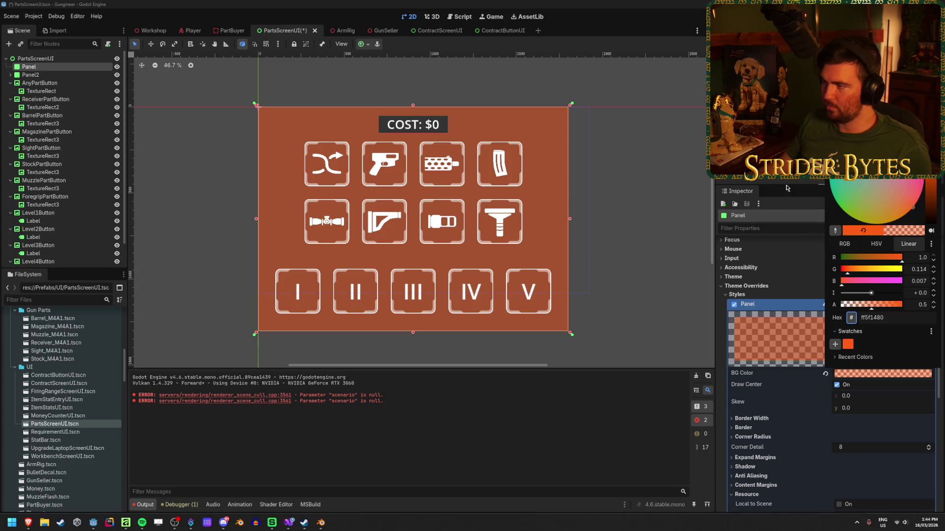
pyautogui.hotkey('ctrl', 's')
pyautogui.click(153, 30)
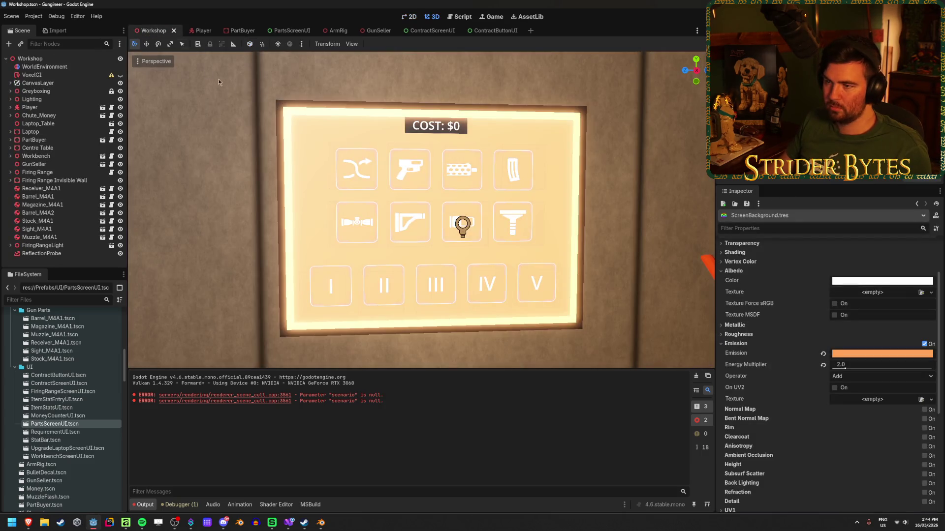
# Step: Playtest the COST wall screen, then return and open ScreenBackground's emission colour
pyautogui.moveTo(228, 210)
pyautogui.mouseDown()
pyautogui.moveTo(315, 212)
pyautogui.moveTo(237, 211)
pyautogui.mouseUp()
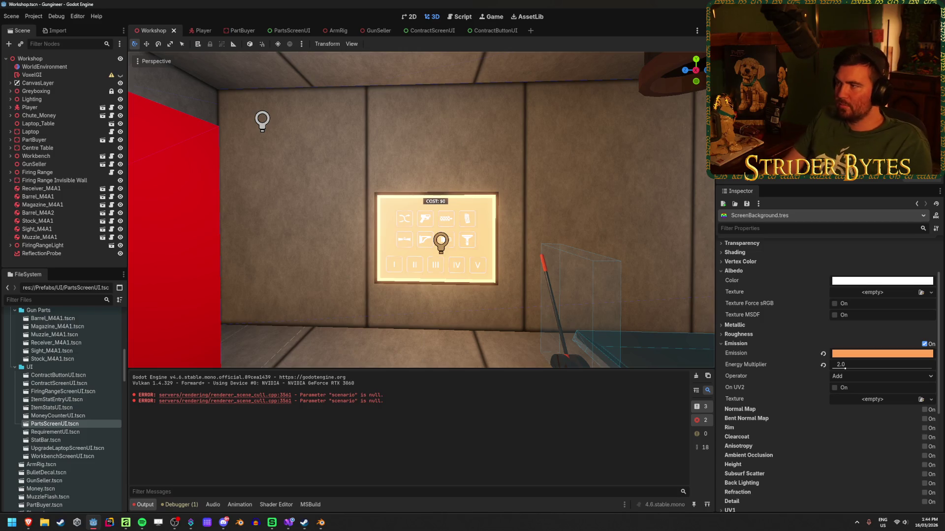
pyautogui.press('F5')
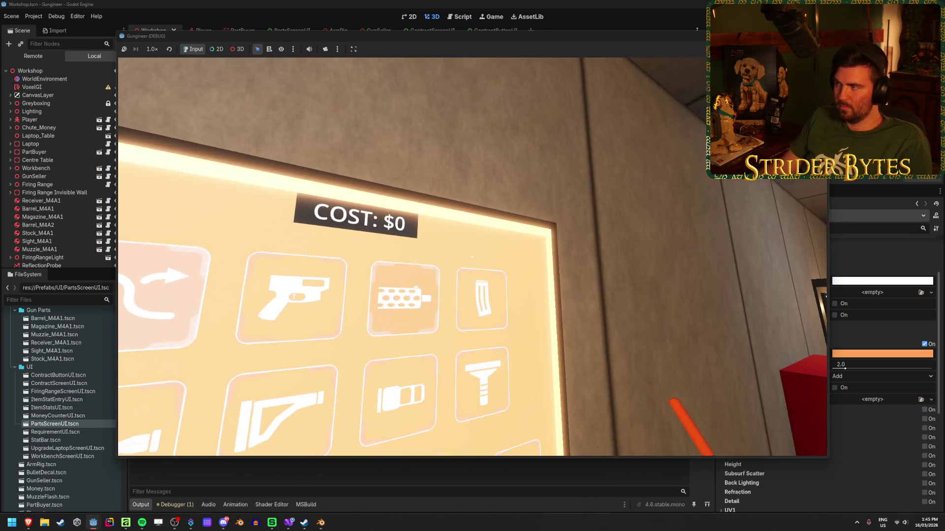
pyautogui.click(863, 353)
pyautogui.click(863, 353)
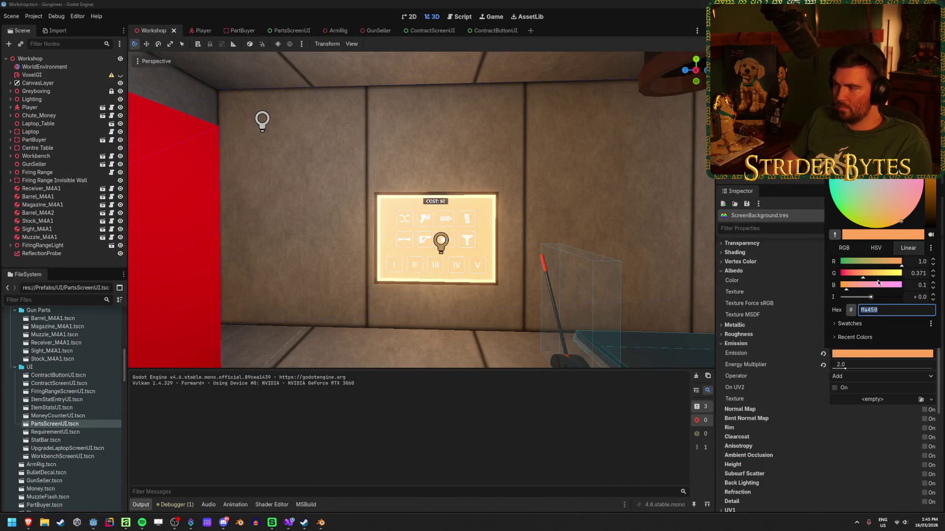
# Step: Darken the emission colour to near-black brown and save the Workshop scene
pyautogui.moveTo(929, 189)
pyautogui.mouseDown()
pyautogui.moveTo(928, 218)
pyautogui.moveTo(928, 182)
pyautogui.moveTo(924, 220)
pyautogui.moveTo(928, 183)
pyautogui.moveTo(913, 219)
pyautogui.mouseUp()
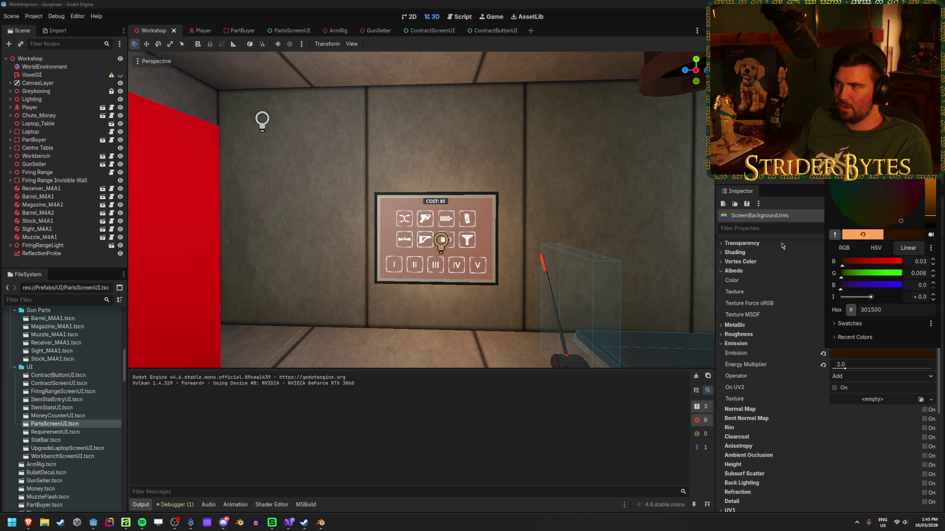
pyautogui.click(764, 325)
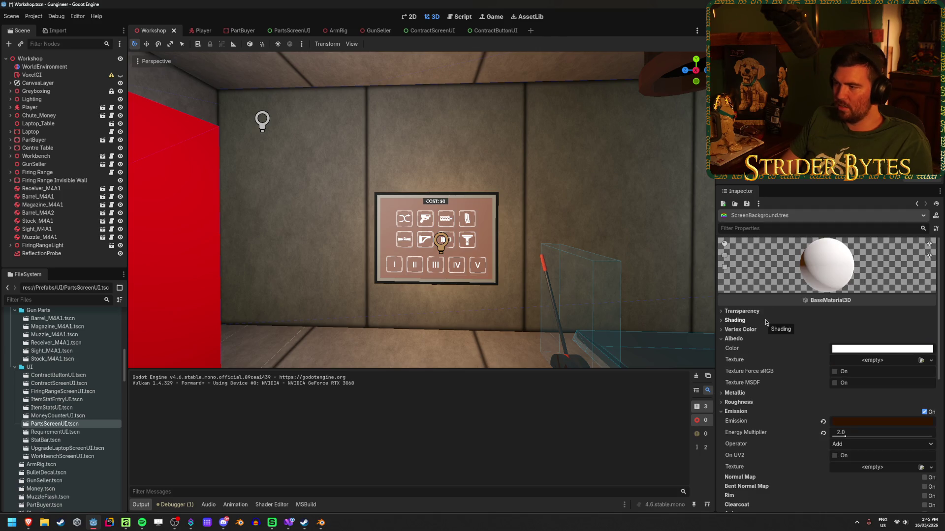
pyautogui.hotkey('ctrl', 's')
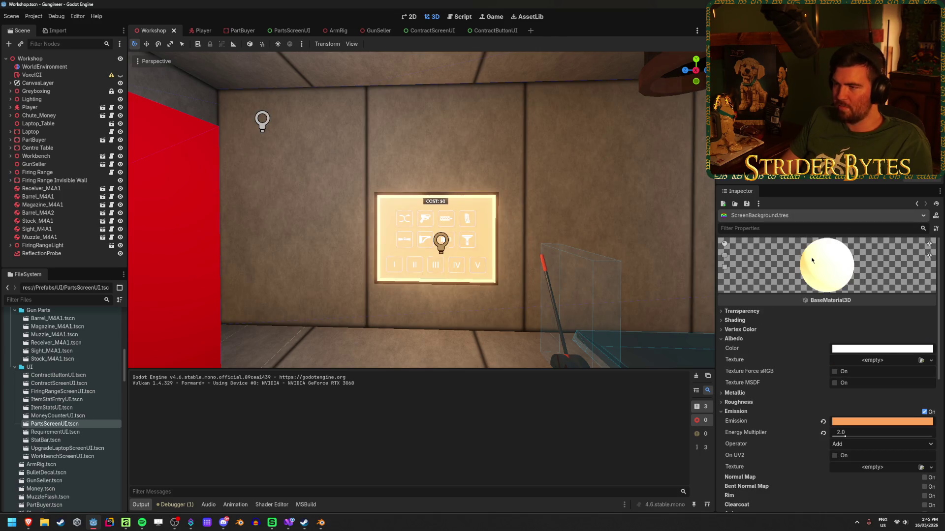
# Step: Try a white emission colour, then drag it back to bright saturated orange
pyautogui.click(881, 422)
pyautogui.click(931, 200)
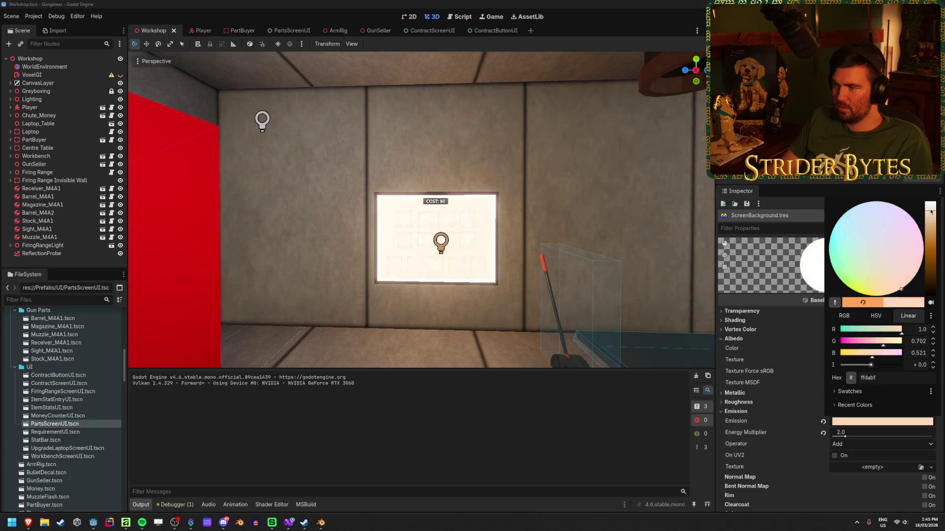
pyautogui.moveTo(931, 199)
pyautogui.mouseDown()
pyautogui.moveTo(927, 261)
pyautogui.moveTo(924, 212)
pyautogui.mouseUp()
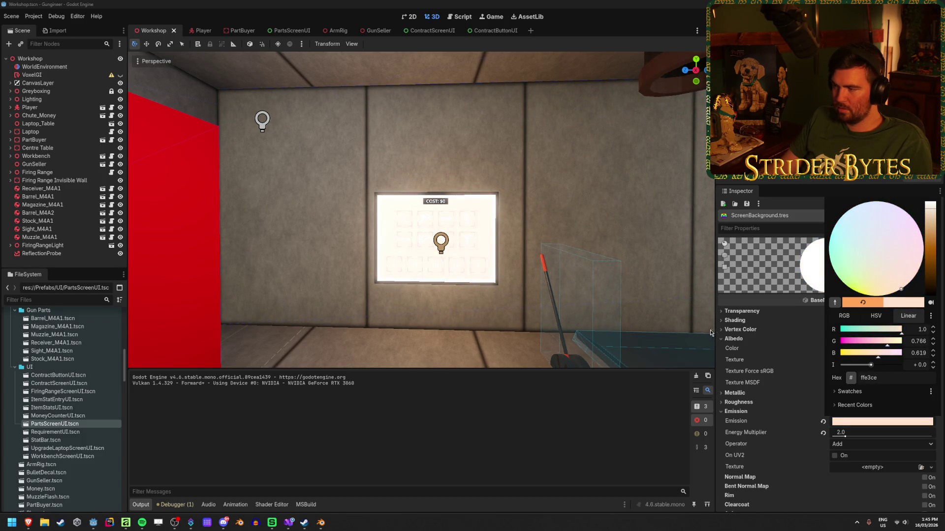
pyautogui.click(746, 296)
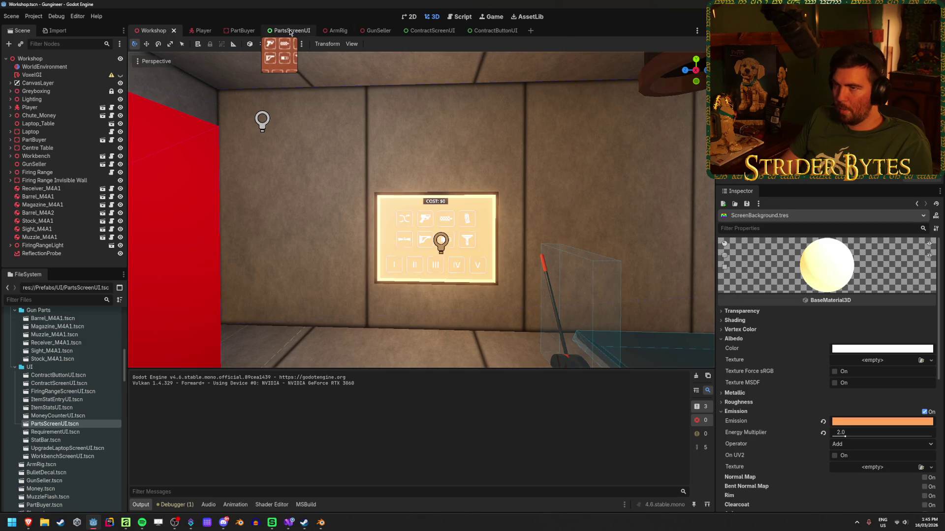
pyautogui.click(290, 31)
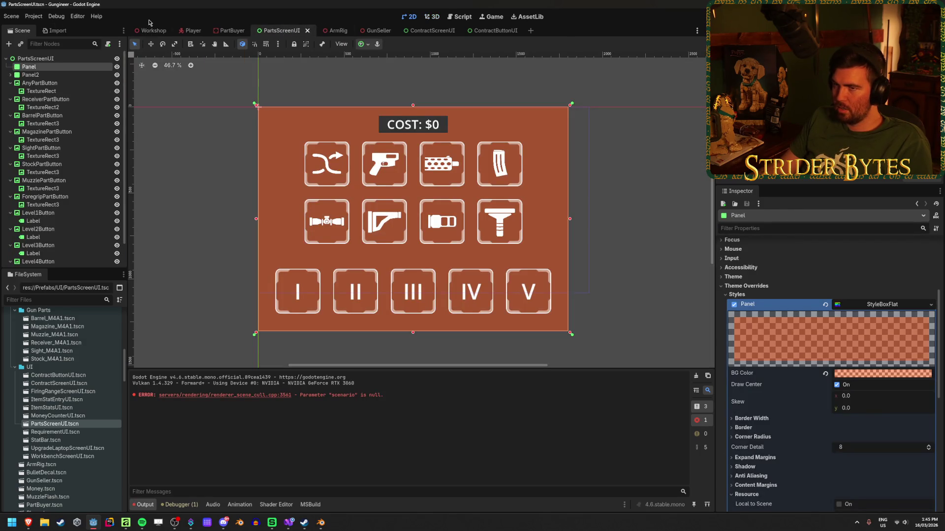
# Step: Darken the Panel background to dark brown, save, and view it in Workshop
pyautogui.click(875, 375)
pyautogui.moveTo(931, 180); pyautogui.dragTo(931, 205)
pyautogui.click(193, 105)
pyautogui.hotkey('ctrl', 's')
pyautogui.click(143, 30)
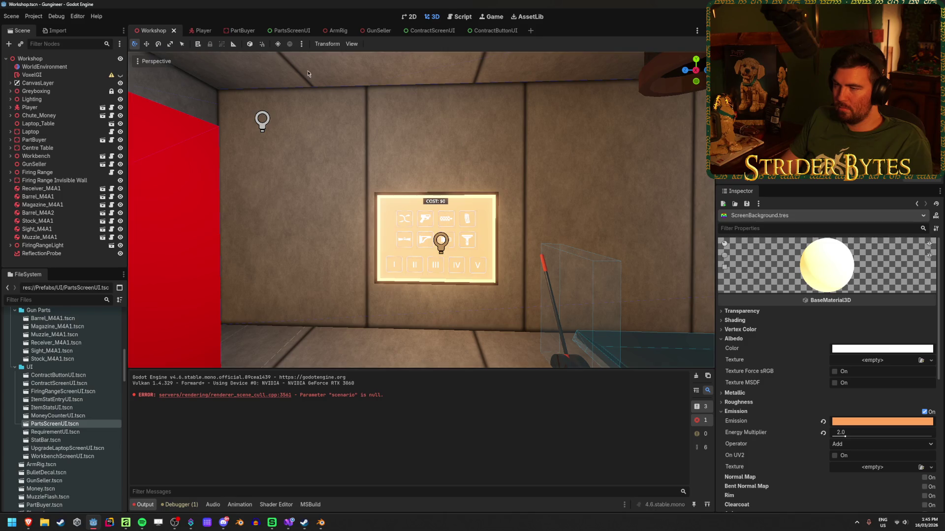
pyautogui.click(290, 30)
# Step: Make the Panel background opaque (alpha 1.0), brighten it to orange e85100, and save
pyautogui.click(907, 374)
pyautogui.moveTo(871, 305)
pyautogui.mouseDown()
pyautogui.moveTo(904, 310)
pyautogui.moveTo(871, 306)
pyautogui.mouseUp()
pyautogui.click(918, 317)
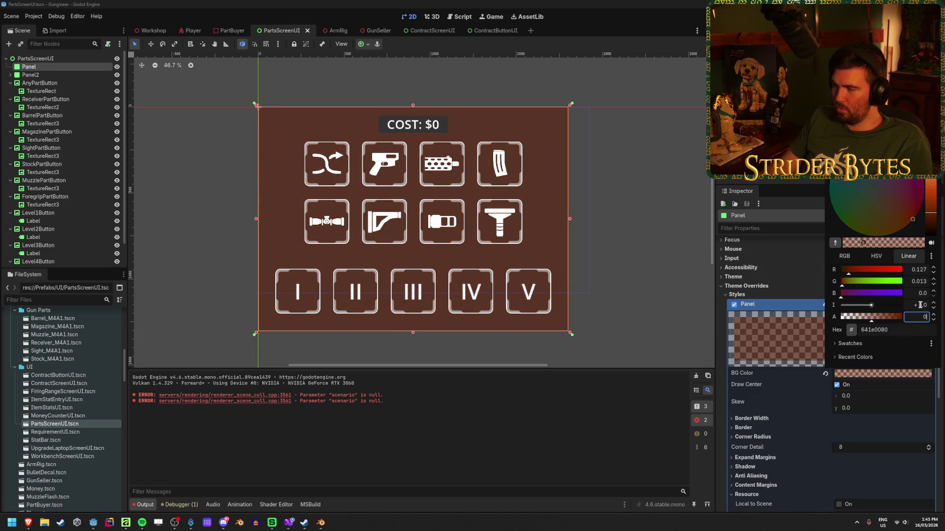
pyautogui.hotkey('ctrl', 's')
pyautogui.click(880, 375)
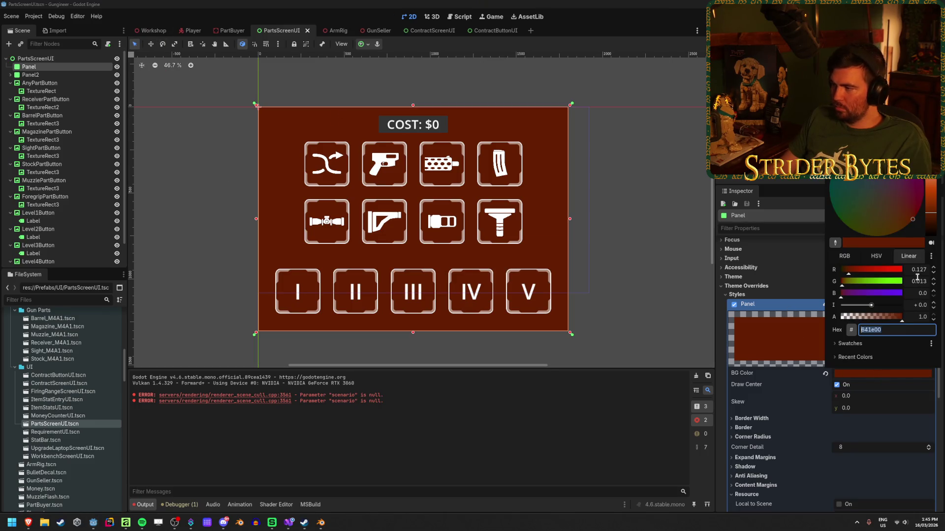
pyautogui.moveTo(935, 215); pyautogui.dragTo(921, 185)
pyautogui.hotkey('ctrl', 's')
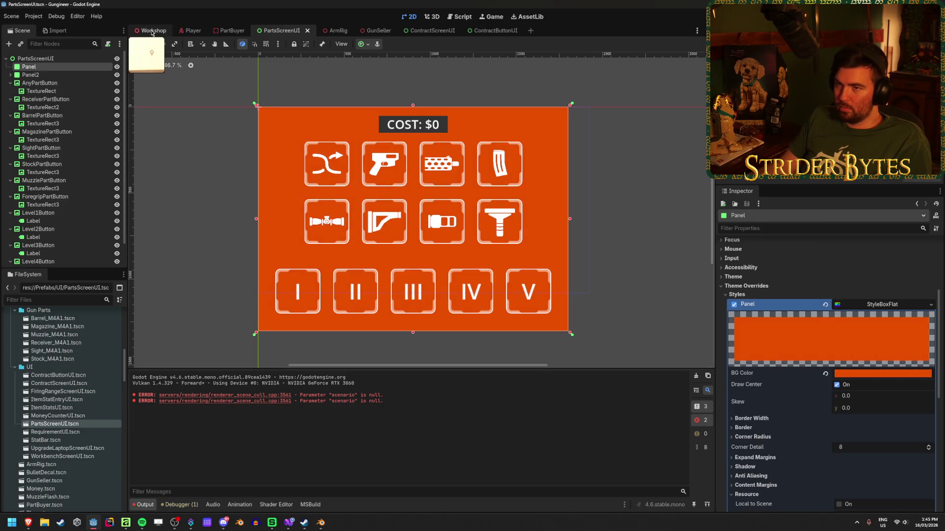
# Step: Check the orange parts screen on the Workshop wall, then reopen the Panel background colour
pyautogui.click(149, 31)
pyautogui.scroll(8, 261, 292)
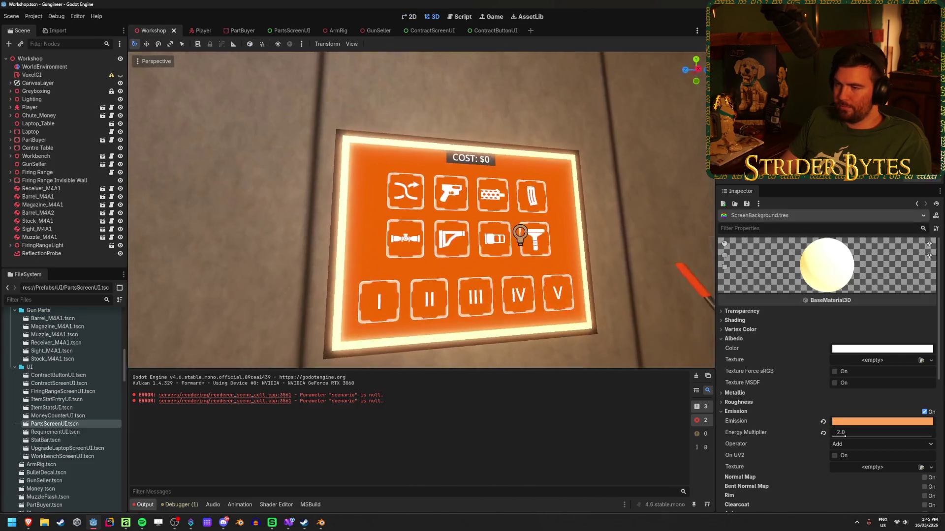
pyautogui.scroll(-10, 421, 210)
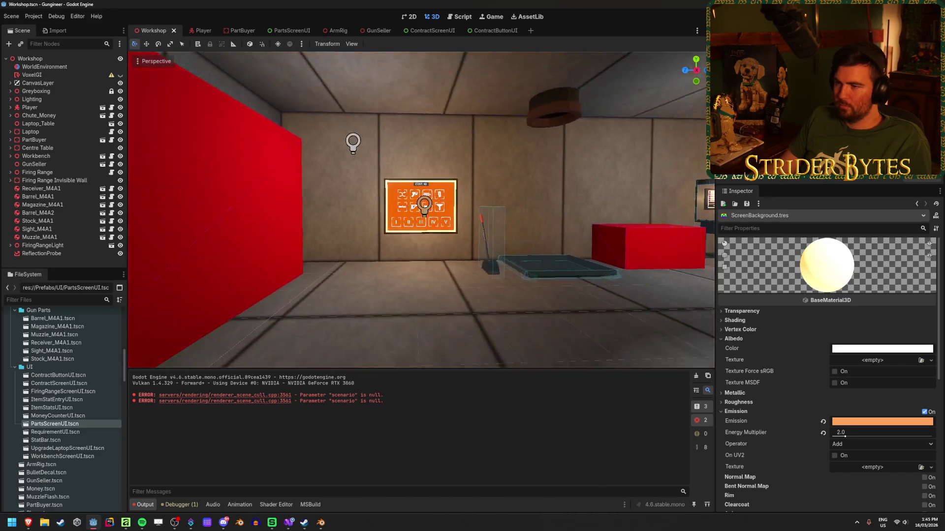
pyautogui.scroll(6, 259, 292)
pyautogui.scroll(3, 259, 292)
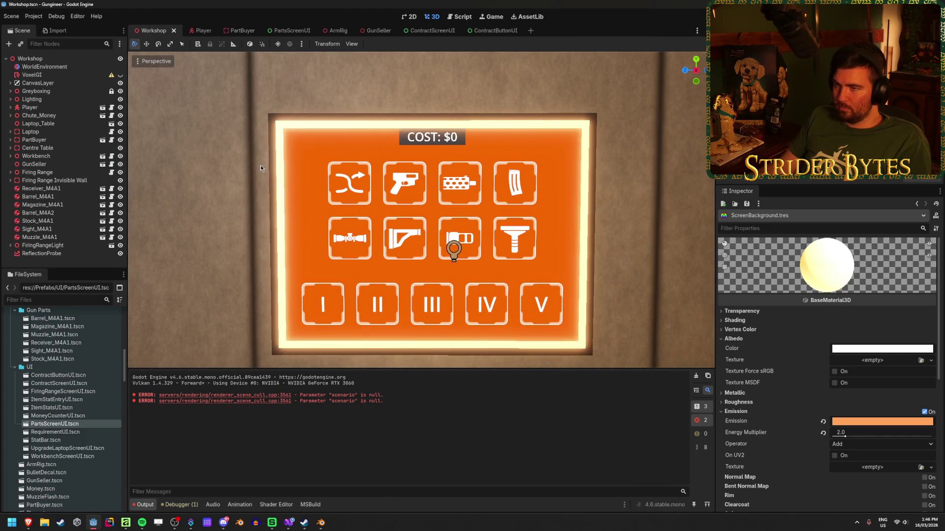
pyautogui.click(291, 31)
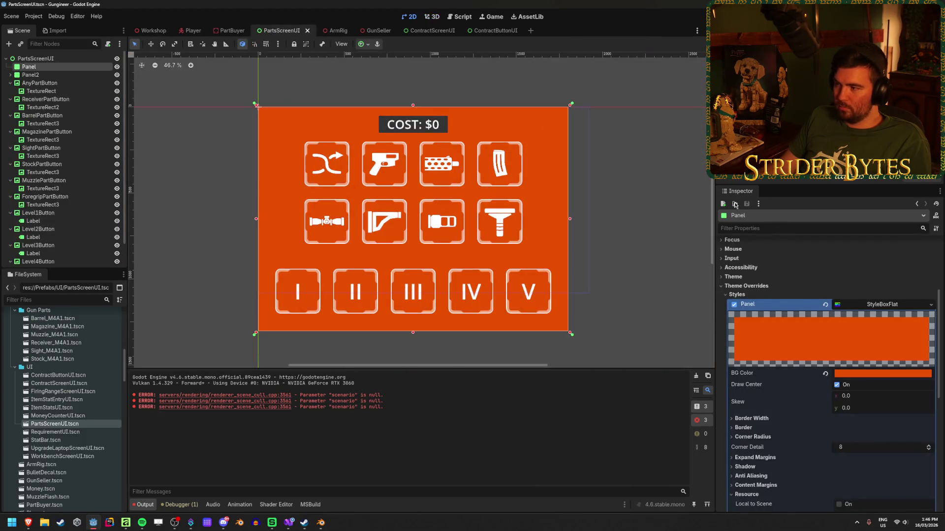
pyautogui.click(875, 374)
# Step: Lighten the panel background to salmon ff9975 and compare it on the Workshop screen
pyautogui.moveTo(929, 185); pyautogui.dragTo(929, 180)
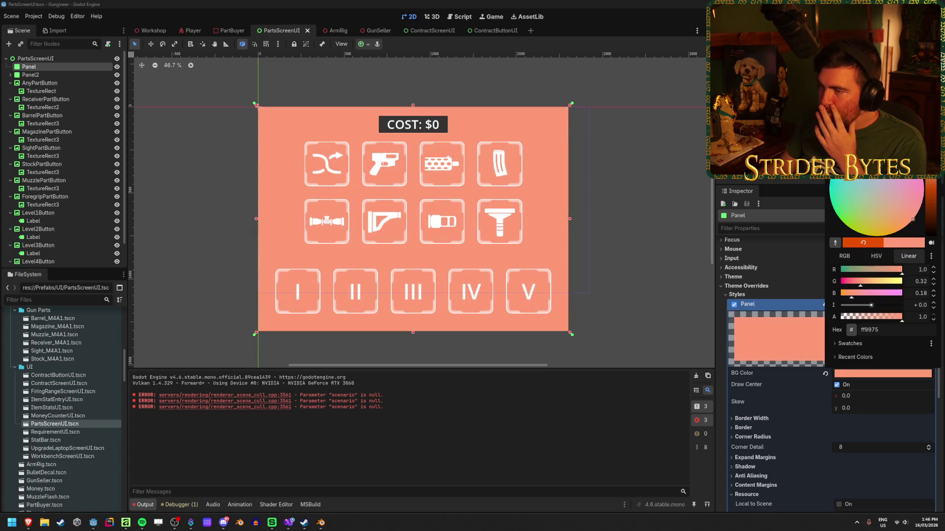
pyautogui.click(623, 185)
pyautogui.click(153, 32)
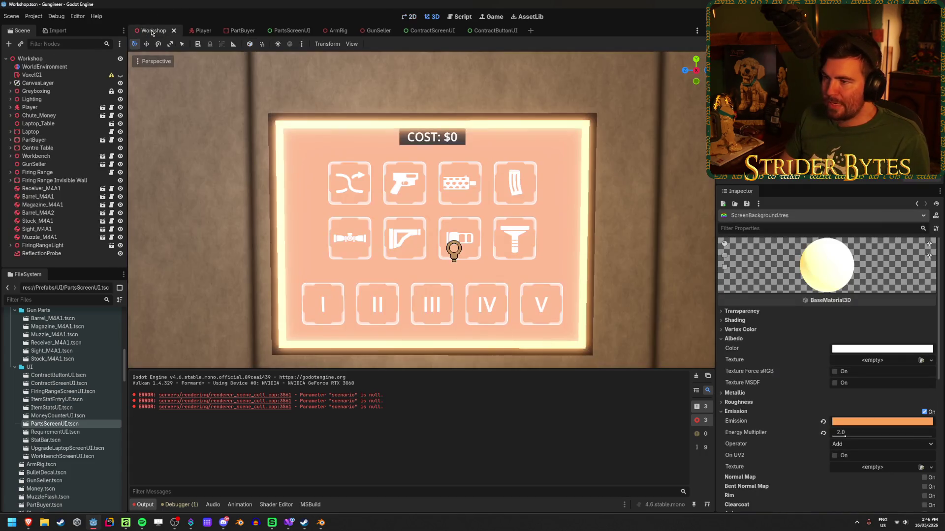
pyautogui.click(285, 33)
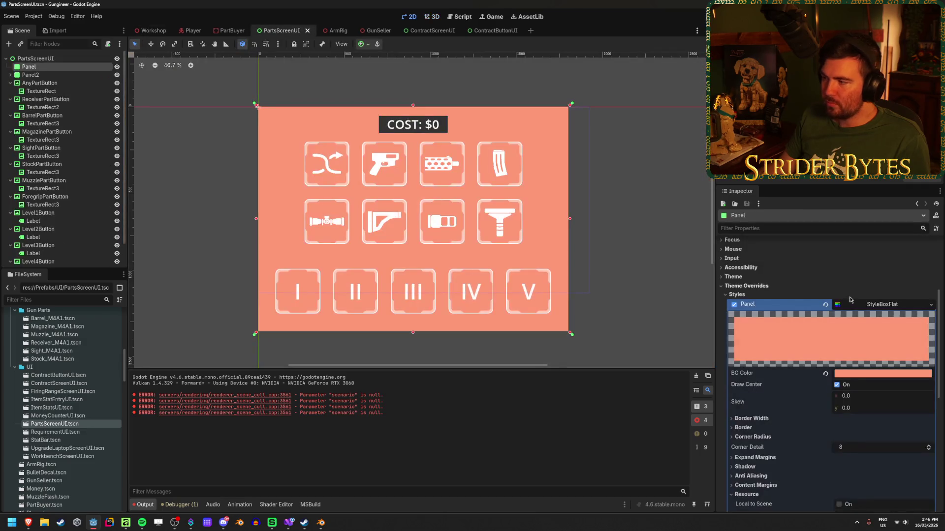
# Step: Darken the panel background to dark red (HSV saturation 80, value 50) and preview it
pyautogui.click(893, 374)
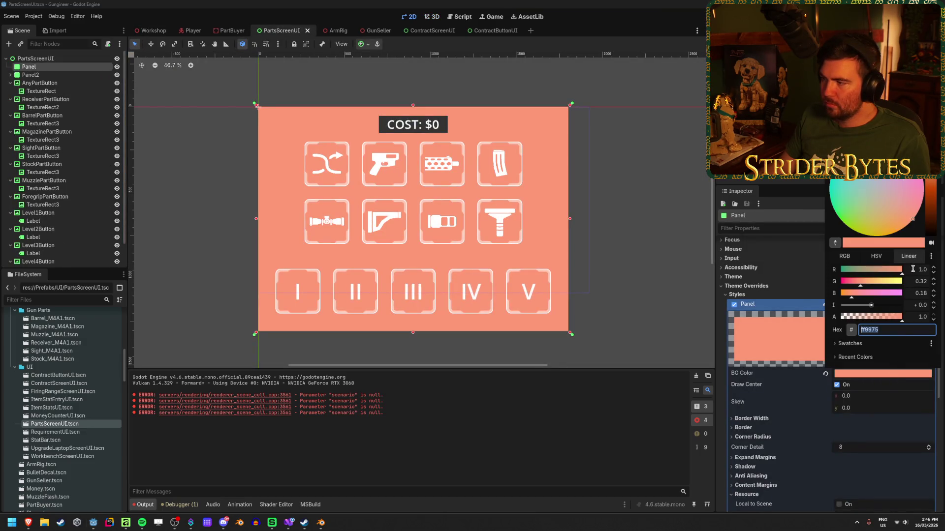
pyautogui.click(879, 257)
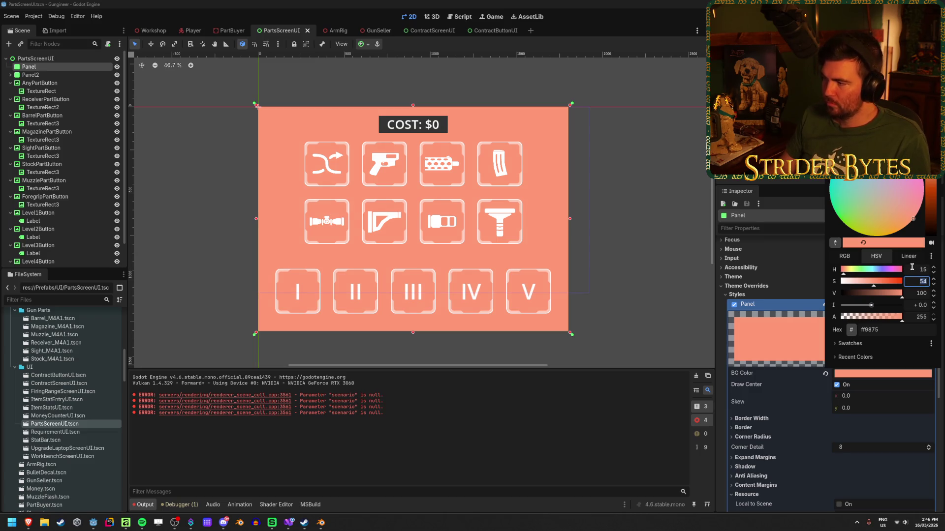
pyautogui.write('80')
pyautogui.press('Tab')
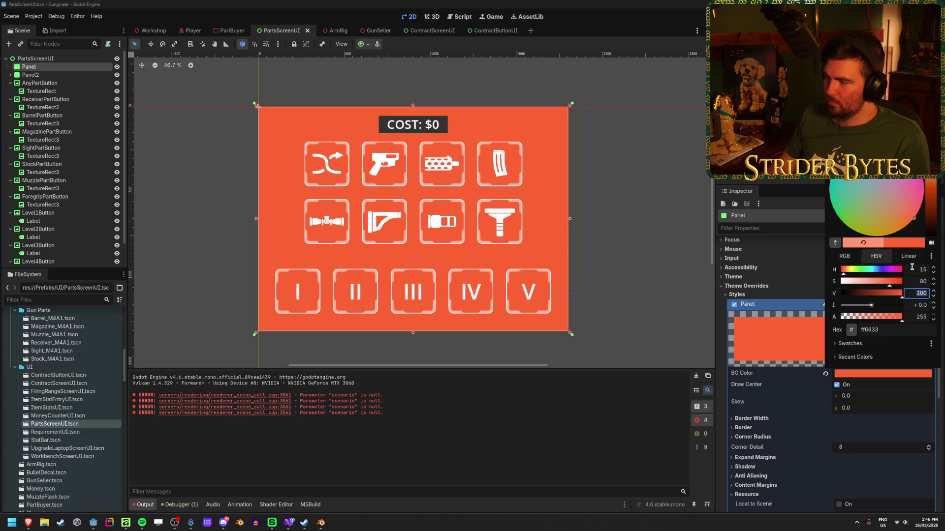
pyautogui.write('50')
pyautogui.press('Tab')
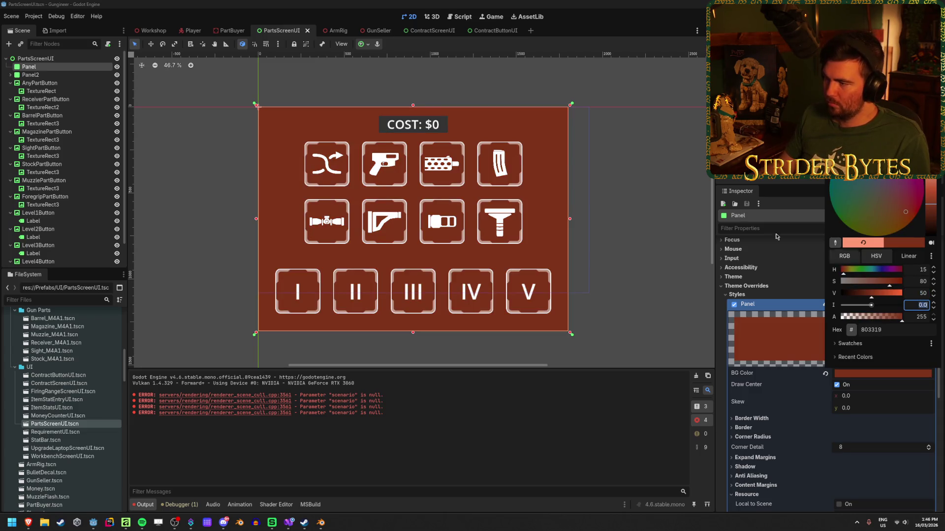
pyautogui.click(660, 174)
pyautogui.click(150, 31)
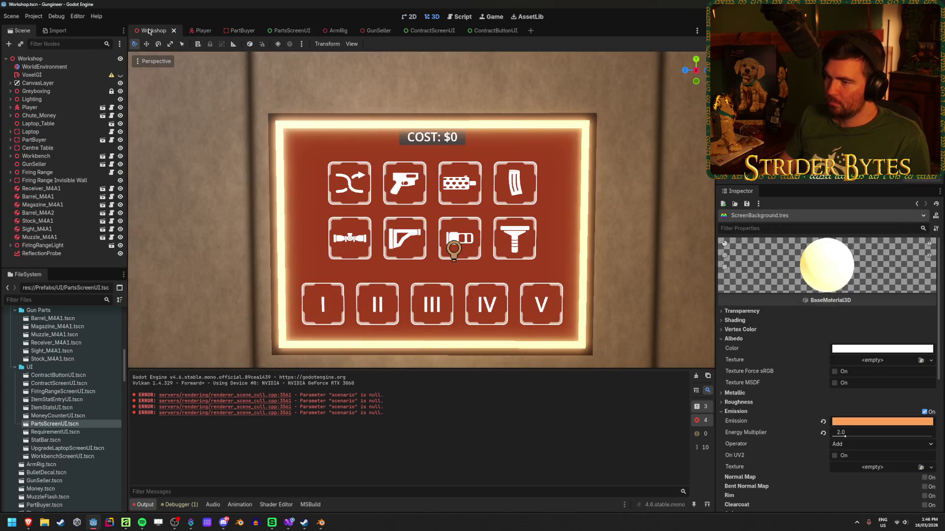
pyautogui.click(241, 31)
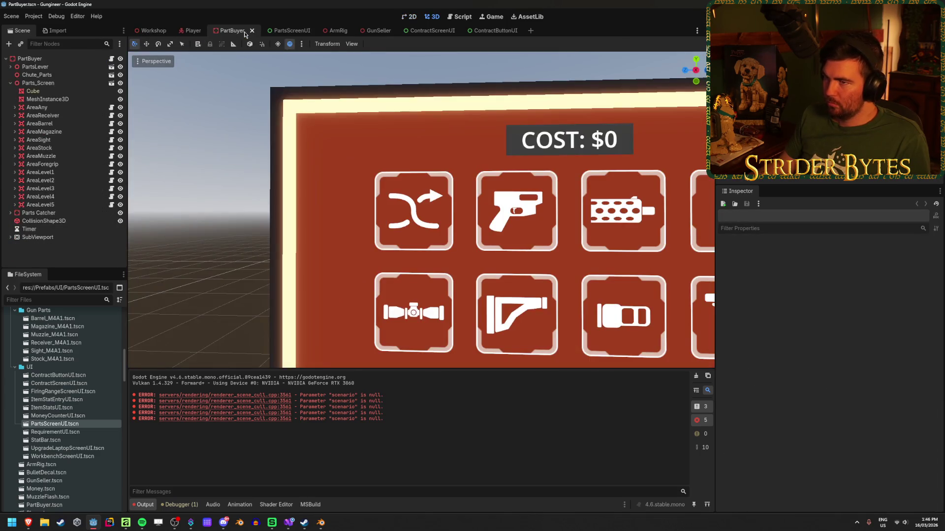
pyautogui.click(288, 31)
# Step: Apply the saved red-orange swatch to the panel background and check it on the Workshop wall
pyautogui.click(891, 377)
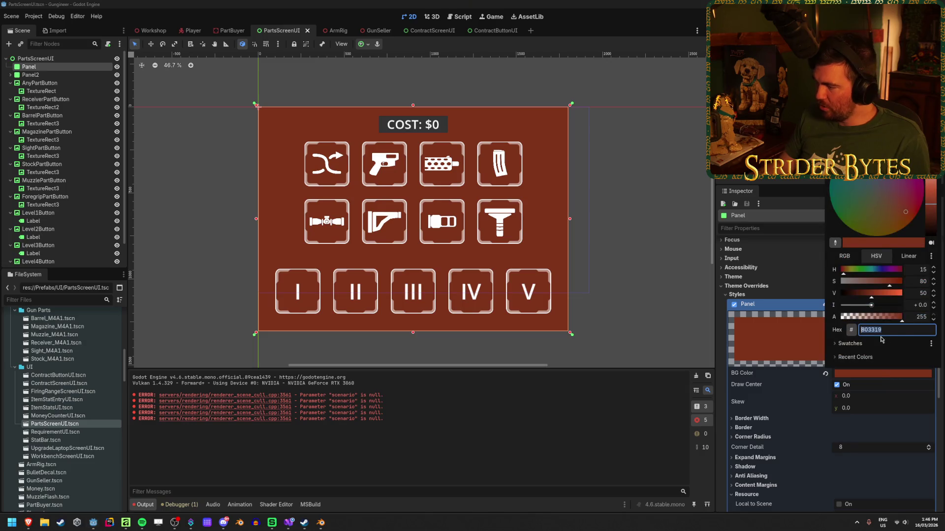
pyautogui.press('Return')
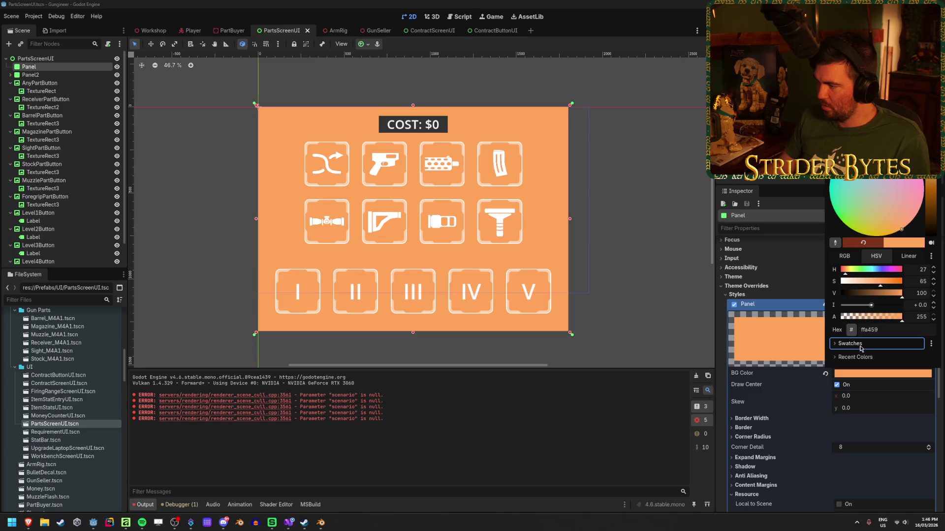
pyautogui.click(862, 344)
pyautogui.click(848, 357)
pyautogui.click(667, 229)
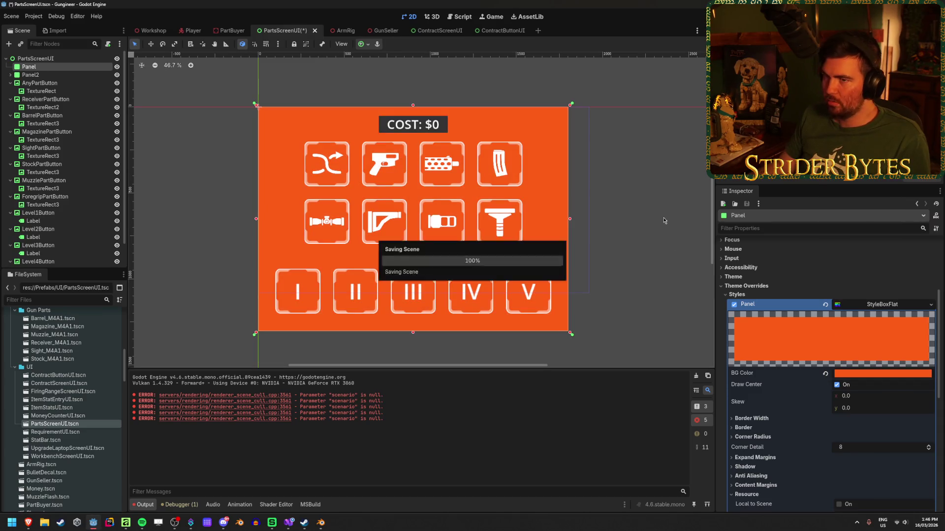
pyautogui.click(144, 32)
pyautogui.scroll(-5, 421, 210)
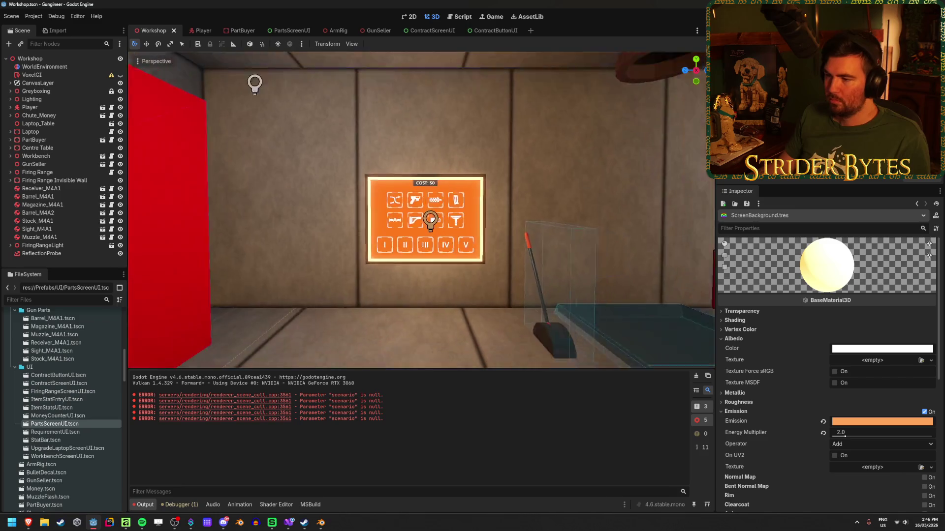
# Step: Turn the Workshop view to the parts screen, then hide the orange Panel in PartsScreenUI
pyautogui.scroll(4, 420, 210)
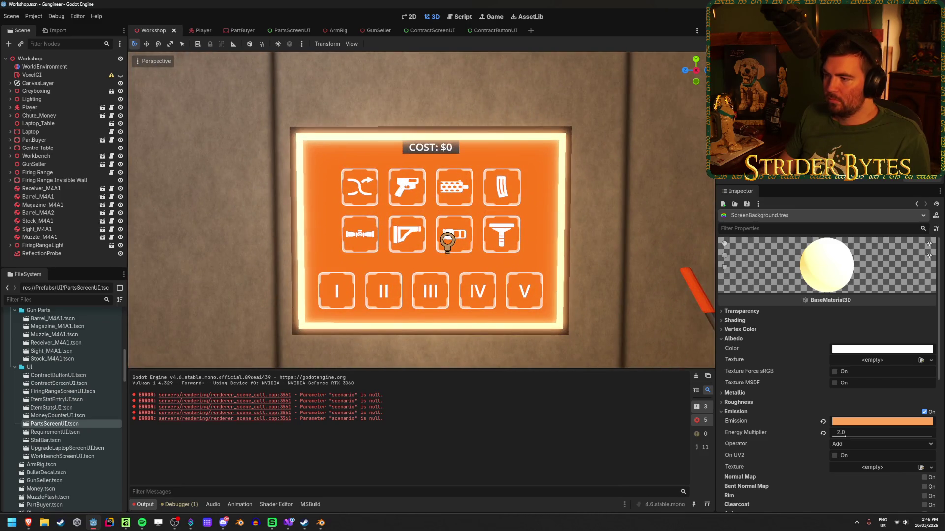
pyautogui.moveTo(421, 210)
pyautogui.mouseDown()
pyautogui.moveTo(334, 212)
pyautogui.moveTo(364, 212)
pyautogui.mouseUp()
pyautogui.scroll(5, 421, 210)
pyautogui.scroll(-5, 421, 210)
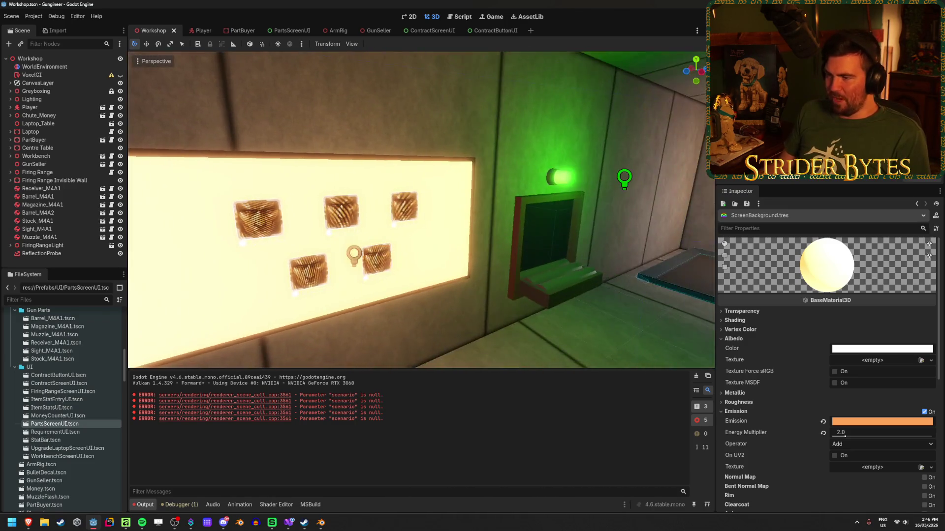
pyautogui.scroll(6, 420, 210)
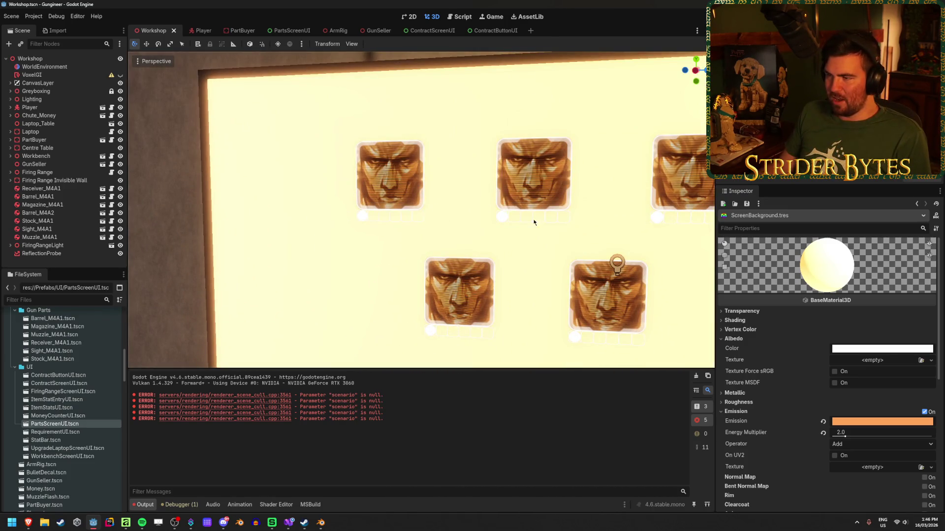
pyautogui.scroll(-4, 331, 193)
pyautogui.moveTo(332, 193)
pyautogui.mouseDown()
pyautogui.moveTo(522, 197)
pyautogui.moveTo(312, 200)
pyautogui.mouseUp()
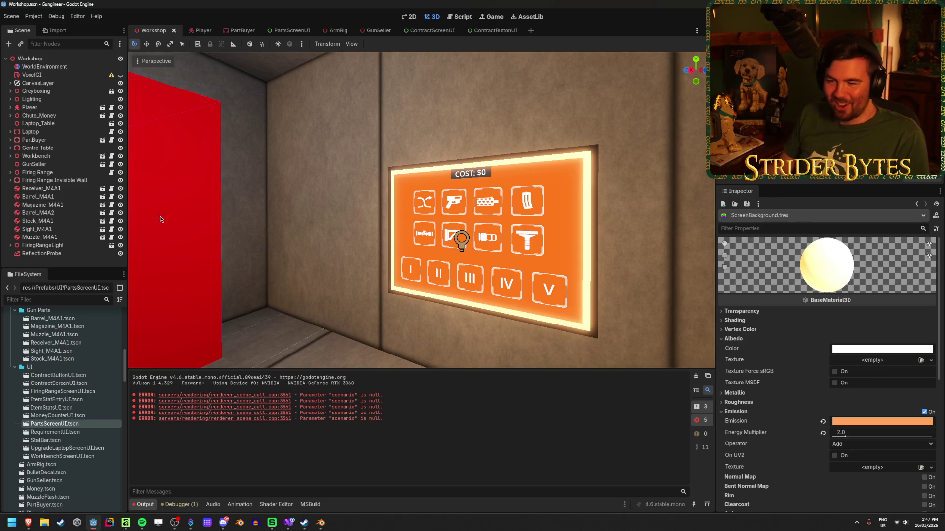
pyautogui.moveTo(331, 204)
pyautogui.mouseDown()
pyautogui.moveTo(345, 202)
pyautogui.moveTo(320, 204)
pyautogui.moveTo(331, 203)
pyautogui.mouseUp()
pyautogui.click(287, 30)
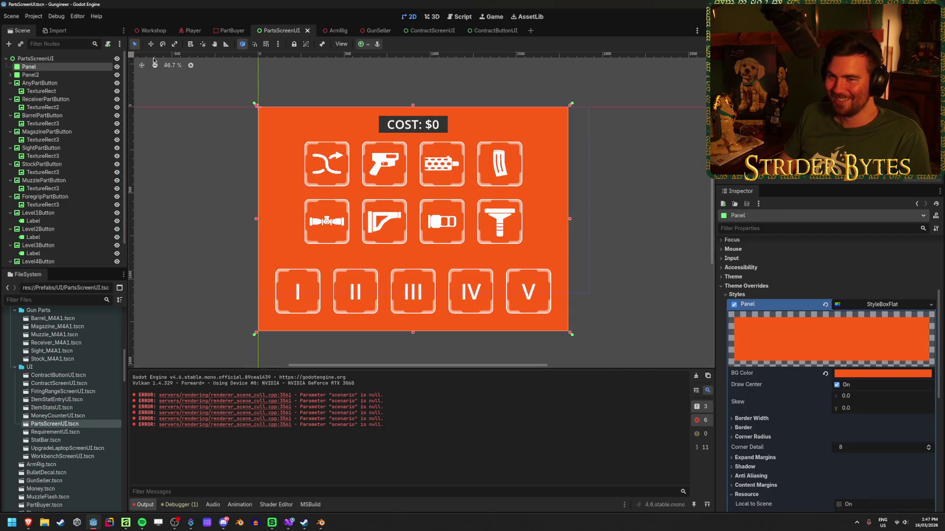
pyautogui.click(117, 66)
pyautogui.click(151, 30)
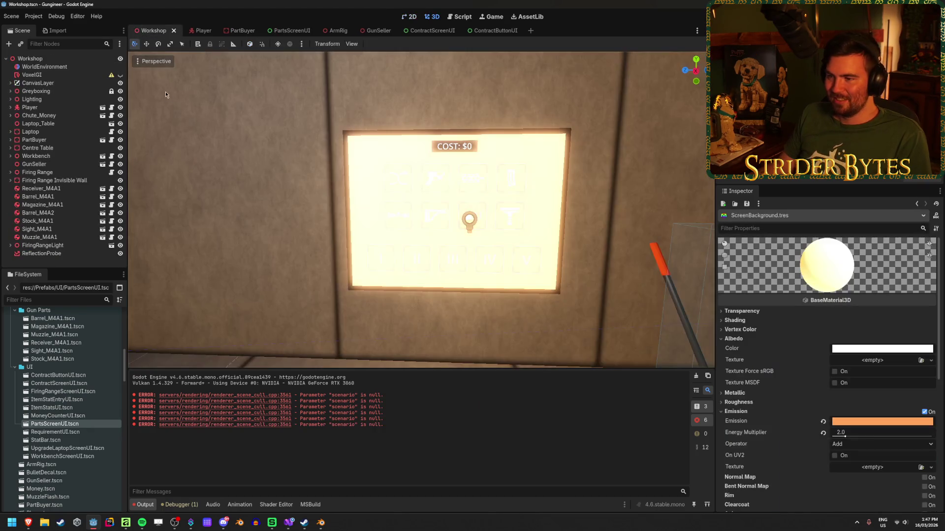
# Step: Set the screen material's Emission Energy Multiplier to 1.0 and save the Workshop scene
pyautogui.moveTo(521, 198)
pyautogui.mouseDown()
pyautogui.moveTo(492, 201)
pyautogui.moveTo(537, 171)
pyautogui.mouseUp()
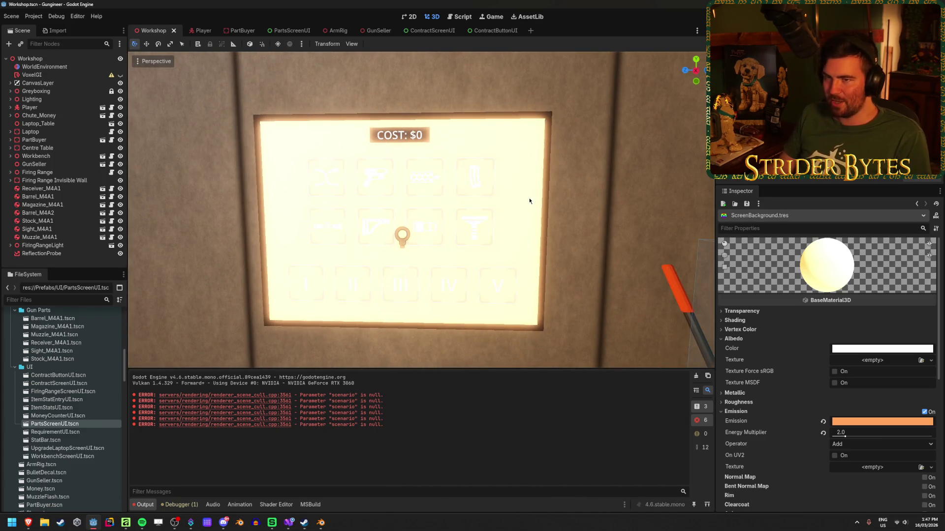
pyautogui.write('1')
pyautogui.press('Return')
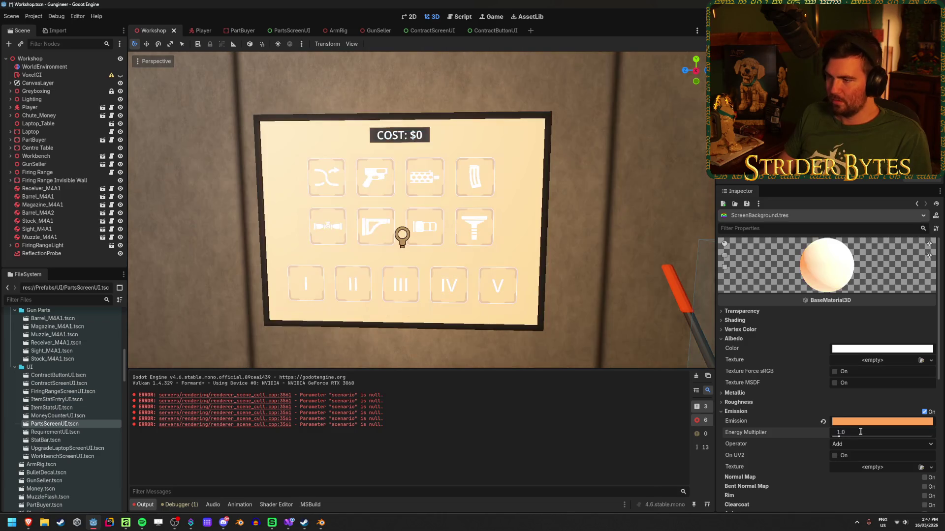
pyautogui.hotkey('ctrl', 's')
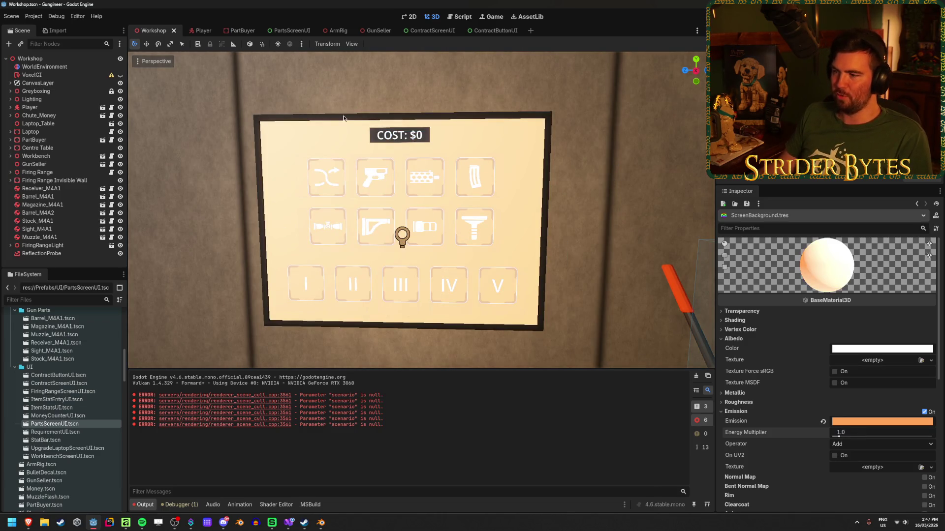
pyautogui.moveTo(380, 166)
pyautogui.mouseDown()
pyautogui.moveTo(261, 169)
pyautogui.moveTo(339, 168)
pyautogui.mouseUp()
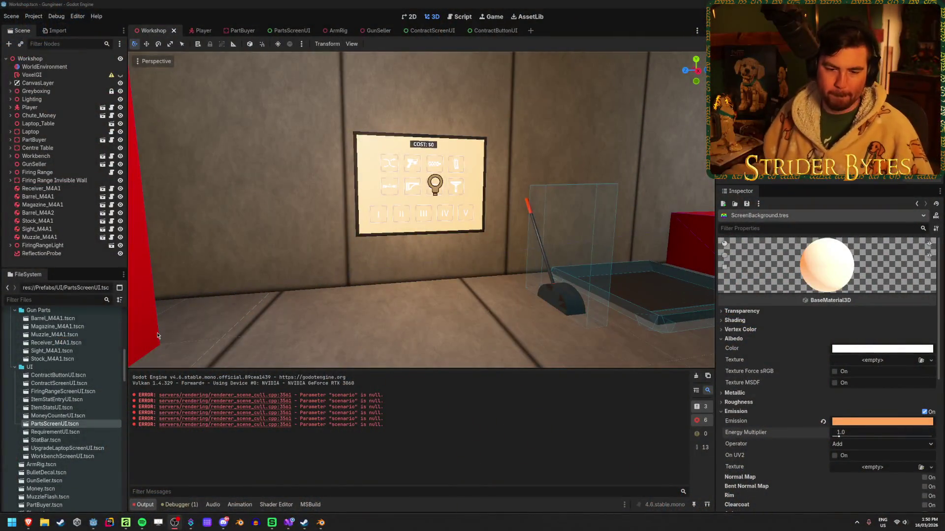
# Step: Bring the Godot editor forward and run the project with F5
pyautogui.click(260, 3)
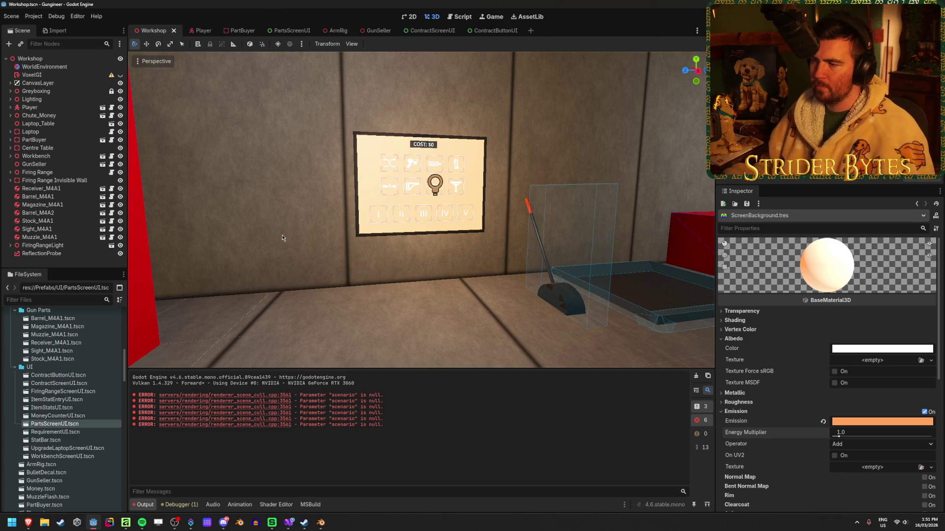
pyautogui.scroll(5, 282, 238)
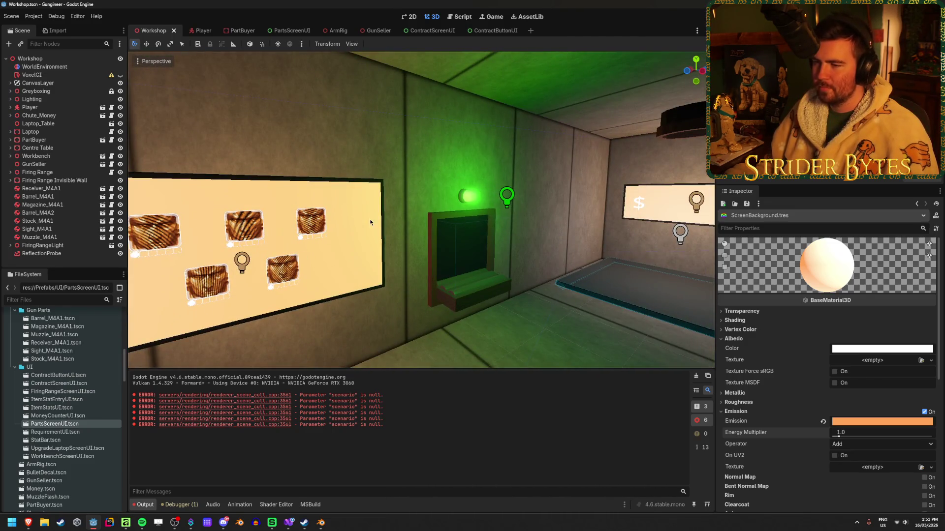
pyautogui.press('F5')
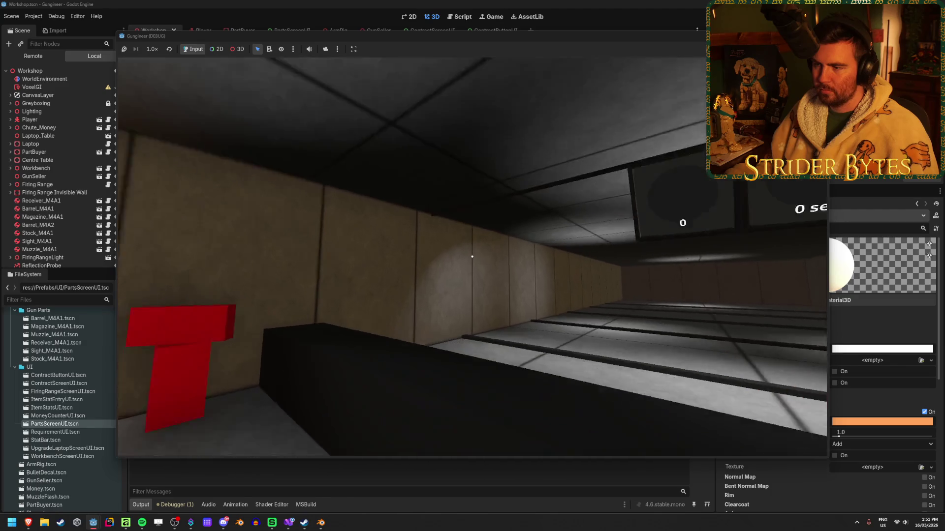
# Step: Walk through the game to the workbench, parts screen, money counter and firing range
pyautogui.press('w')
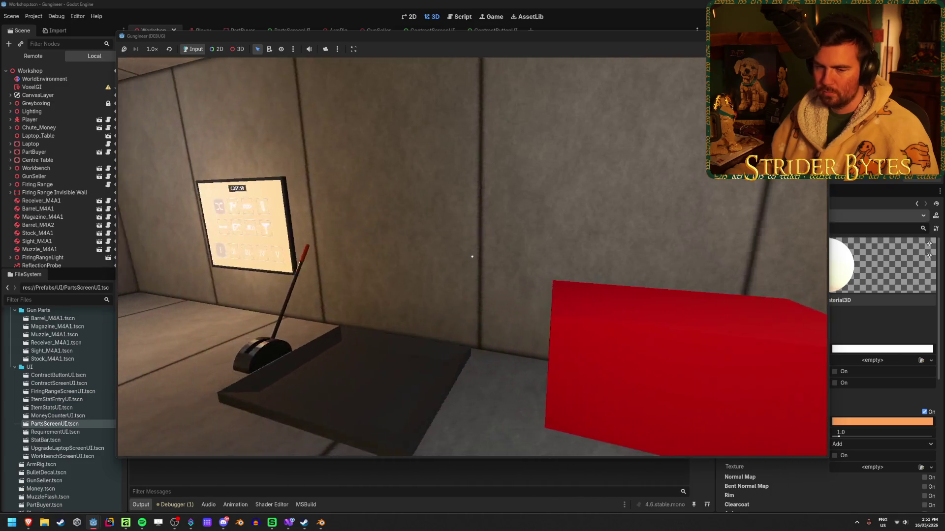
pyautogui.press('w')
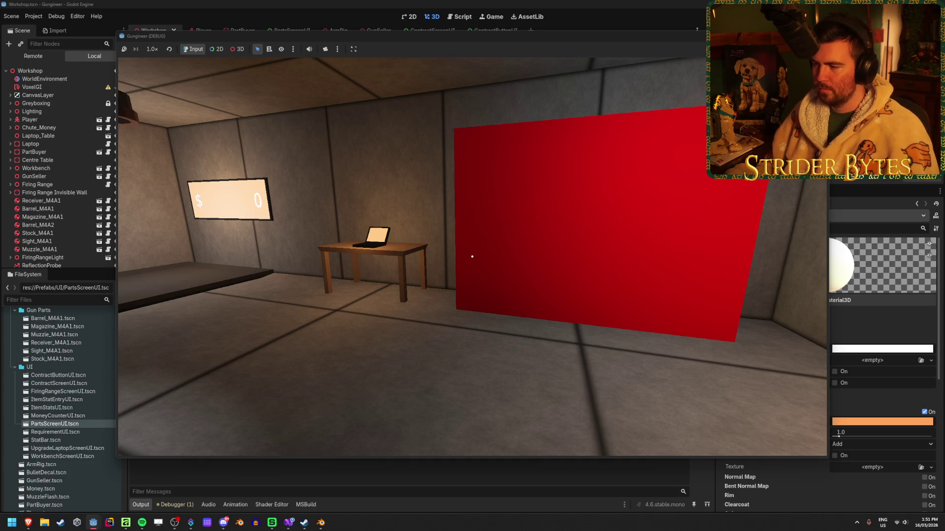
pyautogui.press('w')
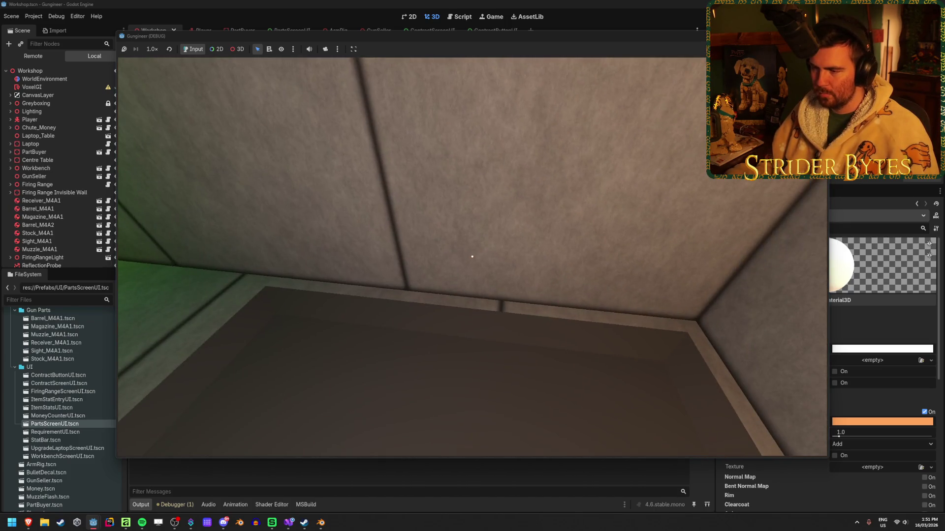
pyautogui.press('s')
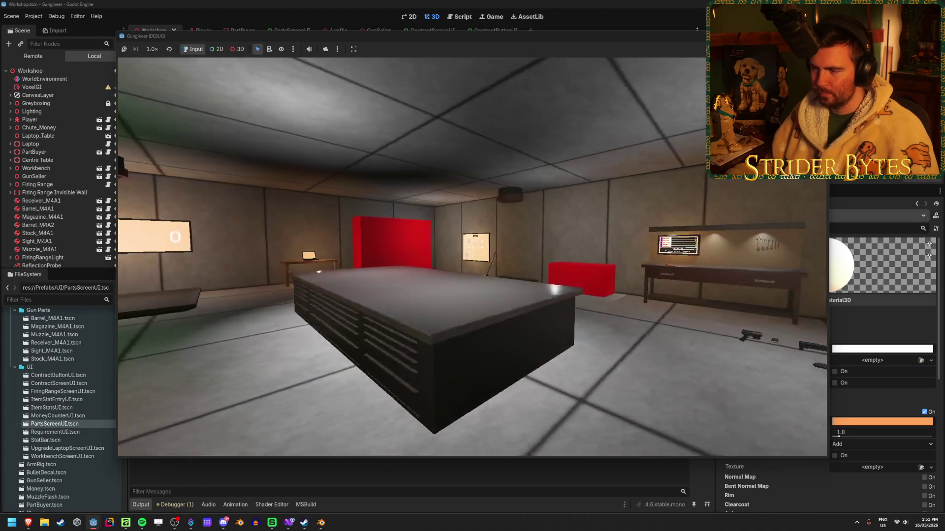
pyautogui.press('w')
pyautogui.press('w')
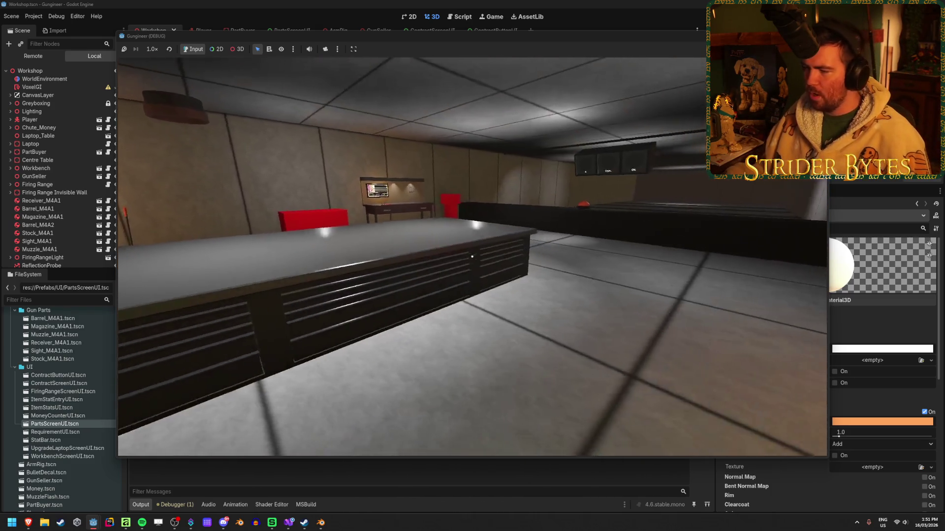
pyautogui.press('w')
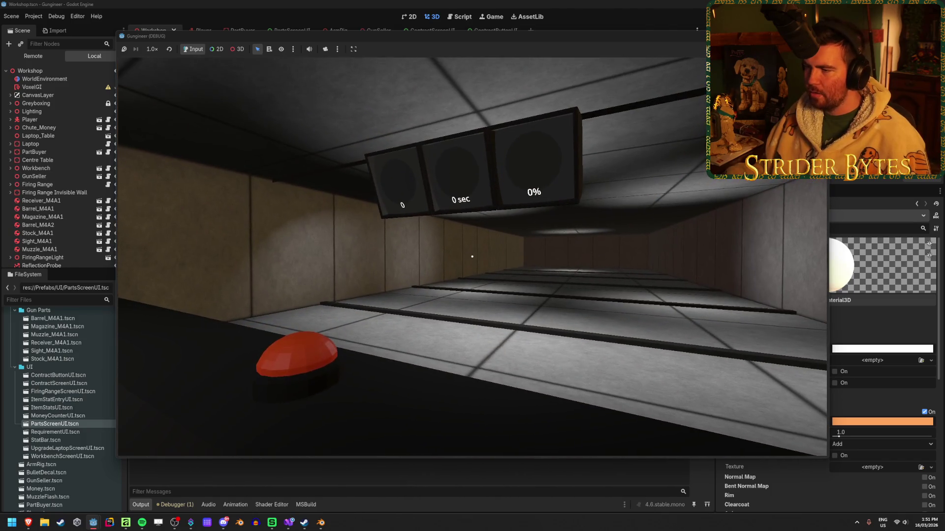
pyautogui.press('s')
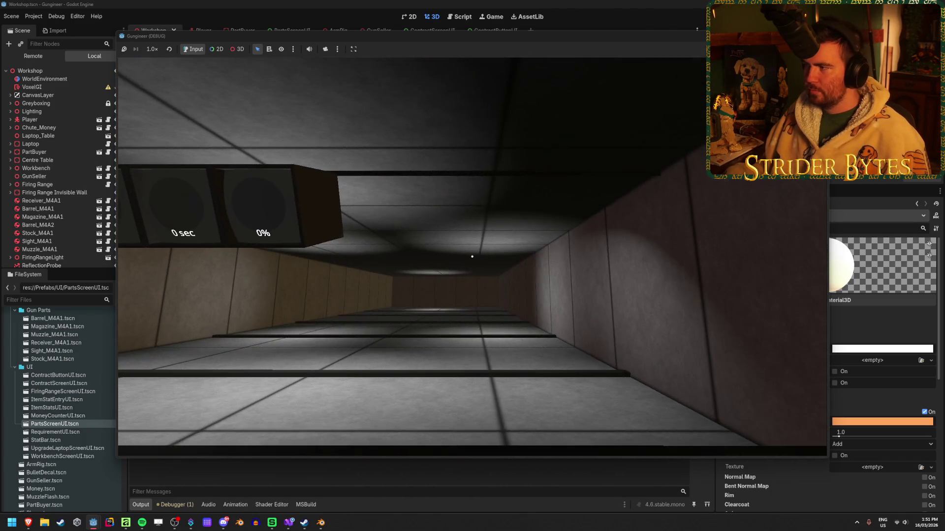
# Step: Stop the game, save the Workshop scene, and switch to the gun workshop image search
pyautogui.press('F8')
pyautogui.moveTo(519, 333)
pyautogui.mouseDown()
pyautogui.moveTo(315, 334)
pyautogui.moveTo(522, 334)
pyautogui.moveTo(374, 327)
pyautogui.moveTo(510, 327)
pyautogui.moveTo(556, 296)
pyautogui.moveTo(597, 245)
pyautogui.mouseUp()
pyautogui.hotkey('ctrl', 's')
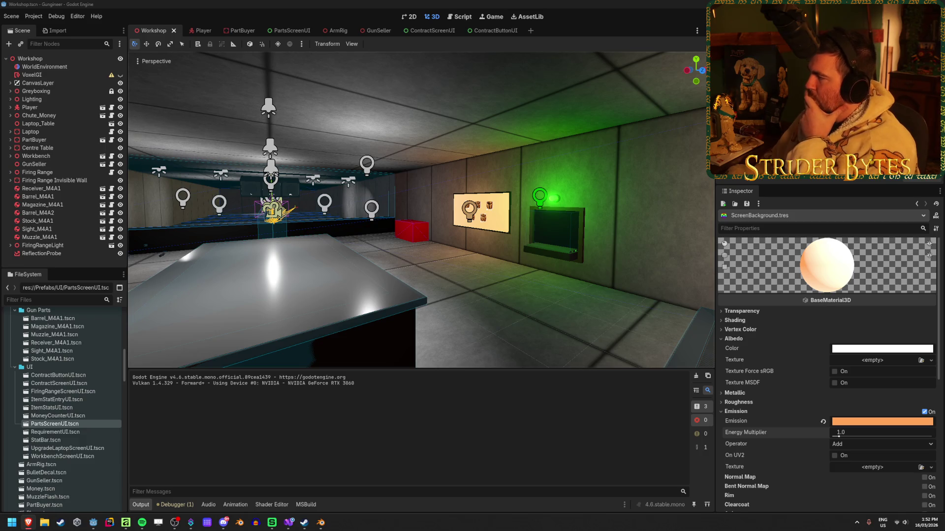
pyautogui.hotkey('alt', 'Tab')
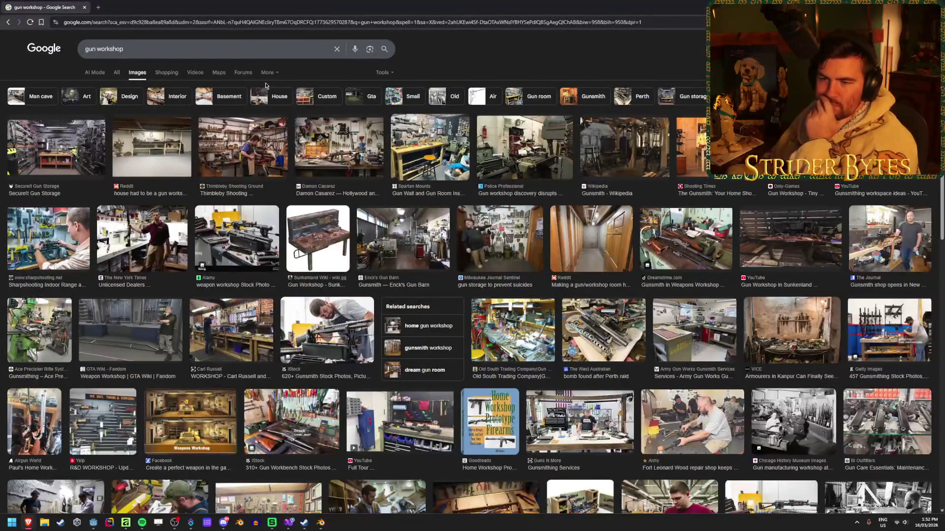
# Step: Preview the white-walled, wooden-shelved and Army Gun Works workshop images
pyautogui.click(186, 150)
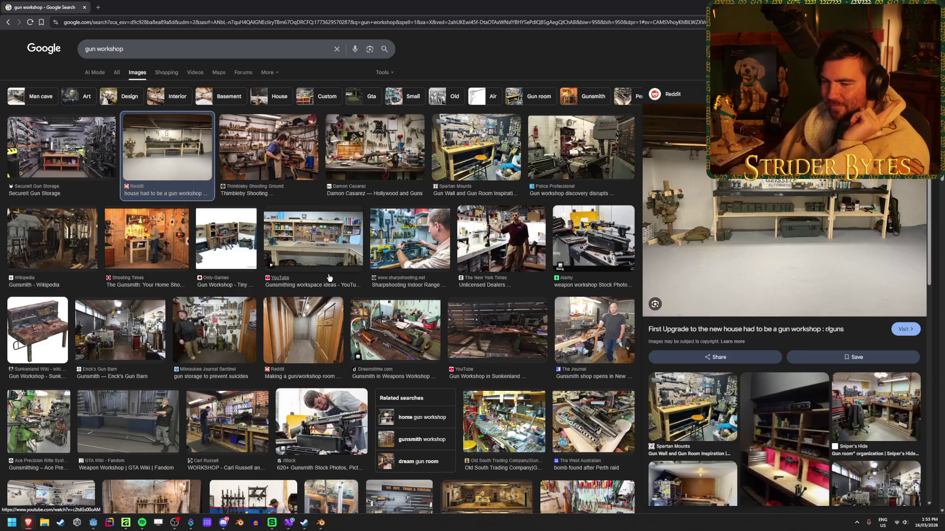
pyautogui.click(239, 408)
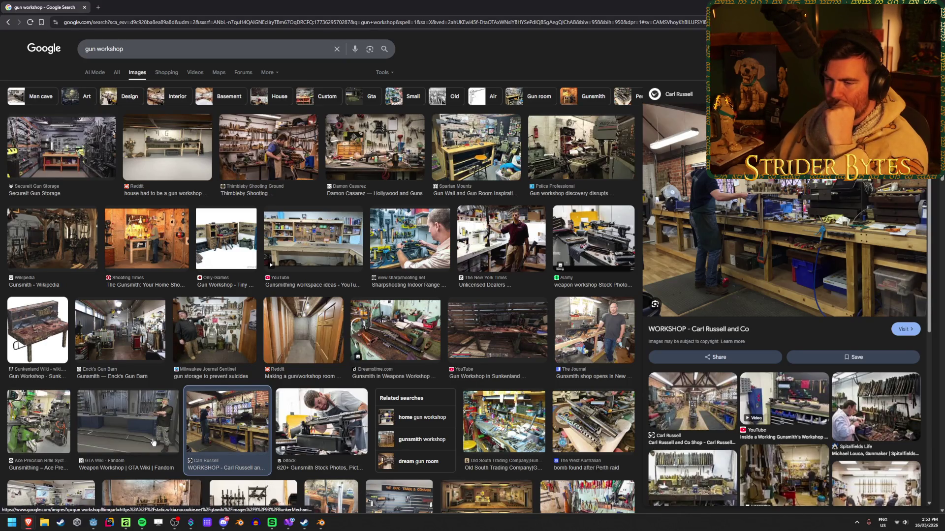
pyautogui.scroll(-3, 153, 442)
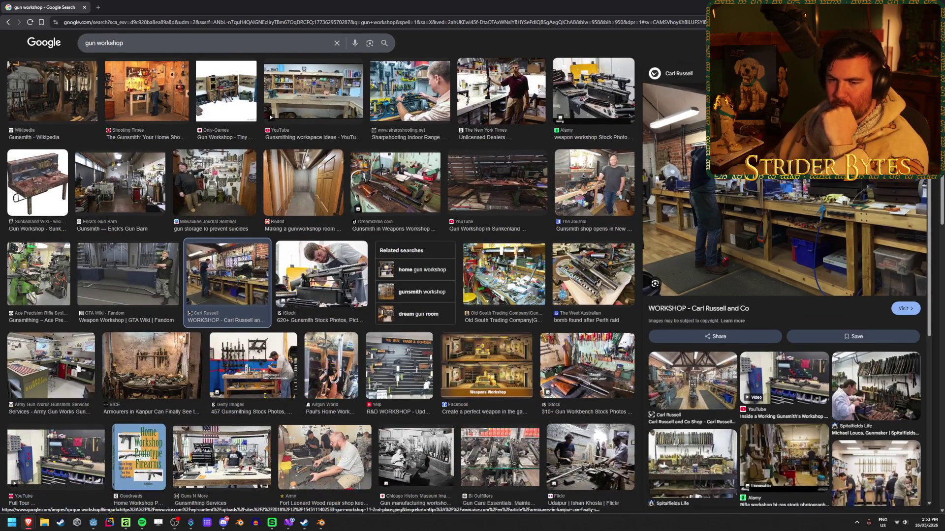
pyautogui.click(67, 363)
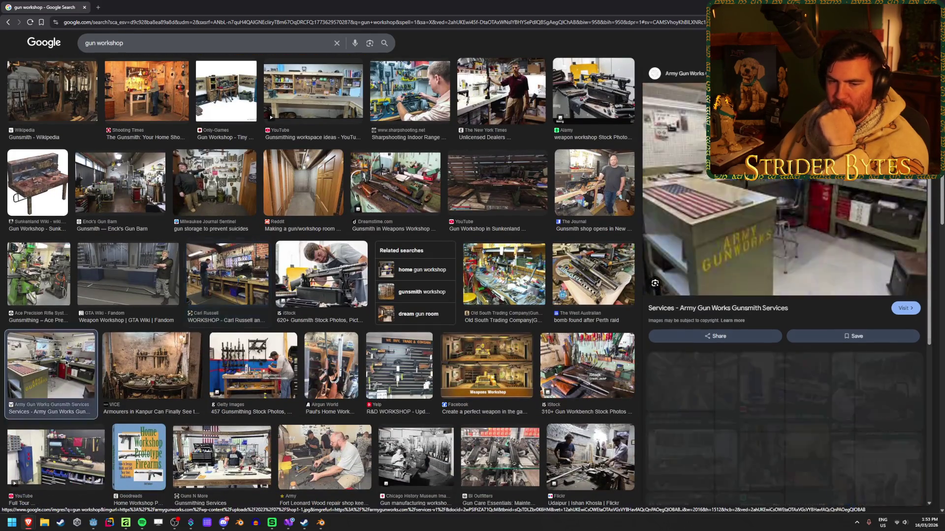
# Step: Scroll further through the gun workshop results and select the search query
pyautogui.scroll(-3, 433, 336)
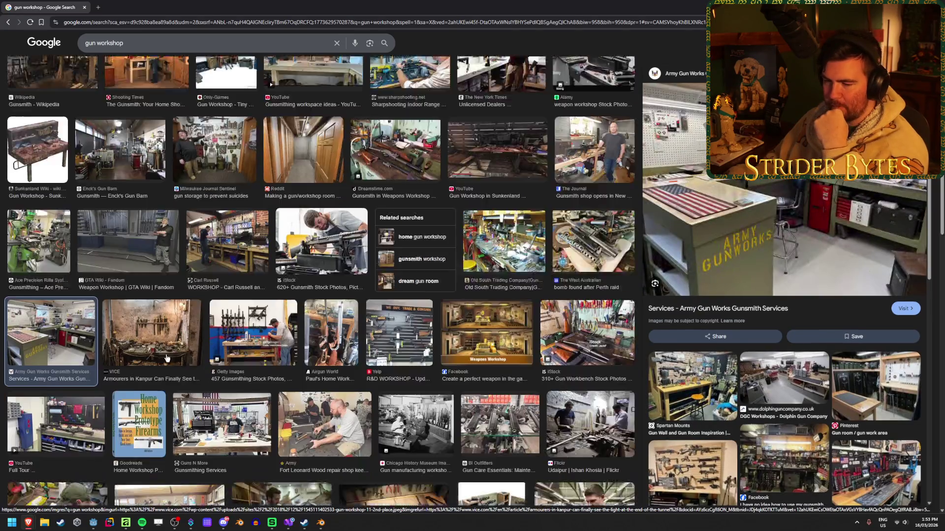
pyautogui.scroll(-2, 433, 337)
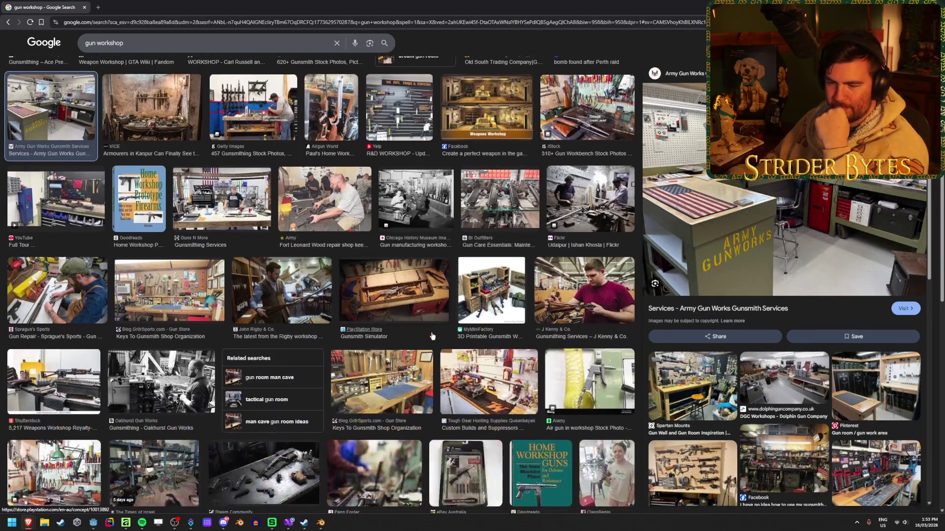
pyautogui.scroll(-3, 432, 340)
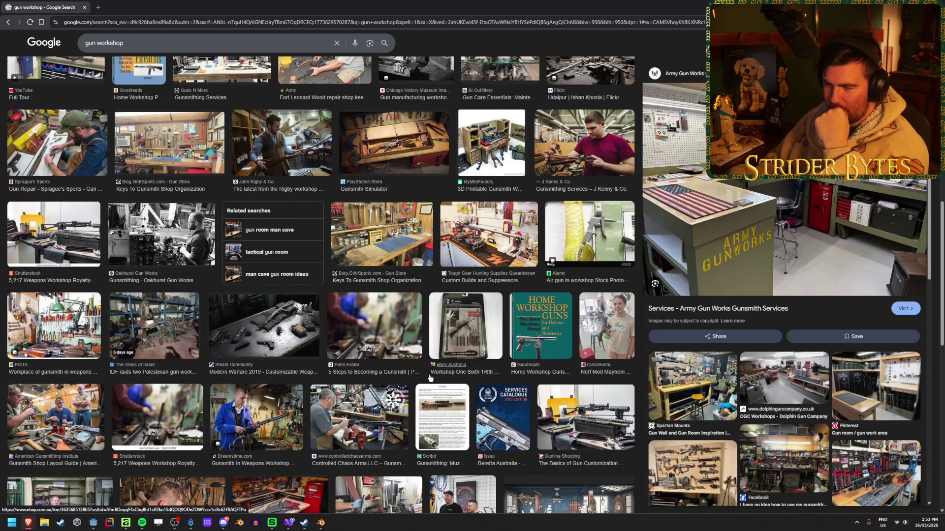
pyautogui.scroll(-1, 430, 378)
pyautogui.scroll(-2, 429, 378)
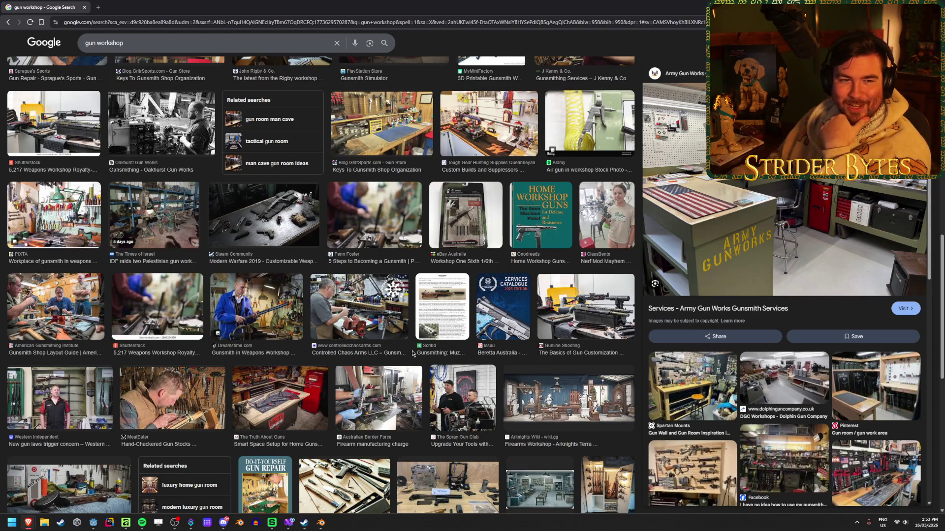
pyautogui.scroll(-2, 412, 353)
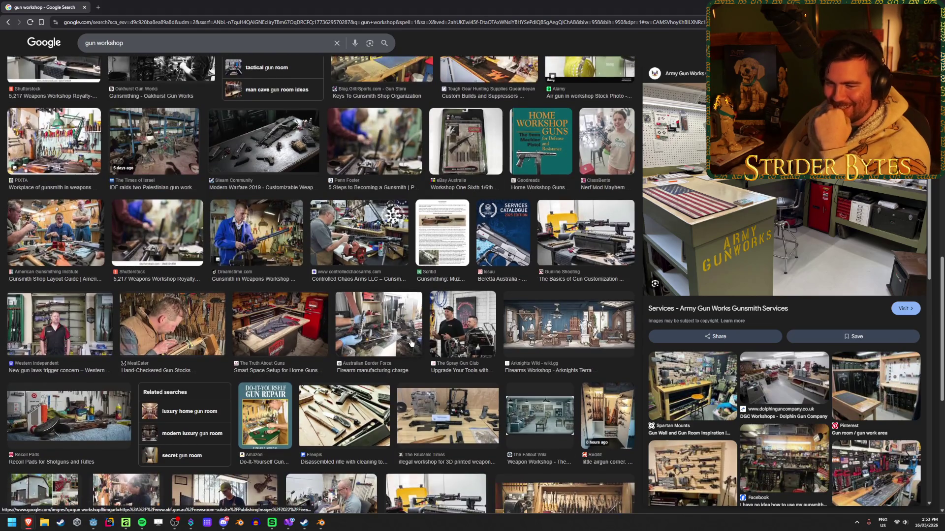
pyautogui.scroll(-3, 412, 335)
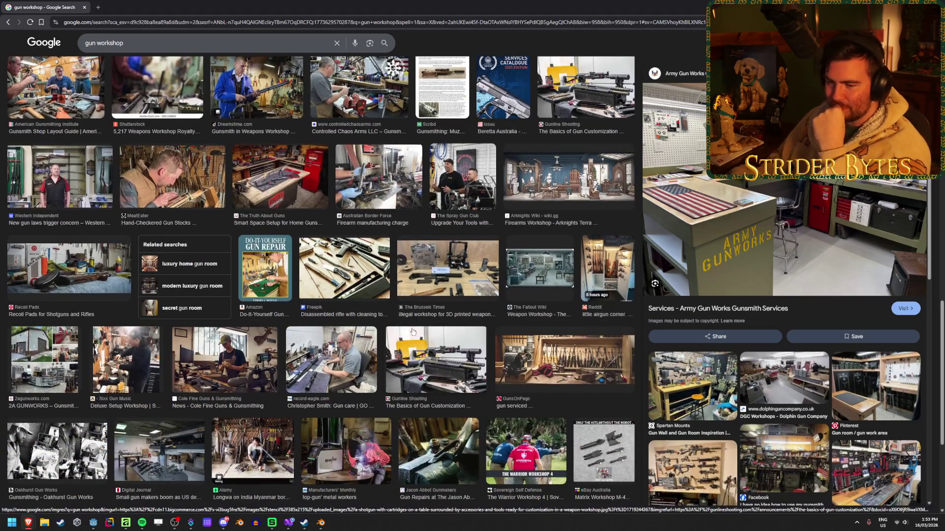
pyautogui.scroll(-5, 281, 384)
pyautogui.scroll(10, 289, 432)
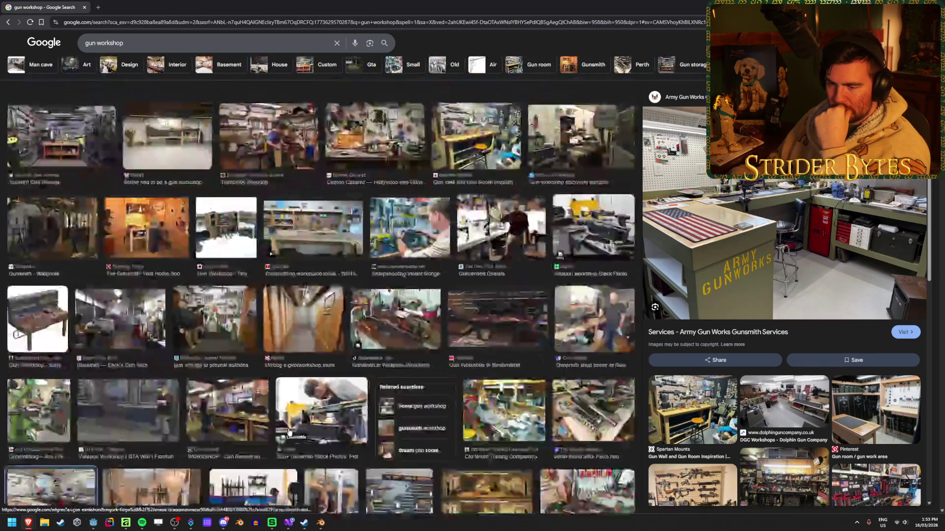
pyautogui.click(146, 49)
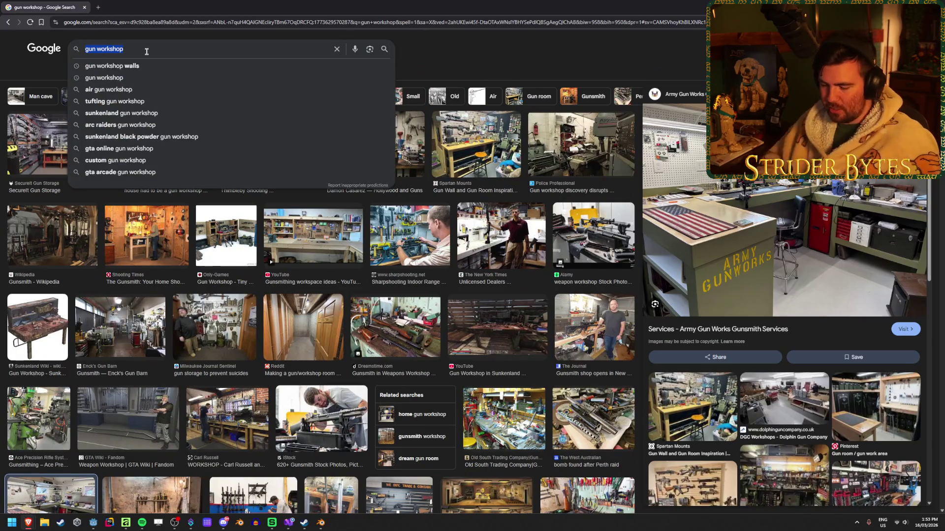
# Step: Search Google Images for 'tarkov hideout' and preview the IGN Hideout Guide image
pyautogui.write('tarkov hideout')
pyautogui.press('Return')
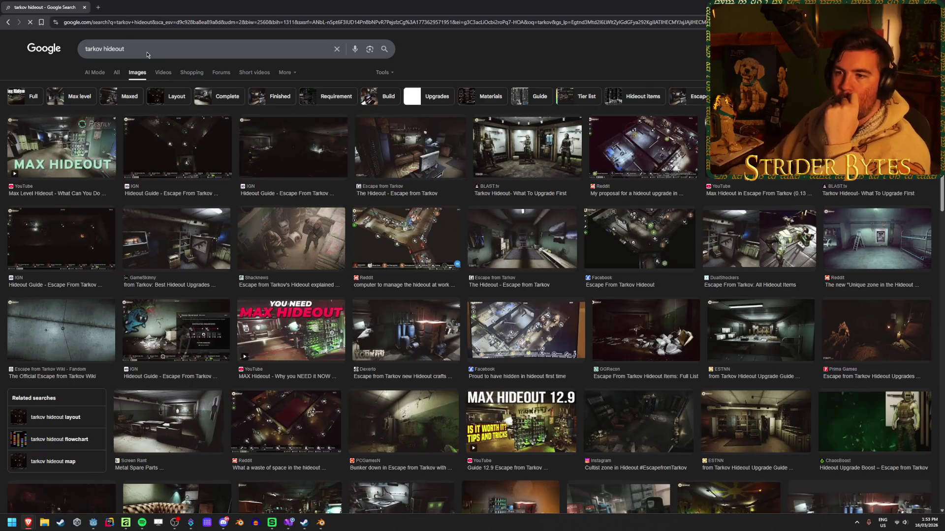
pyautogui.click(197, 224)
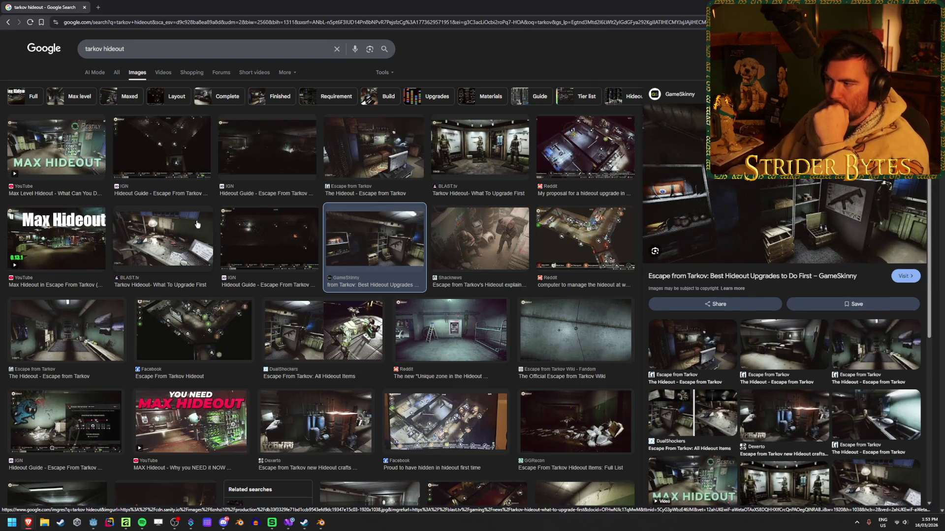
pyautogui.click(61, 147)
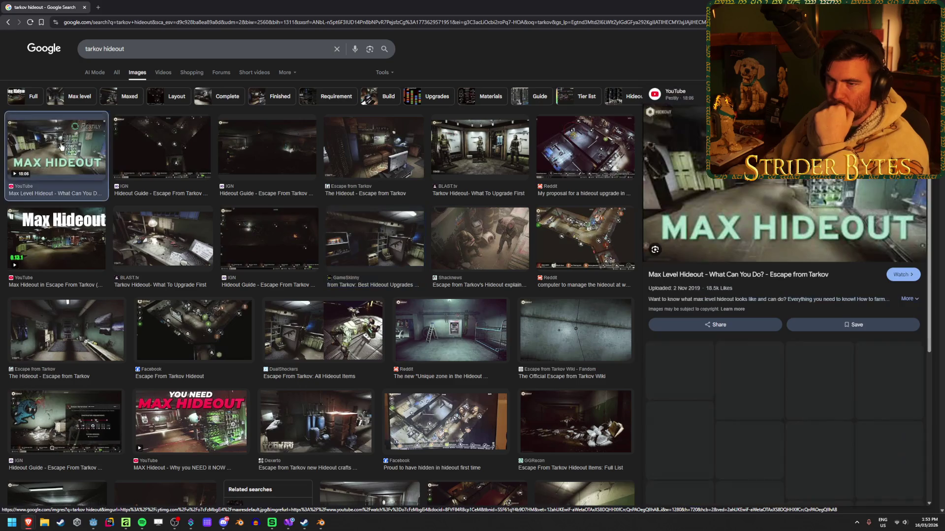
pyautogui.click(271, 158)
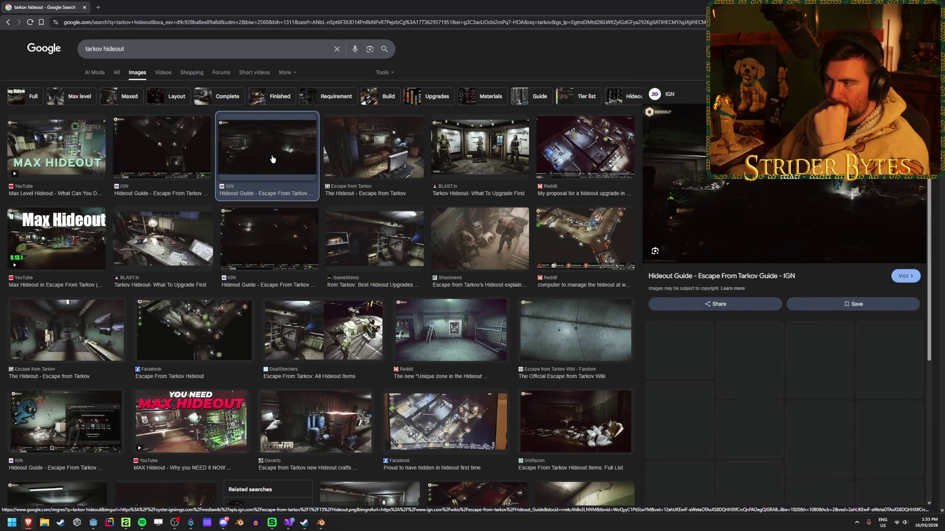
# Step: Open the IGN hideout image full-size in a new tab and view it
pyautogui.rightClick(786, 190)
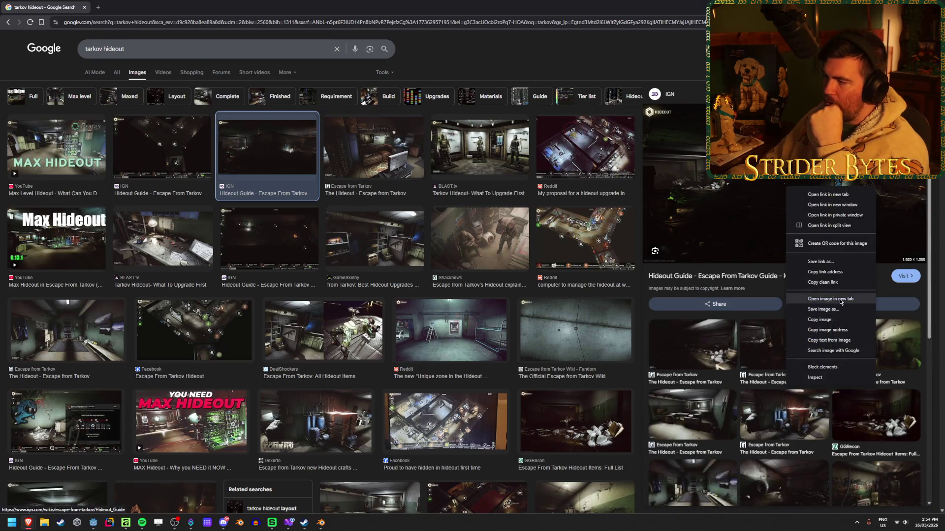
pyautogui.click(824, 299)
pyautogui.hotkey('ctrl', 'Tab')
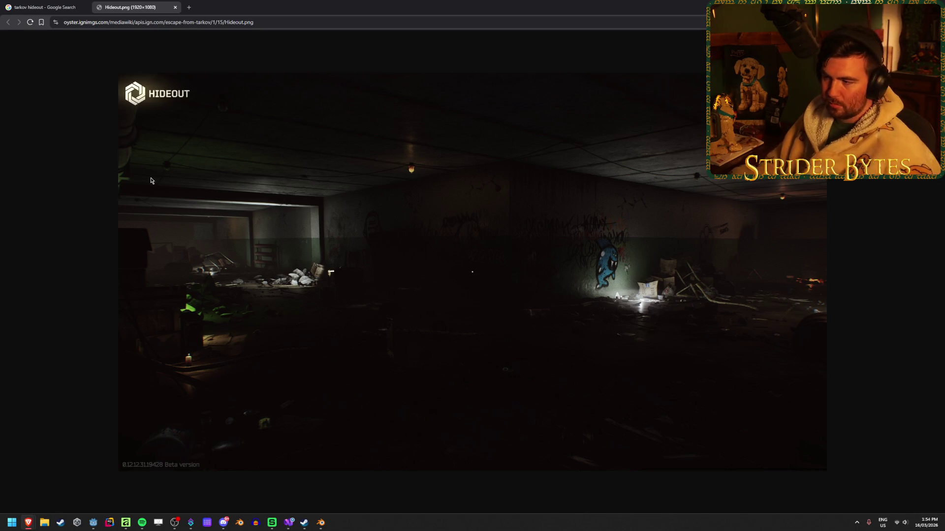
# Step: Close the full-size image tab and preview the Reddit, DualShockers and Facebook hideout results
pyautogui.middleClick(131, 4)
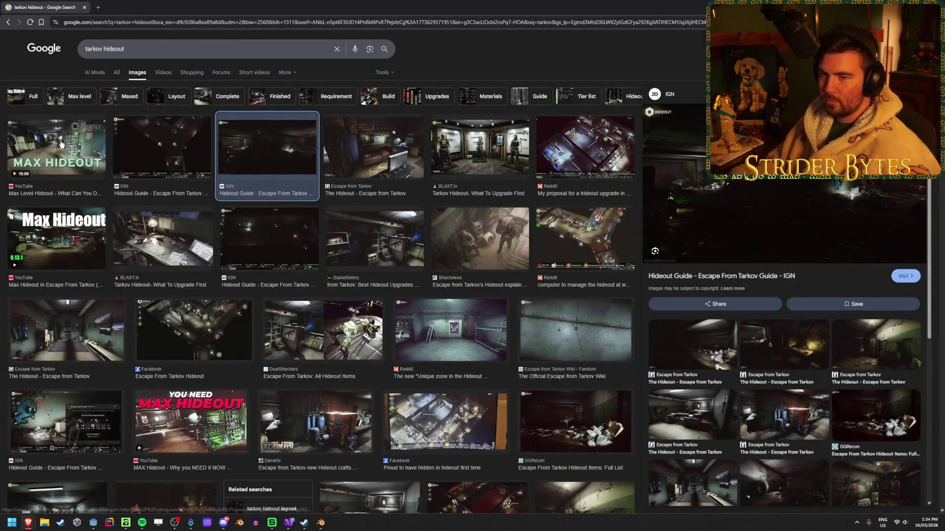
pyautogui.click(61, 143)
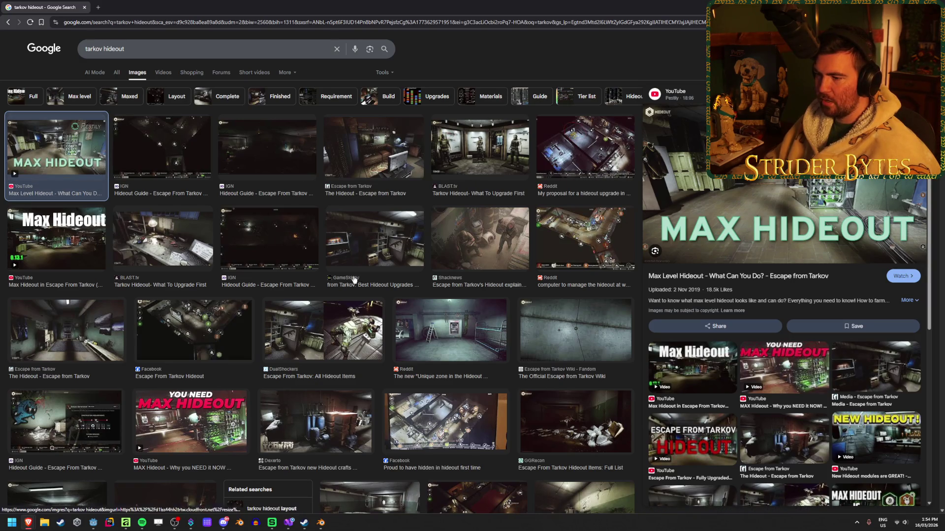
pyautogui.click(448, 330)
pyautogui.click(325, 329)
pyautogui.click(162, 329)
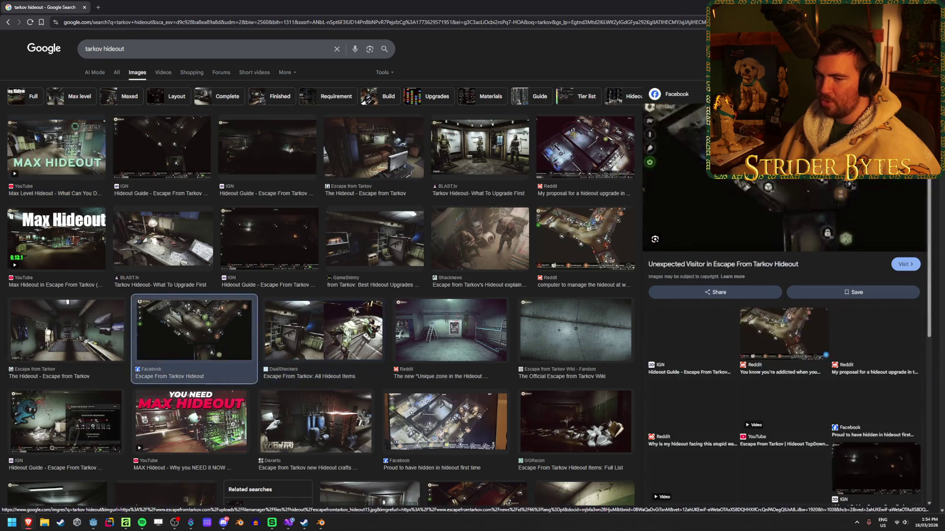
pyautogui.click(66, 330)
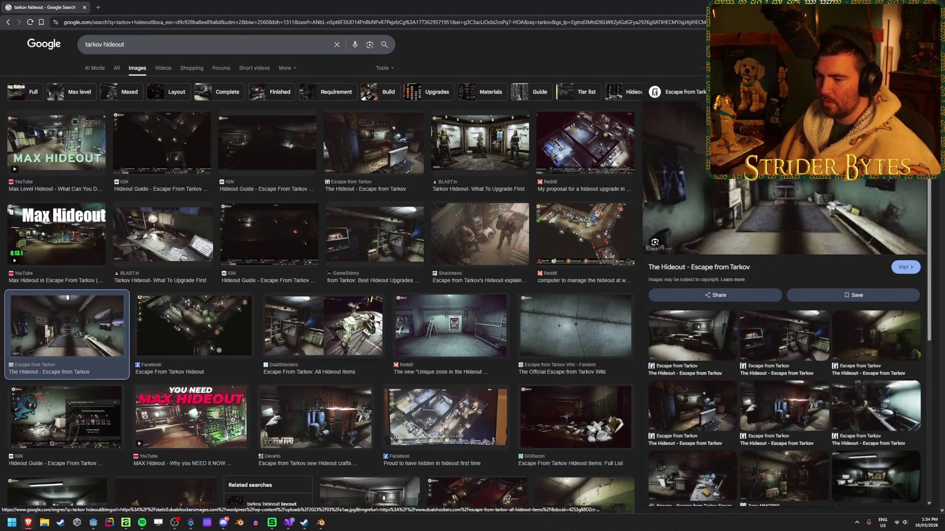
# Step: Preview the Screen Rant, Prima Games and Reddit results, ending on the PCGamesN bunker image
pyautogui.scroll(-5, 492, 246)
pyautogui.click(369, 293)
pyautogui.click(214, 301)
pyautogui.click(369, 293)
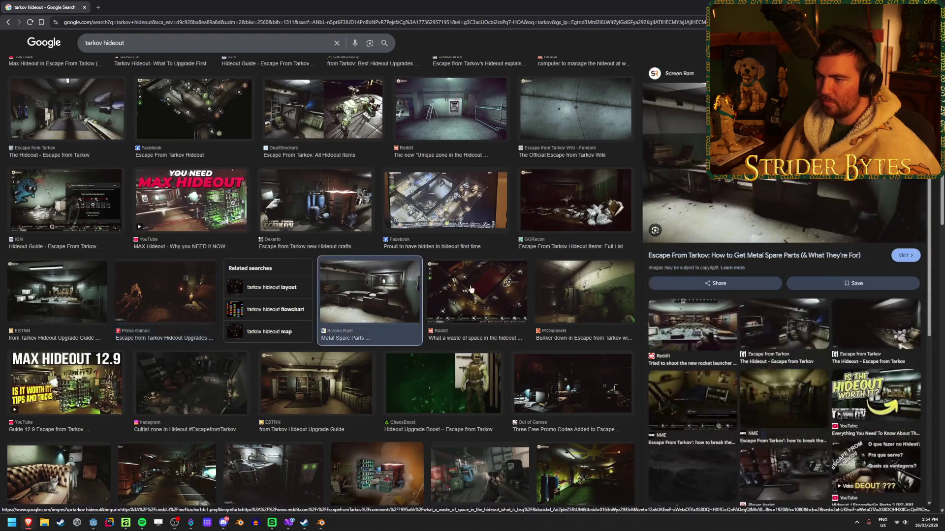
pyautogui.click(476, 293)
pyautogui.click(578, 292)
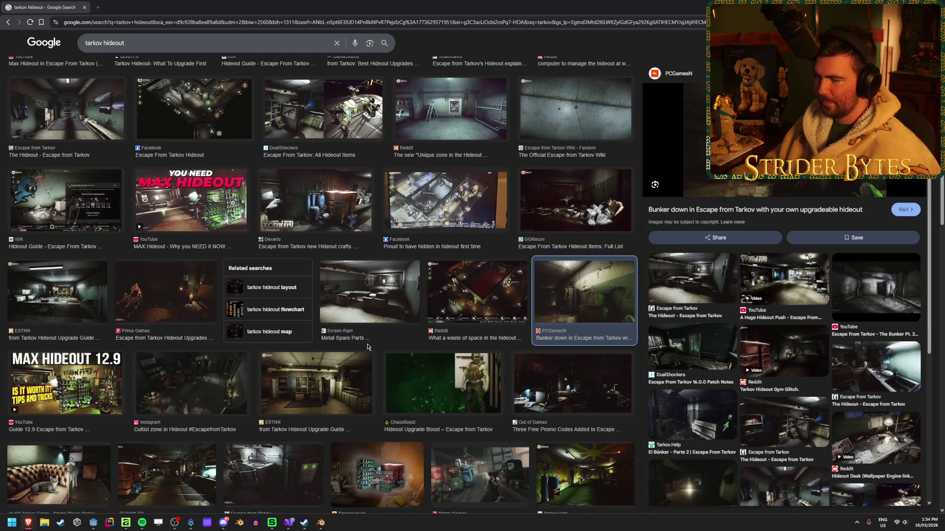
# Step: View the PCGamesN bunker image full-size in a new tab, then close that tab
pyautogui.scroll(5, 367, 347)
pyautogui.rightClick(781, 178)
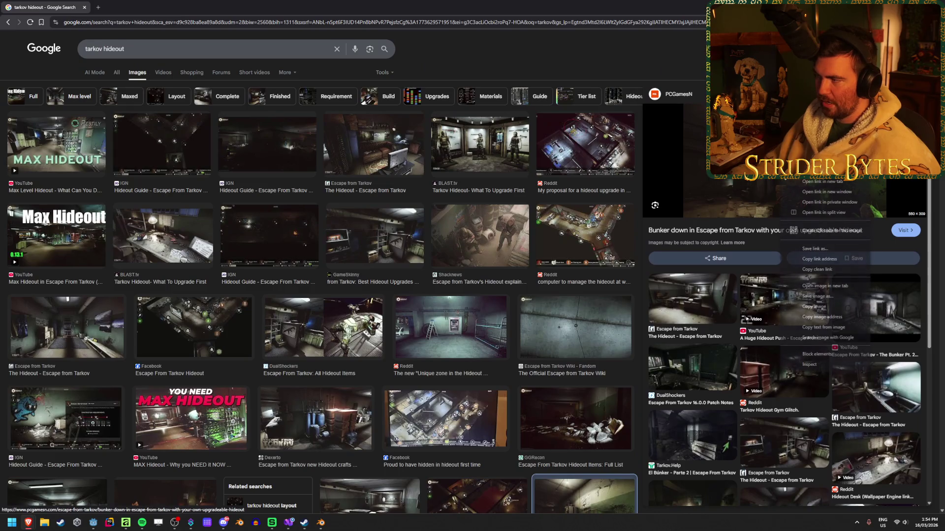
pyautogui.click(831, 286)
pyautogui.hotkey('ctrl', 'Tab')
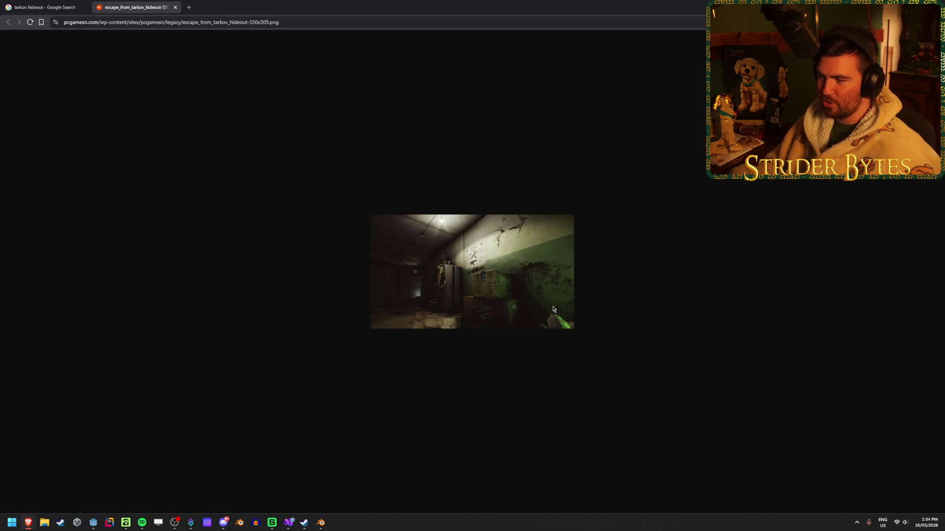
pyautogui.scroll(7, 553, 309)
pyautogui.scroll(-2, 598, 303)
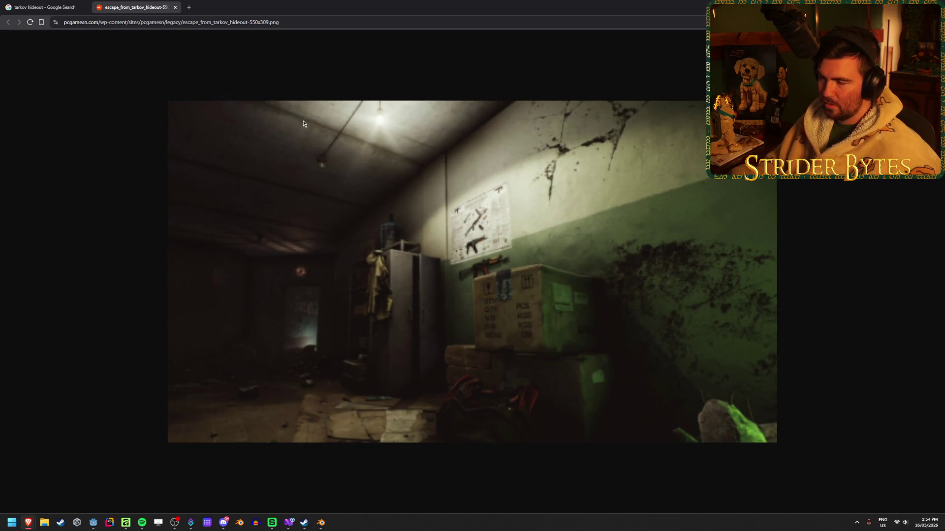
pyautogui.middleClick(145, 3)
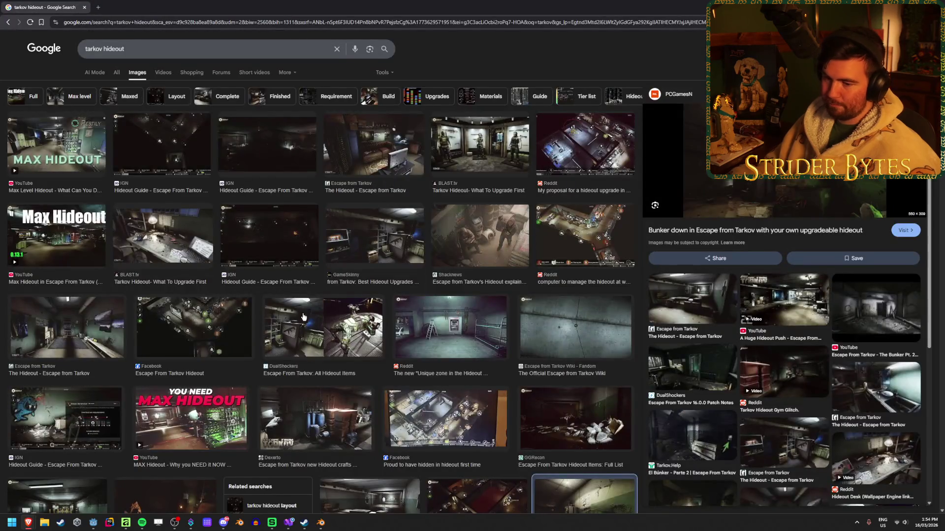
# Step: Scroll down the hideout results and preview the NME gym-wall image
pyautogui.scroll(-7, 303, 317)
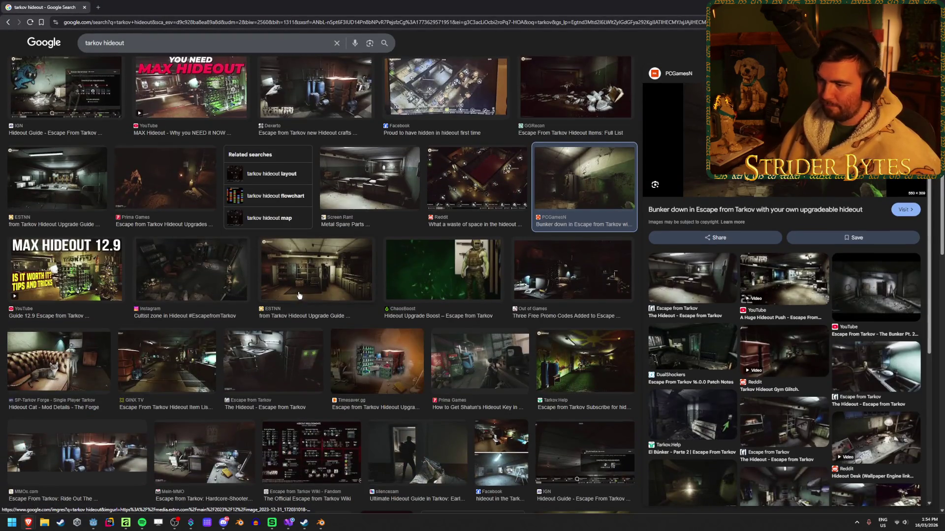
pyautogui.scroll(7, 299, 295)
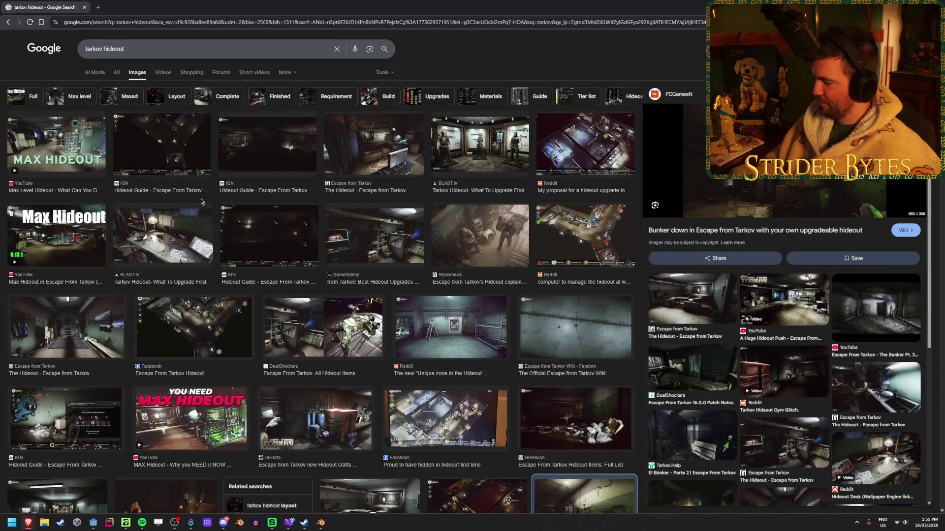
pyautogui.scroll(-6, 154, 261)
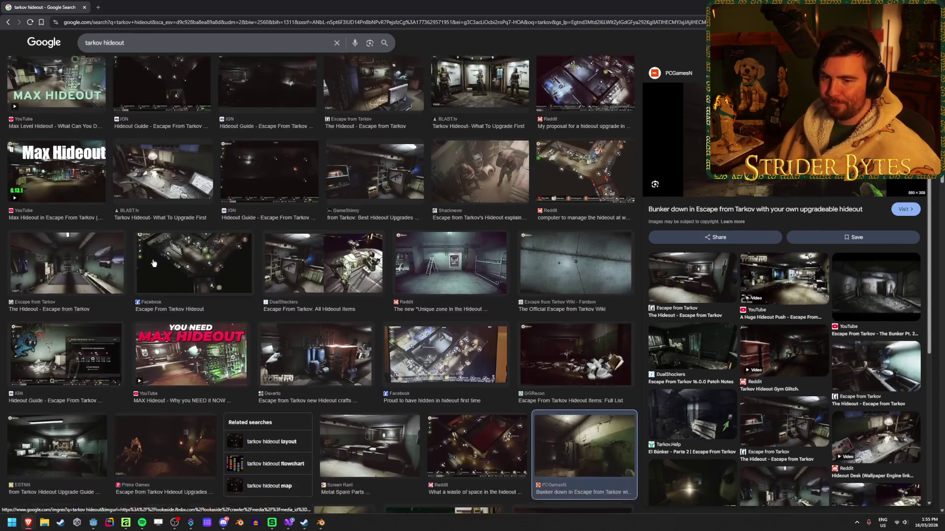
pyautogui.scroll(-4, 154, 260)
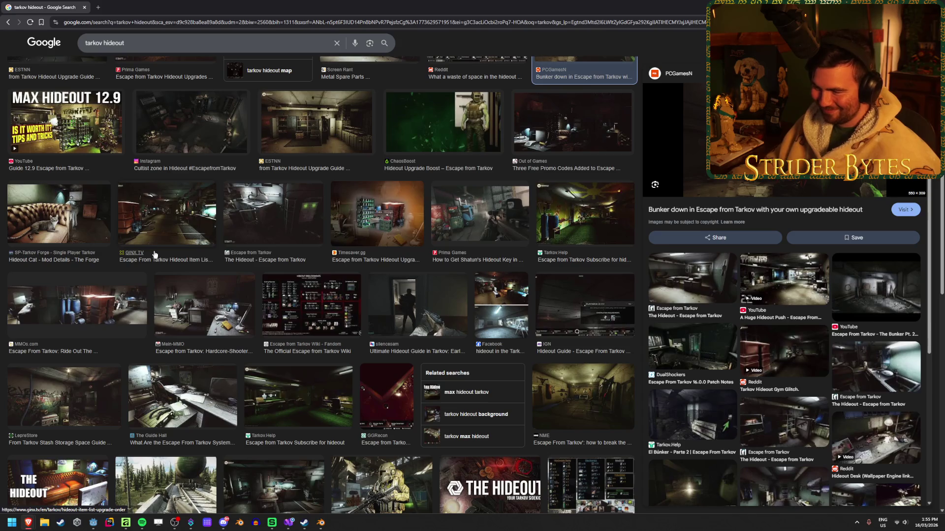
pyautogui.scroll(-3, 154, 255)
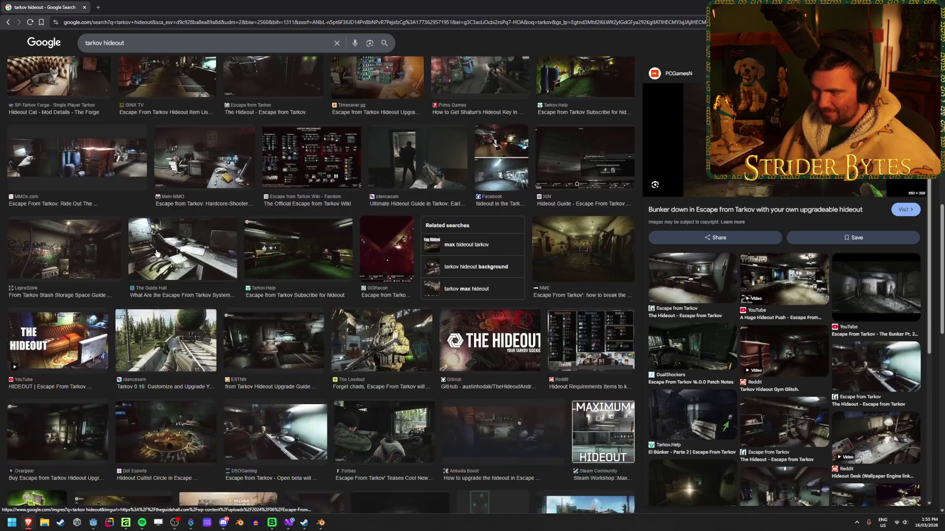
pyautogui.click(580, 247)
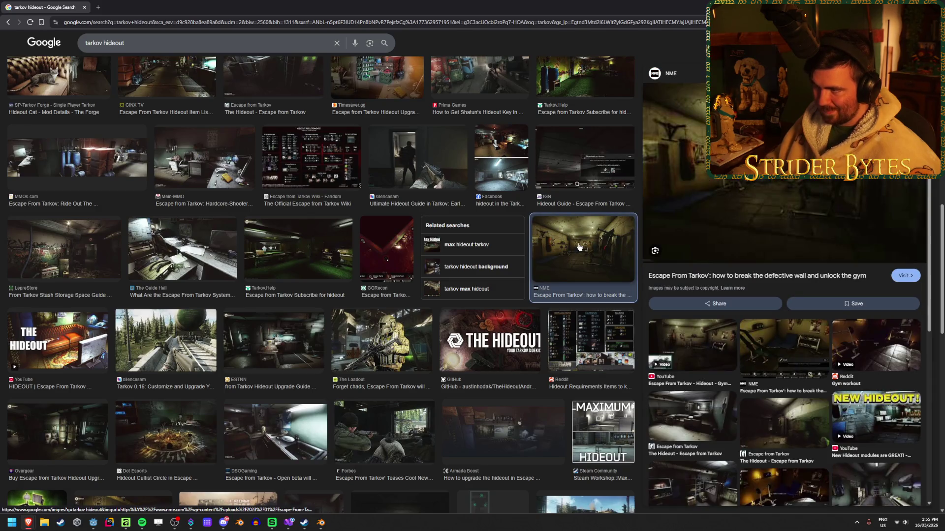
pyautogui.rightClick(763, 140)
pyautogui.click(787, 272)
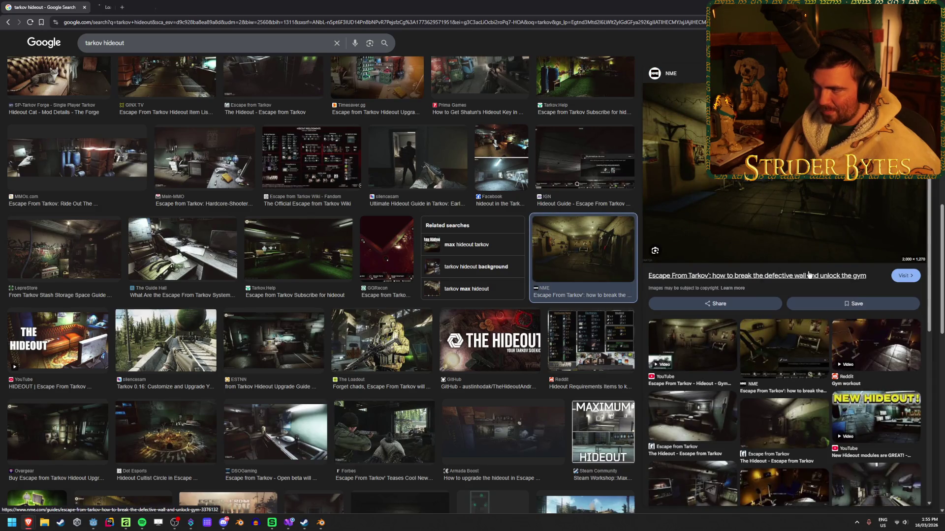
pyautogui.click(122, 3)
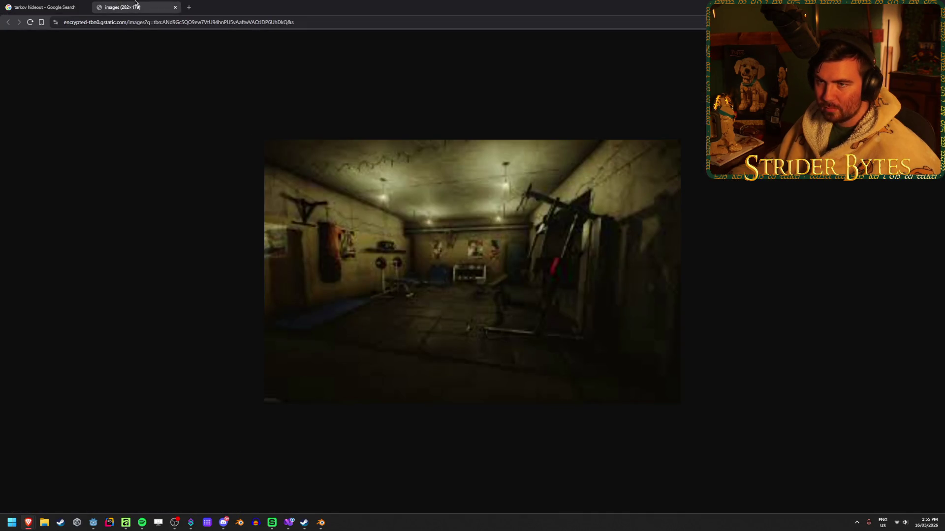
pyautogui.middleClick(135, 5)
pyautogui.rightClick(745, 295)
pyautogui.click(773, 425)
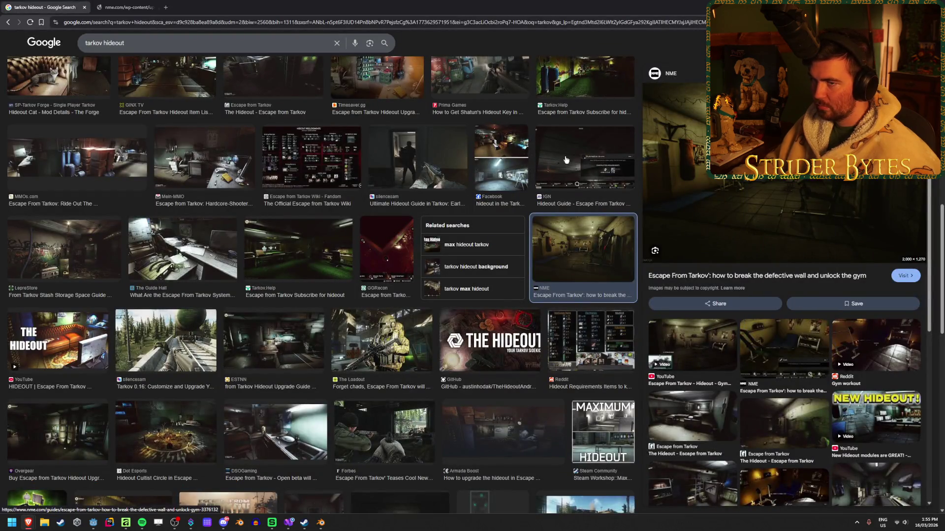
pyautogui.click(119, 3)
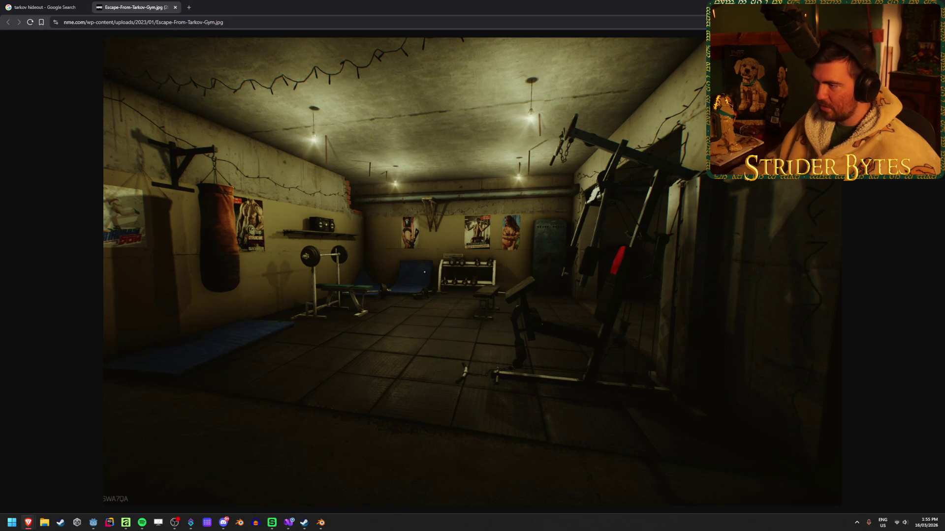
pyautogui.middleClick(158, 3)
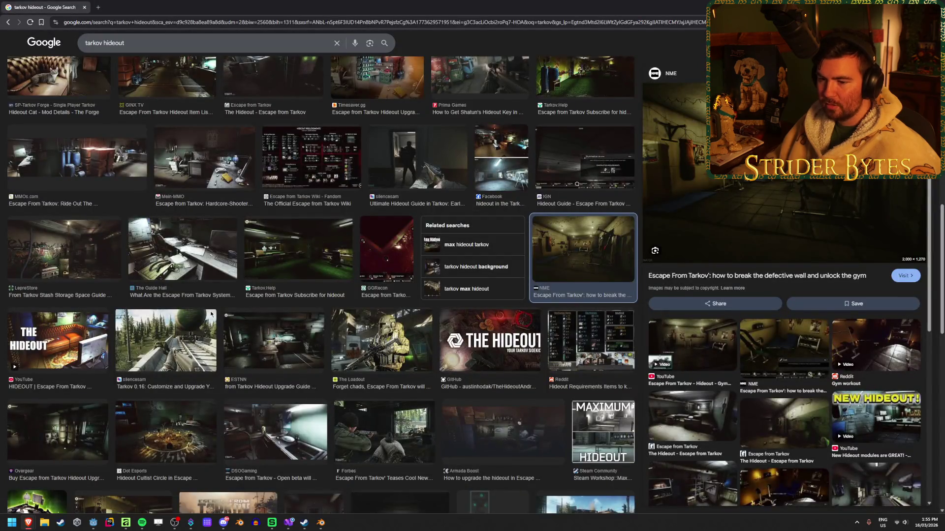
pyautogui.scroll(15, 210, 315)
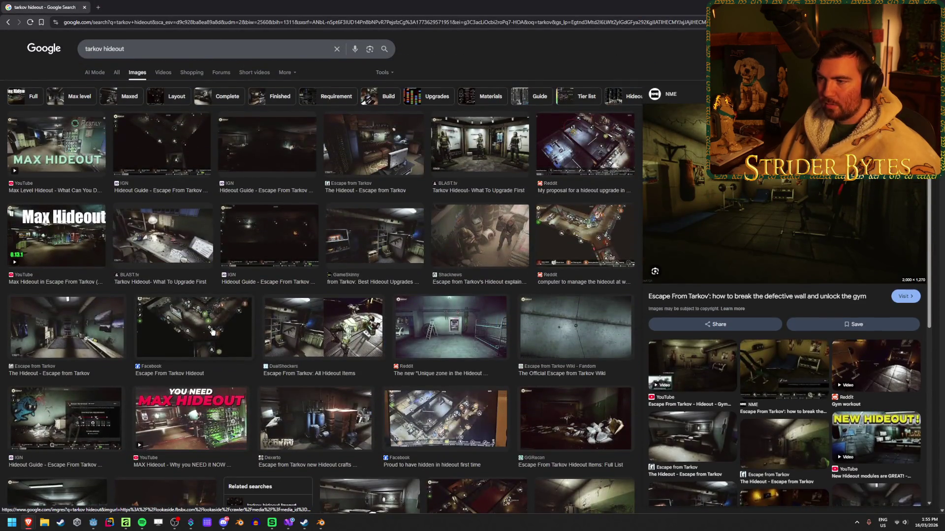
pyautogui.scroll(-10, 212, 330)
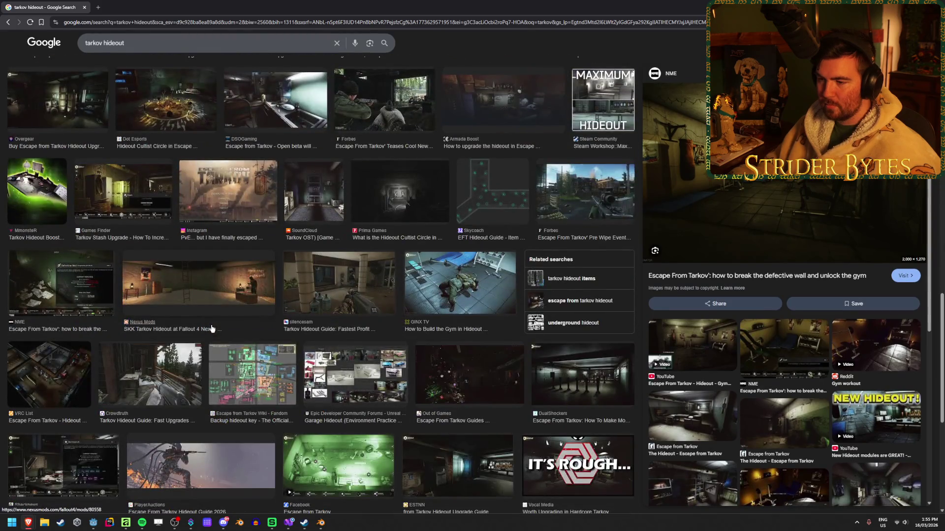
pyautogui.scroll(10, 212, 329)
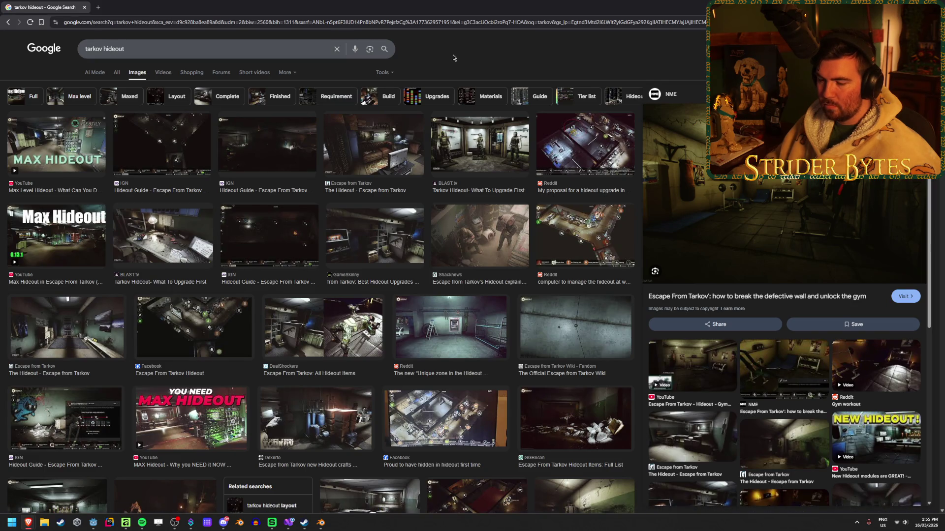
pyautogui.tripleClick(106, 49)
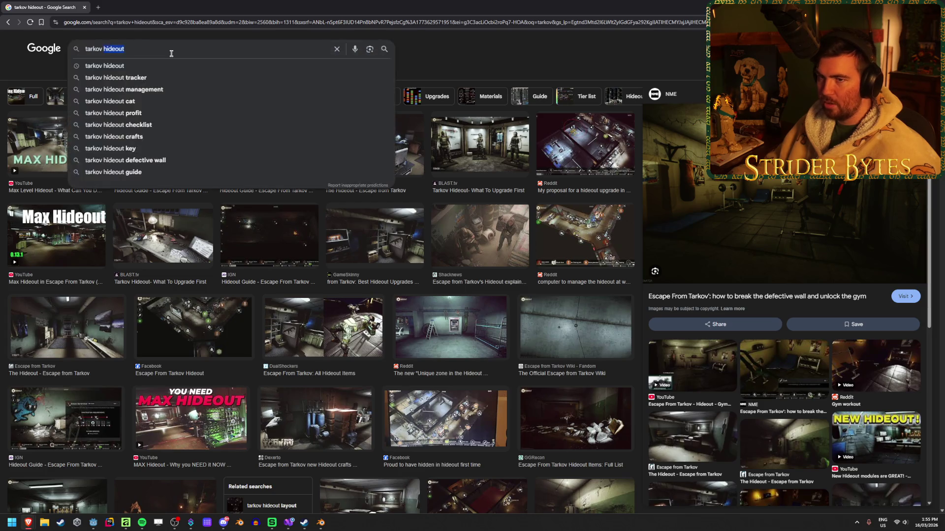
# Step: Search Google Images for 'metal pattern' and preview the diamond-plate result
pyautogui.write('metal')
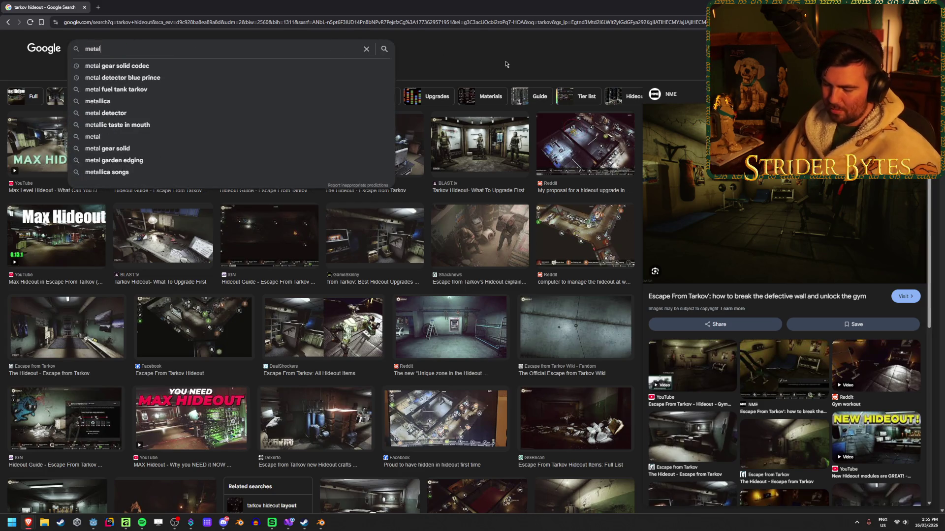
pyautogui.write(' pattern')
pyautogui.press('Return')
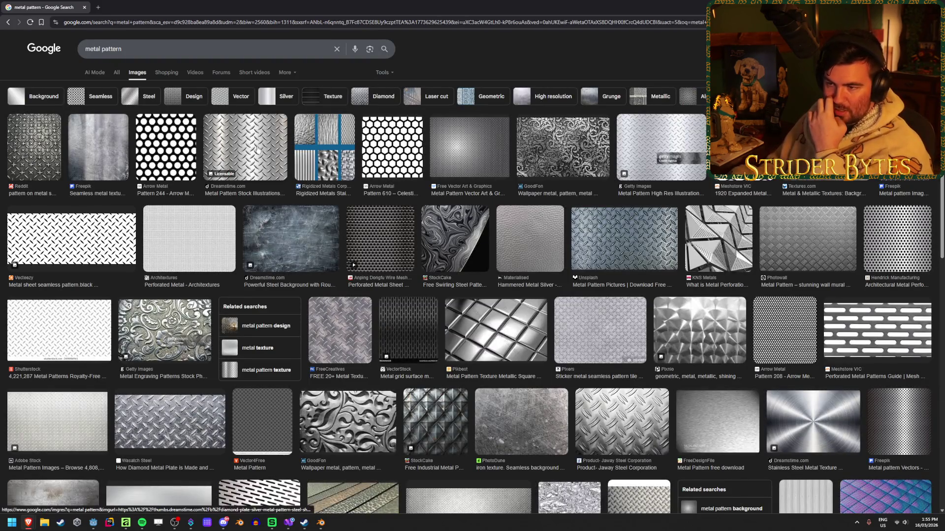
pyautogui.click(282, 166)
pyautogui.hotkey('alt', 'Tab')
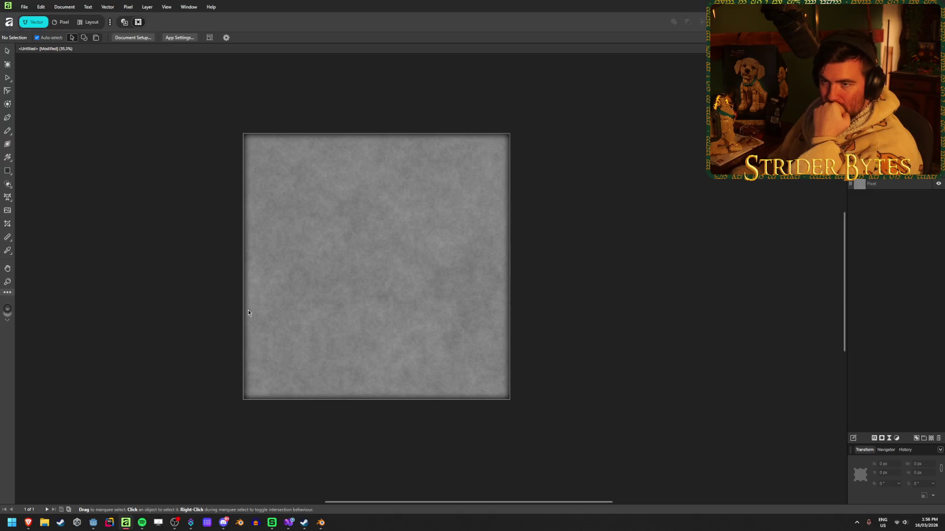
# Step: Create a new document from the 2048 px square preset
pyautogui.click(23, 7)
pyautogui.click(35, 28)
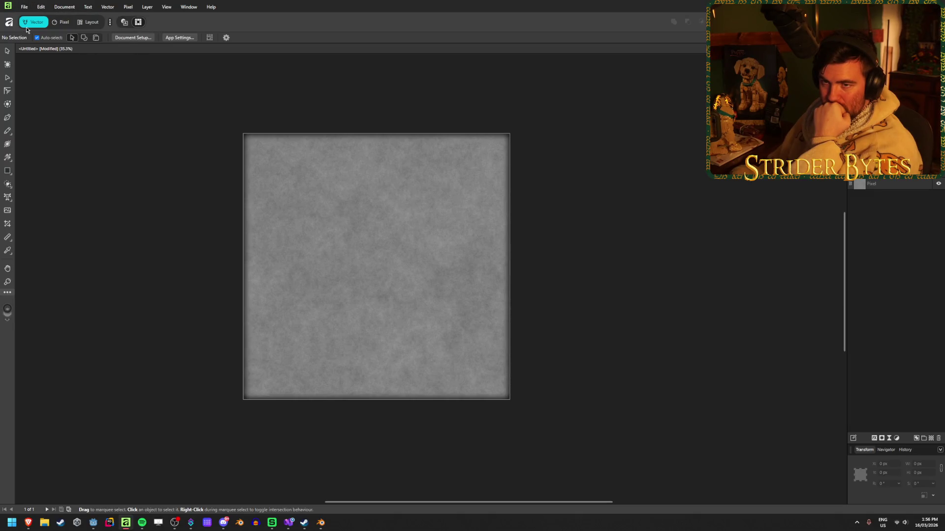
pyautogui.click(193, 197)
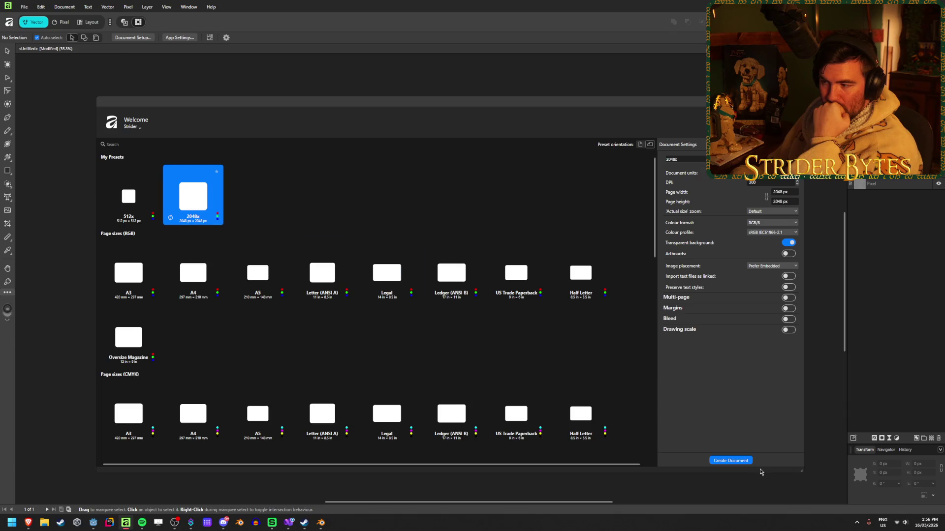
pyautogui.click(730, 461)
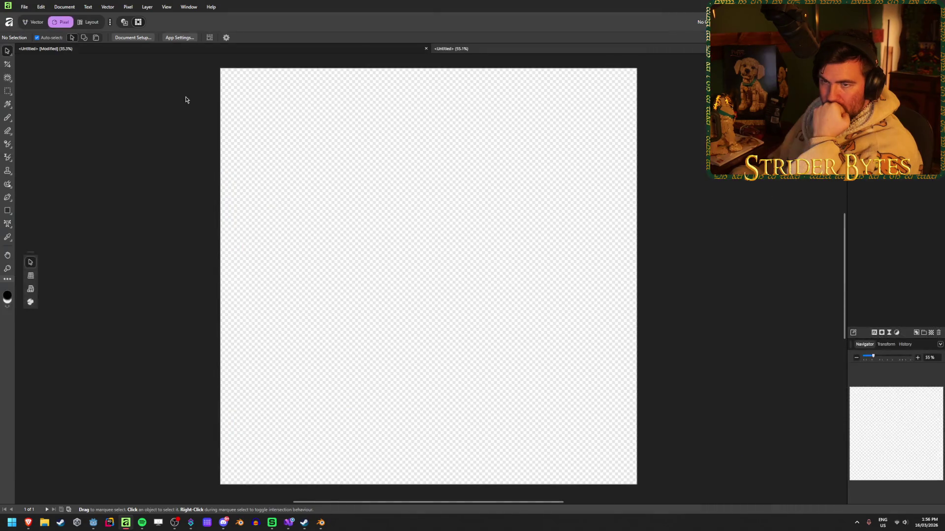
# Step: Close the old grey texture document without saving and return to the metal pattern results in Brave
pyautogui.click(43, 50)
pyautogui.click(426, 48)
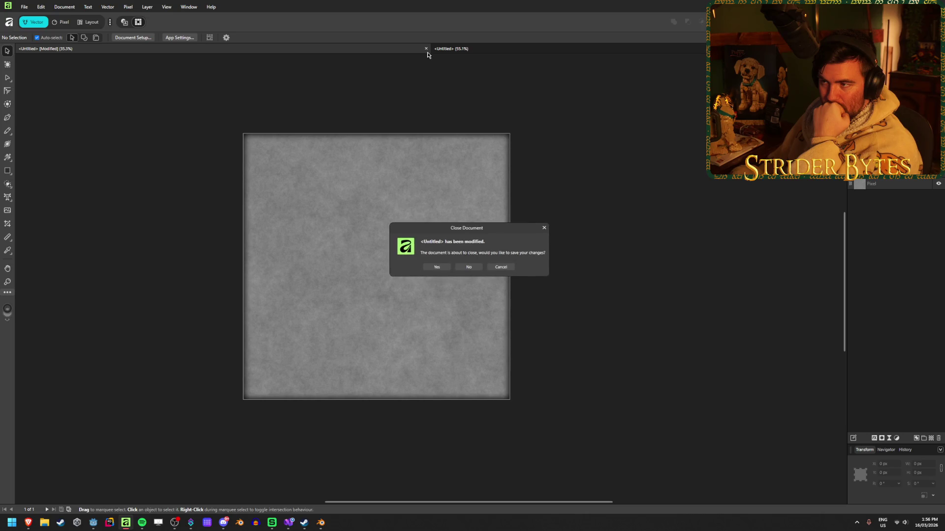
pyautogui.click(474, 270)
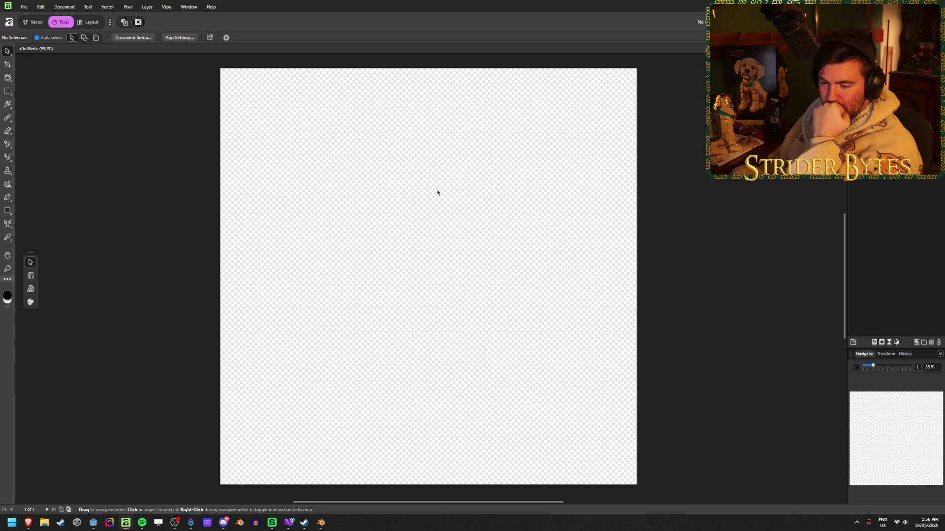
pyautogui.moveTo(28, 523)
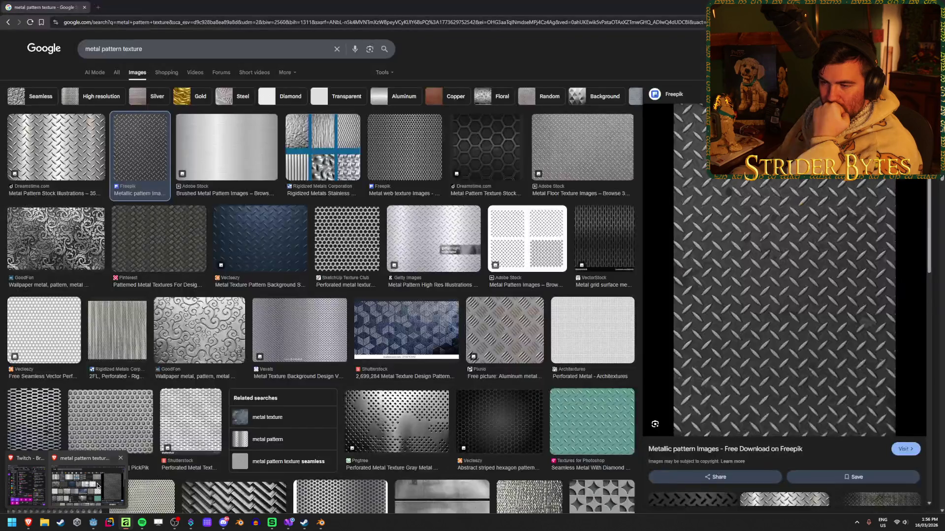
pyautogui.click(97, 487)
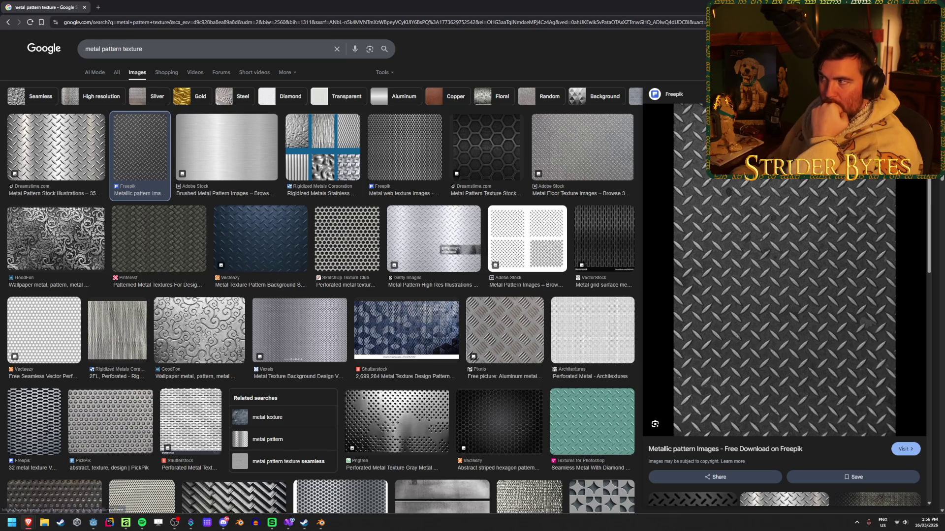
# Step: Scroll through the 'metal pattern texture' image results, then bring the blank Affinity document back to the front
pyautogui.hotkey('alt', 'Tab')
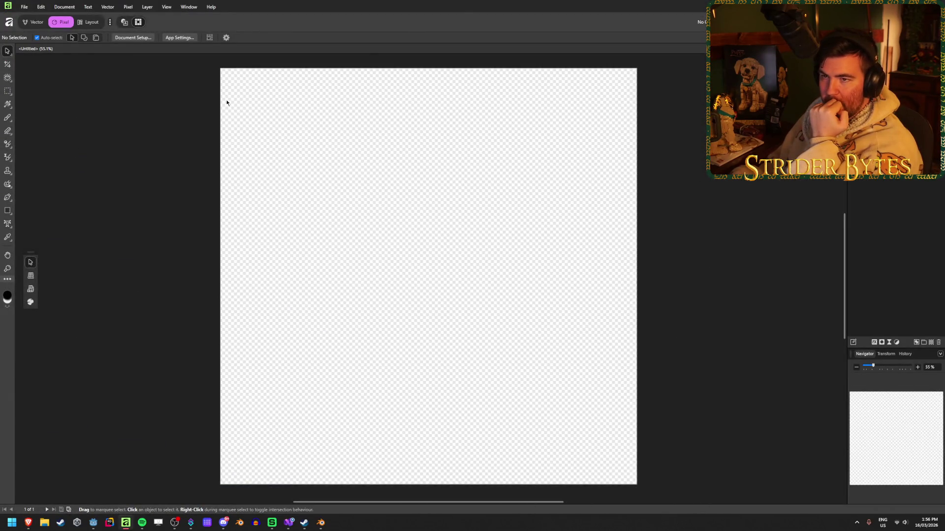
pyautogui.hotkey('alt', 'Tab')
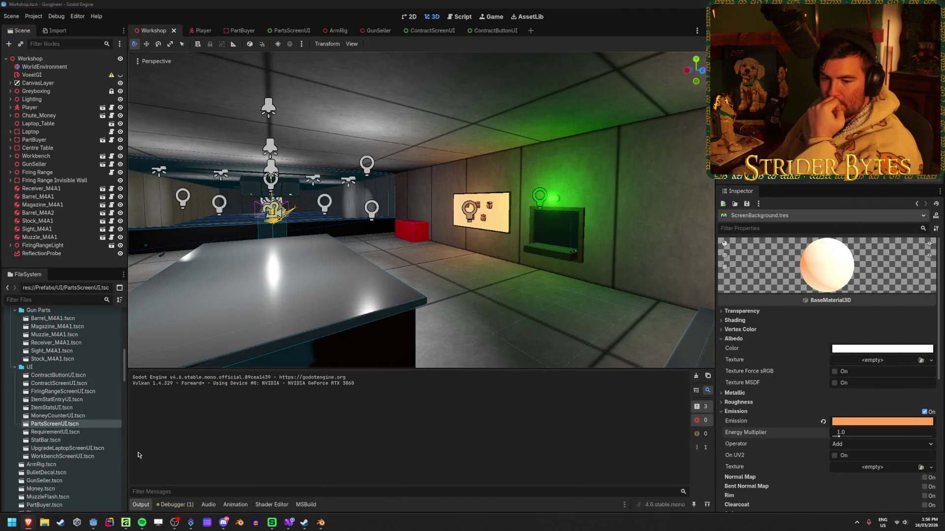
pyautogui.click(29, 523)
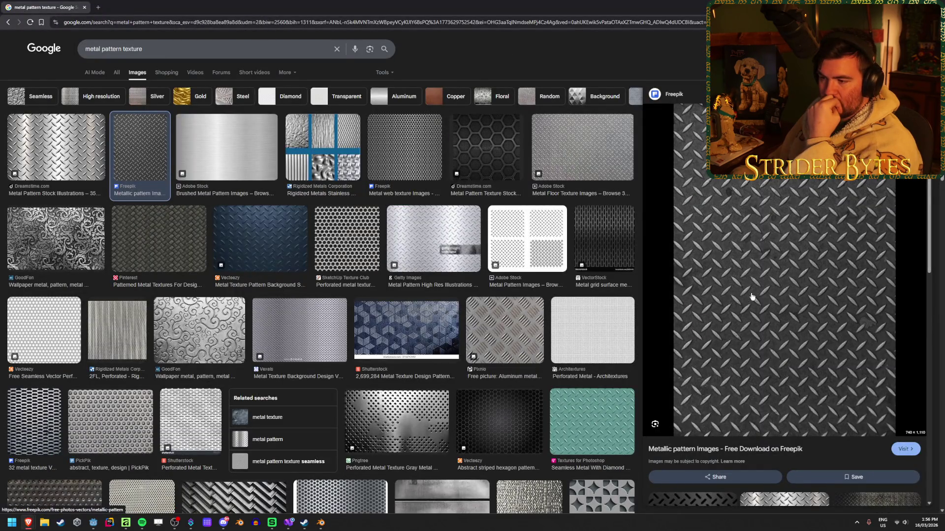
pyautogui.scroll(-3, 409, 303)
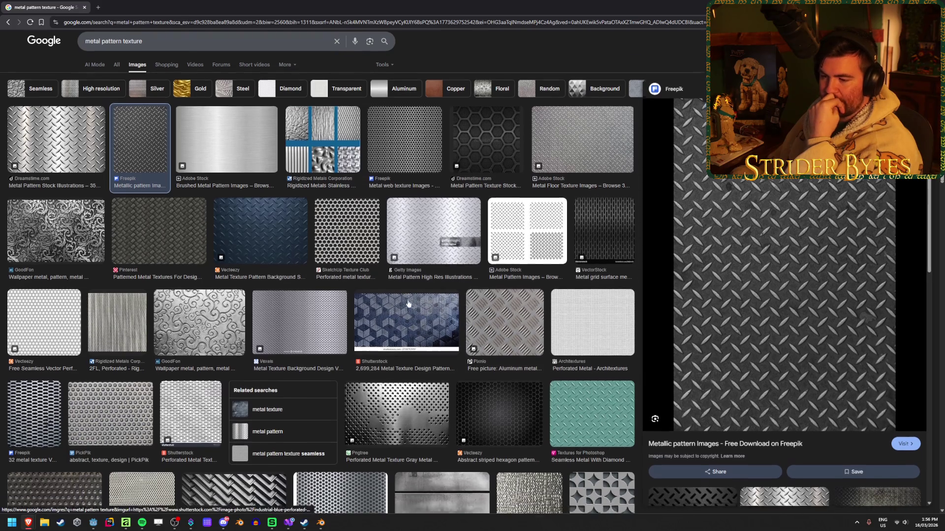
pyautogui.scroll(-4, 409, 302)
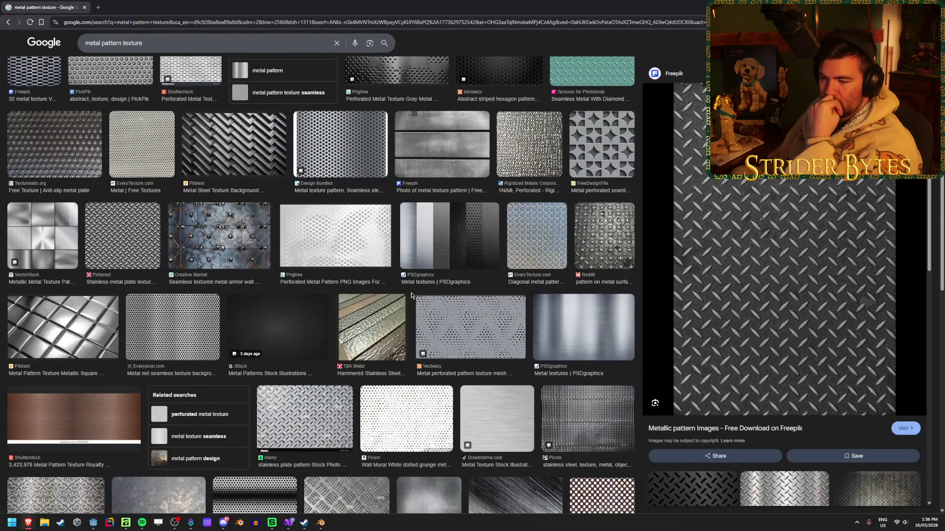
pyautogui.scroll(7, 411, 295)
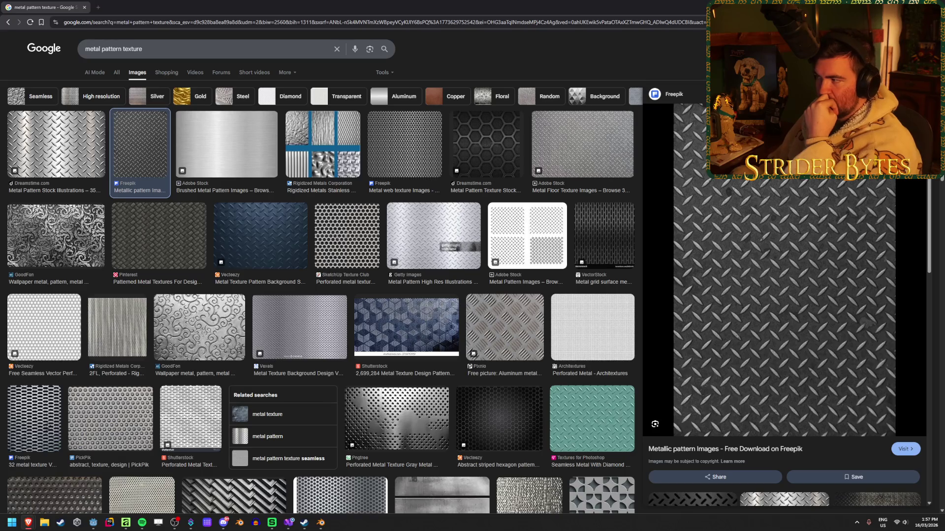
pyautogui.hotkey('alt', 'Tab')
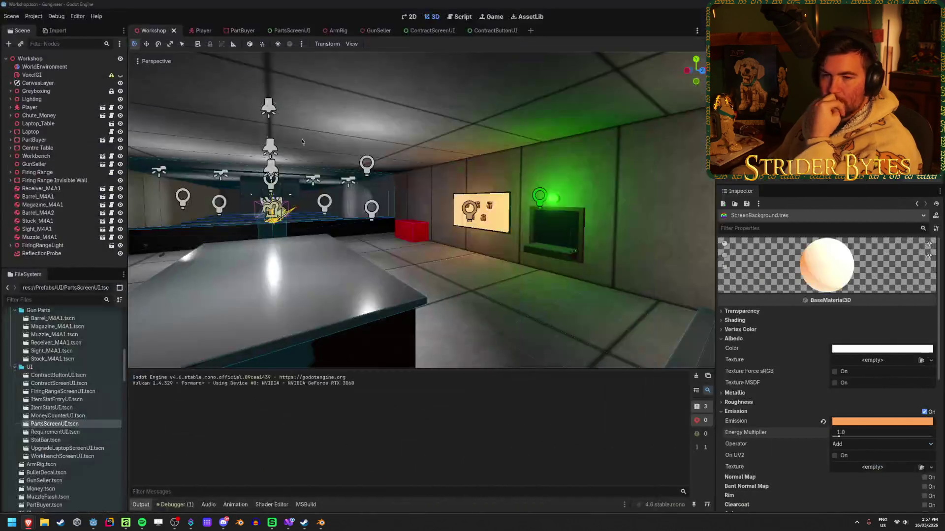
pyautogui.click(124, 525)
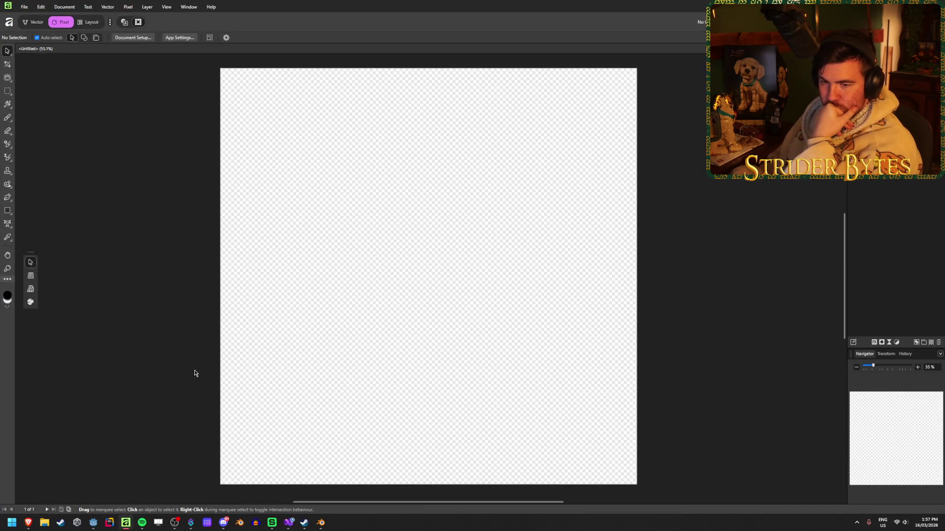
# Step: In the Pixel persona, set the Flood Fill colour to dark grey at HSL lightness 26
pyautogui.click(33, 22)
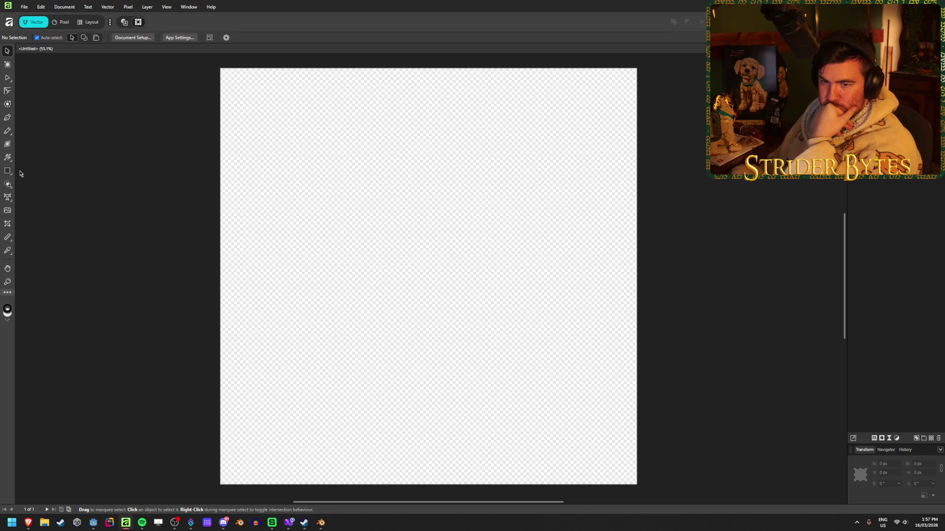
pyautogui.click(63, 21)
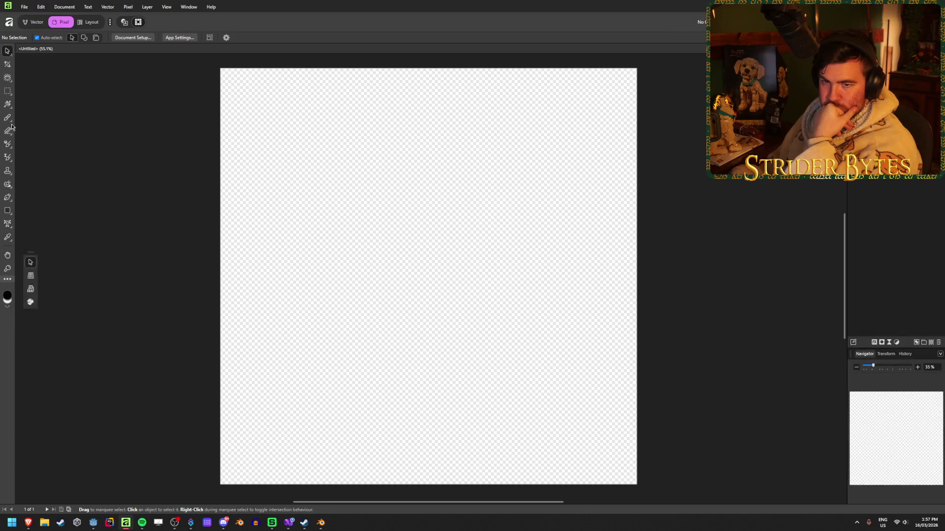
pyautogui.click(7, 105)
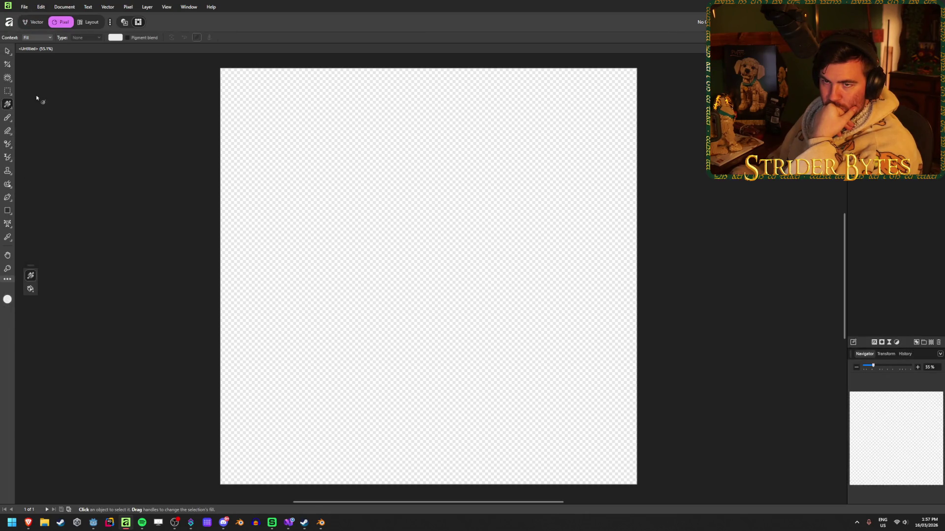
pyautogui.click(115, 37)
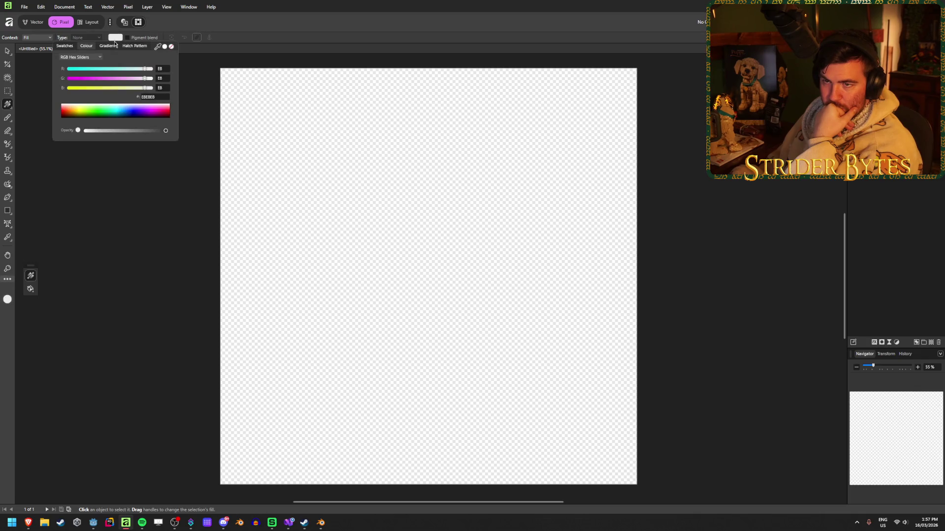
pyautogui.click(92, 58)
pyautogui.click(86, 87)
pyautogui.moveTo(144, 88); pyautogui.dragTo(93, 101)
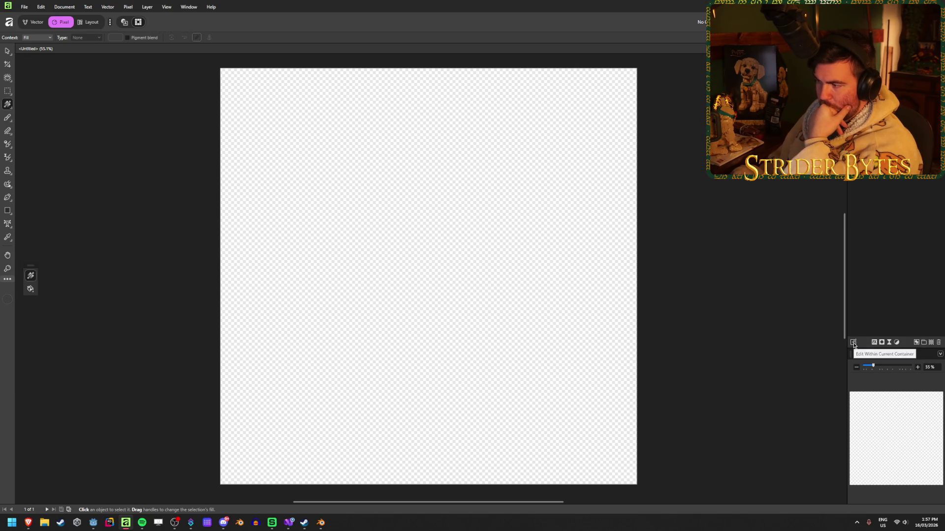
# Step: Add a new empty Pixel layer to the document
pyautogui.click(931, 343)
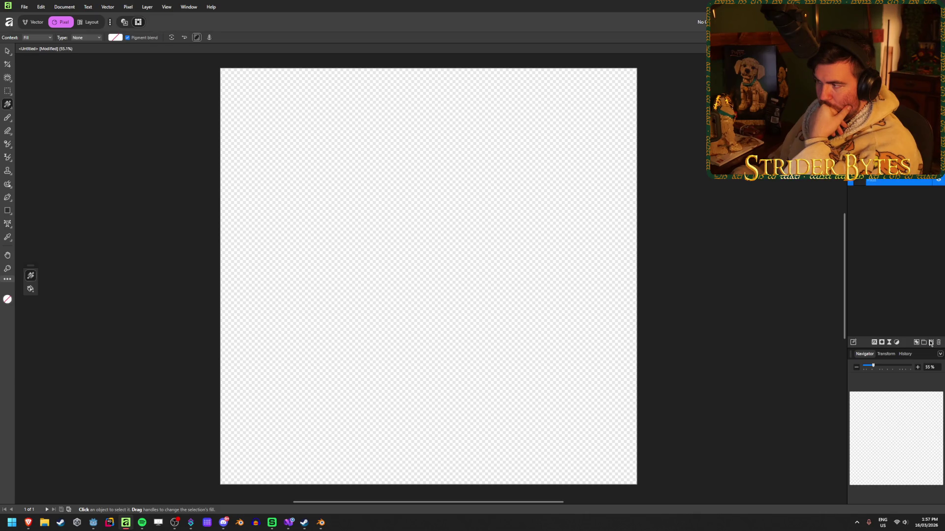
pyautogui.click(909, 183)
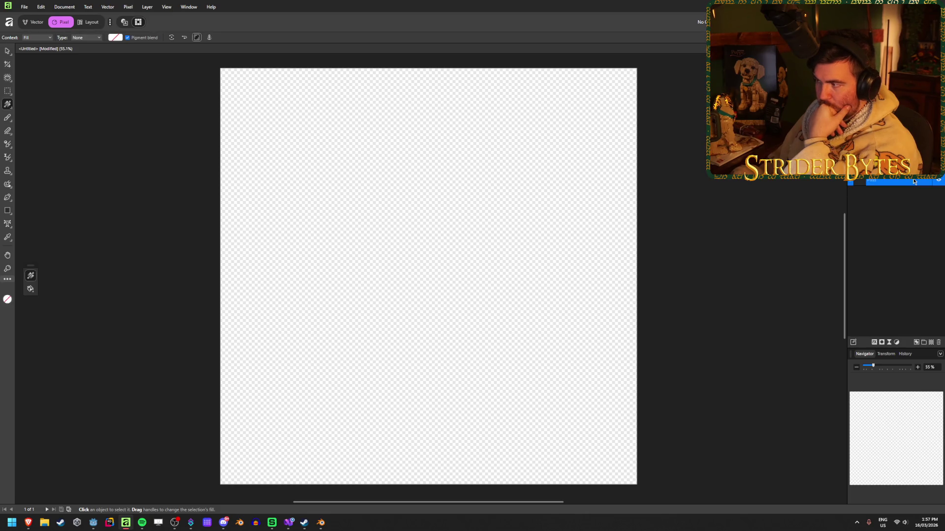
pyautogui.click(897, 281)
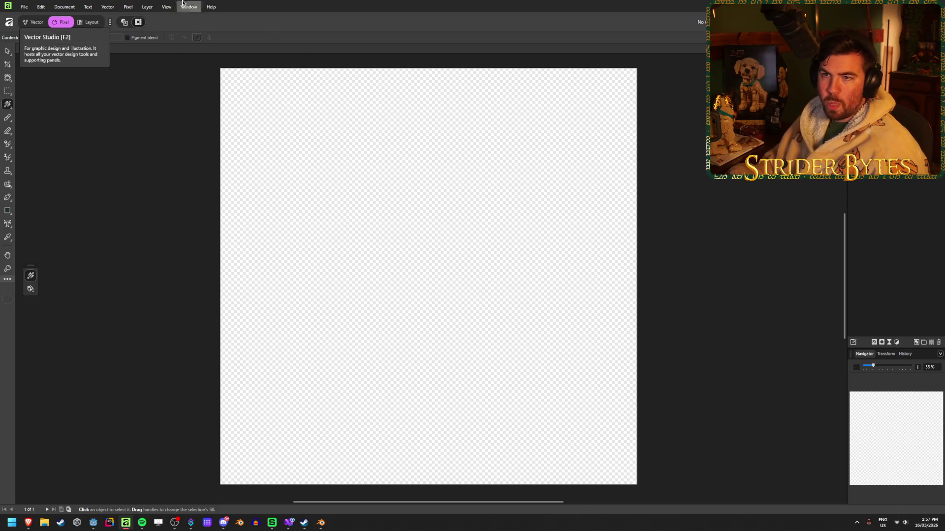
pyautogui.click(127, 7)
pyautogui.moveTo(152, 18)
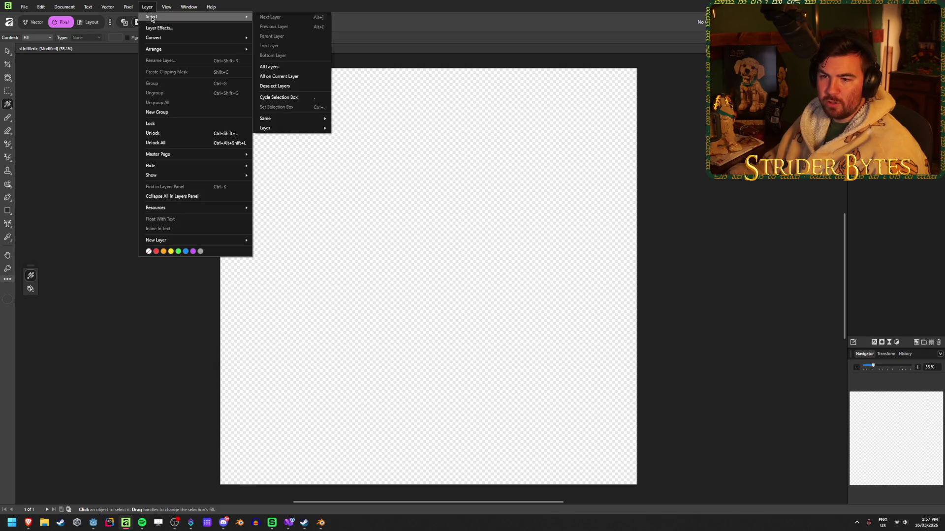
pyautogui.moveTo(199, 243)
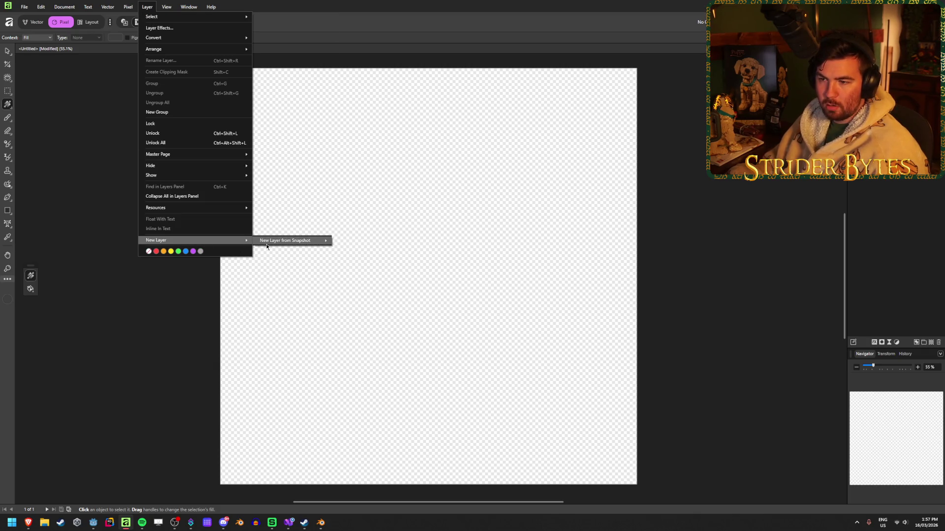
pyautogui.moveTo(267, 244)
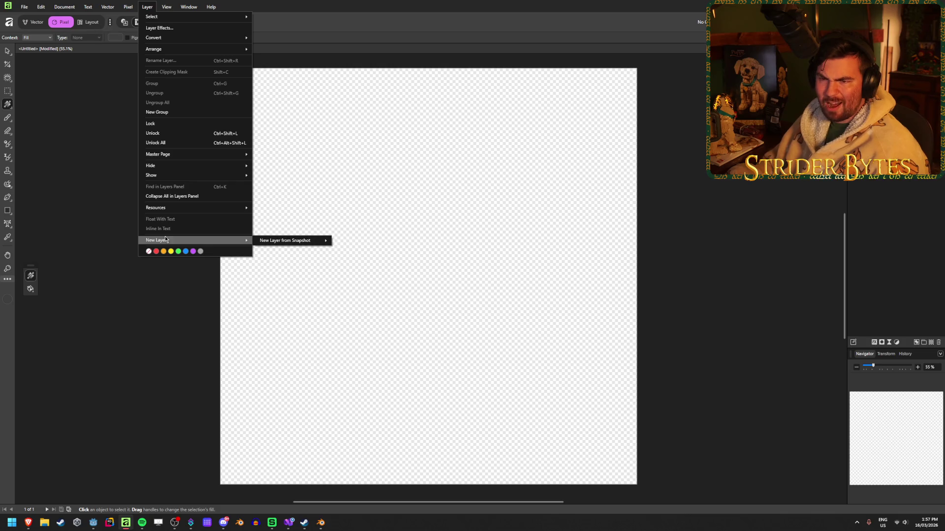
pyautogui.click(85, 168)
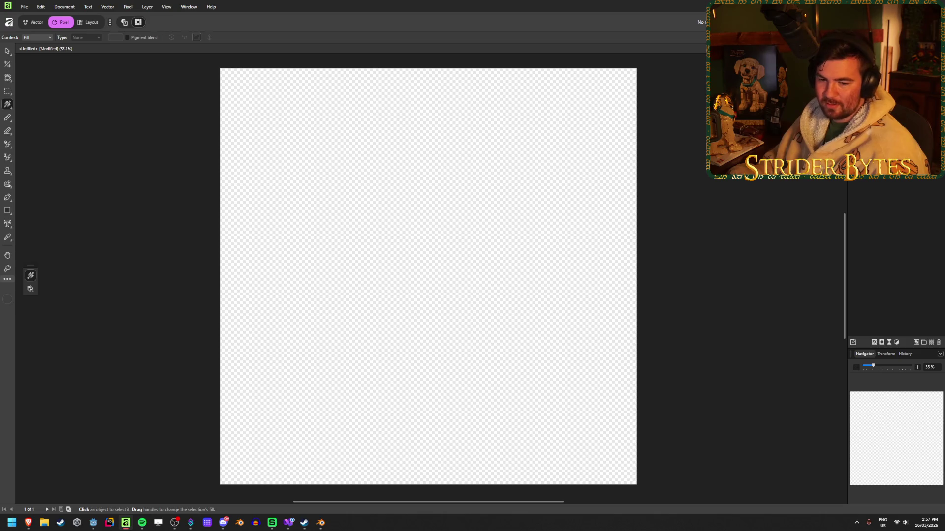
pyautogui.click(939, 49)
pyautogui.click(920, 313)
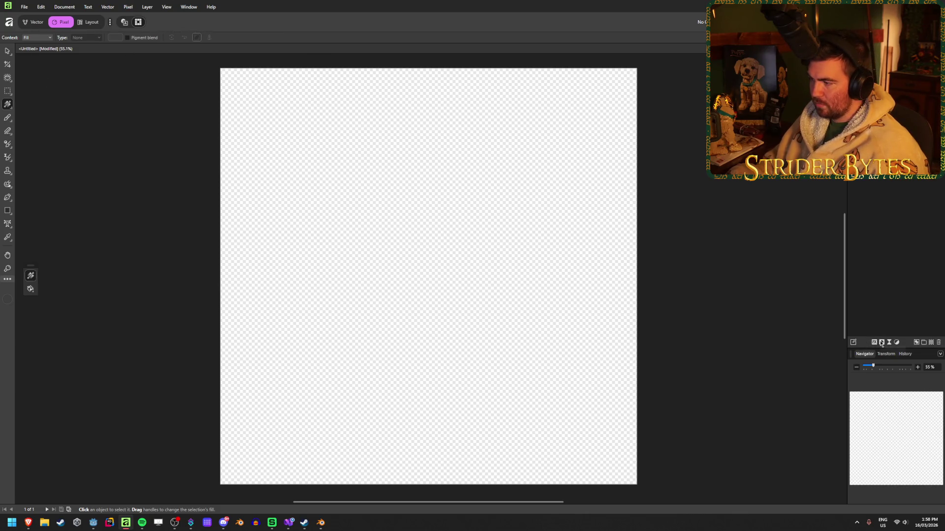
# Step: Cover the whole canvas with a rectangle filled very dark grey (lightness 16)
pyautogui.click(38, 24)
pyautogui.click(11, 174)
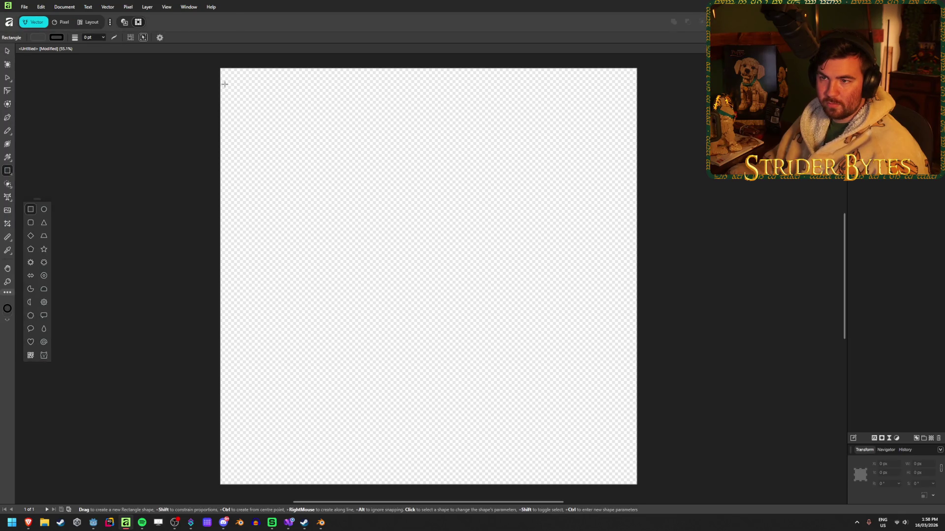
pyautogui.moveTo(220, 69)
pyautogui.mouseDown()
pyautogui.moveTo(636, 464)
pyautogui.moveTo(637, 484)
pyautogui.mouseUp()
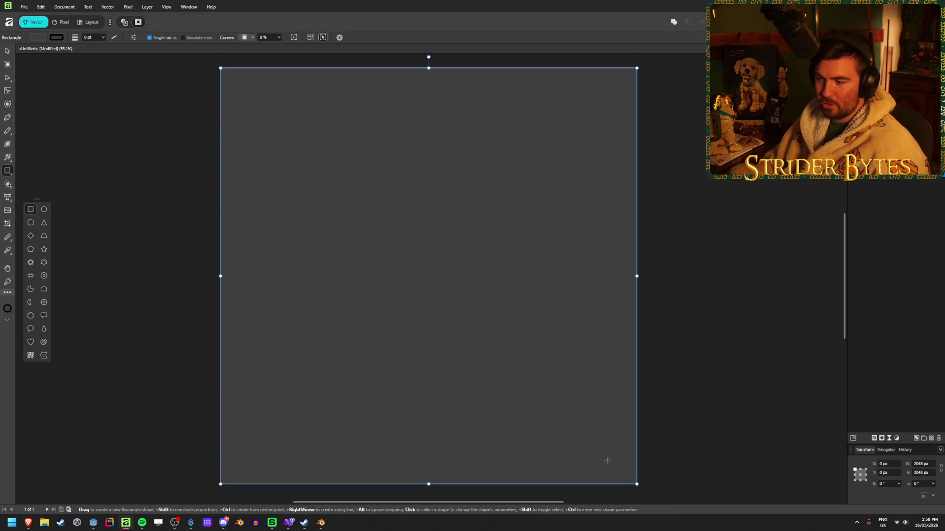
pyautogui.click(38, 37)
pyautogui.click(39, 39)
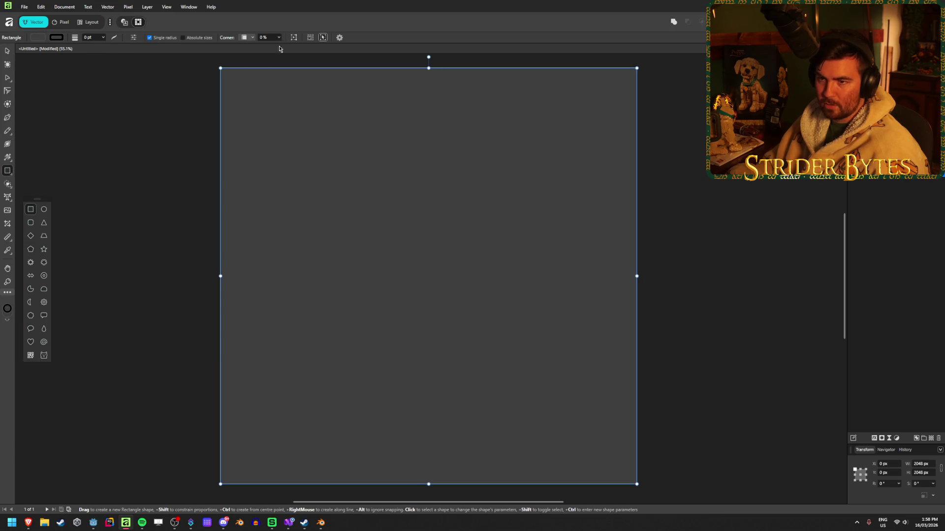
pyautogui.click(60, 38)
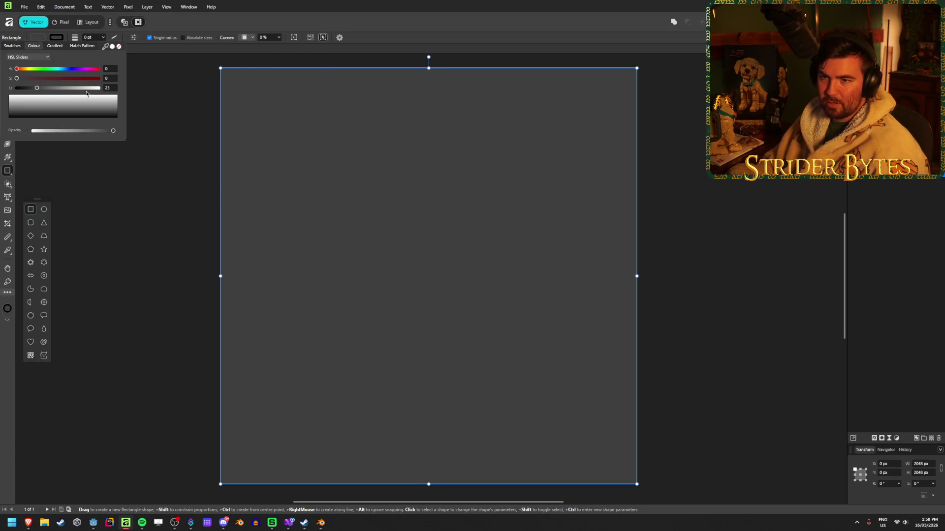
pyautogui.moveTo(36, 90); pyautogui.dragTo(29, 89)
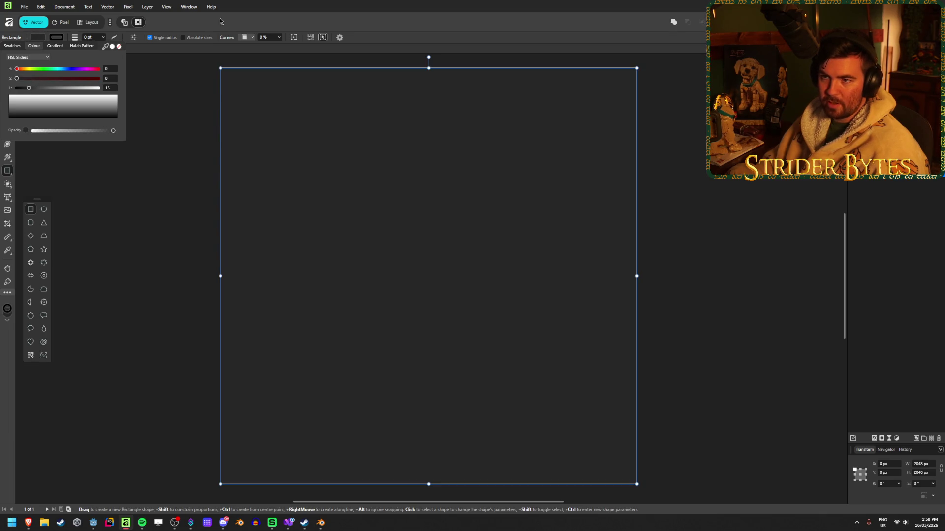
pyautogui.press('v')
pyautogui.click(189, 182)
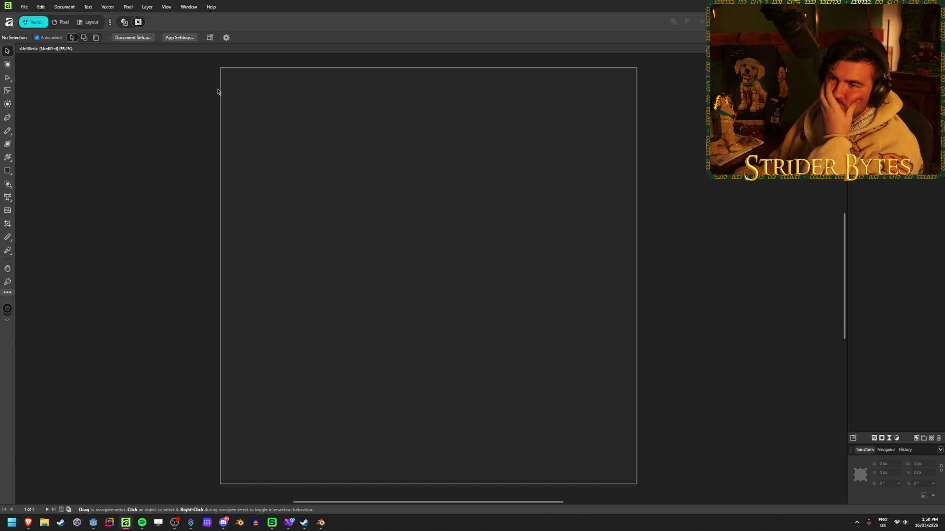
# Step: Start drawing a teardrop in the canvas centre with the Tear tool
pyautogui.click(7, 172)
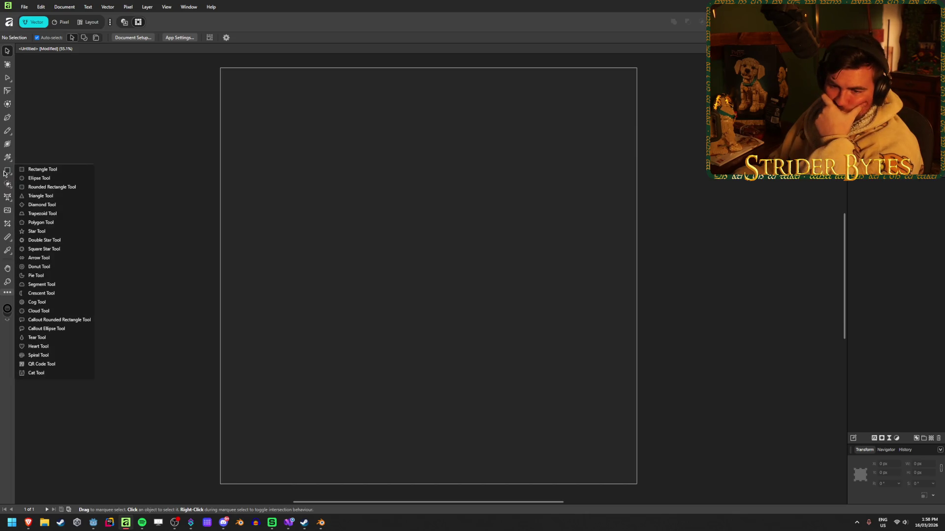
pyautogui.click(80, 338)
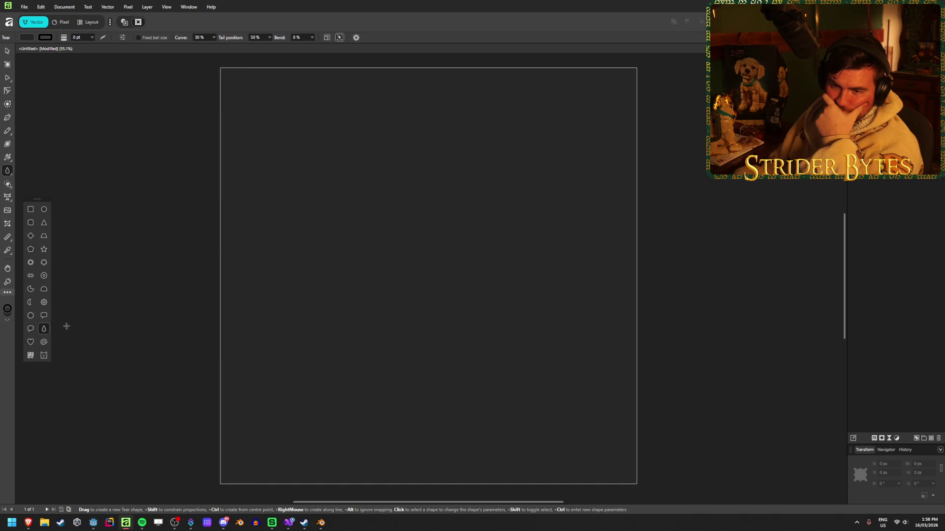
pyautogui.moveTo(350, 199)
pyautogui.mouseDown()
pyautogui.moveTo(397, 332)
pyautogui.moveTo(359, 218)
pyautogui.mouseUp()
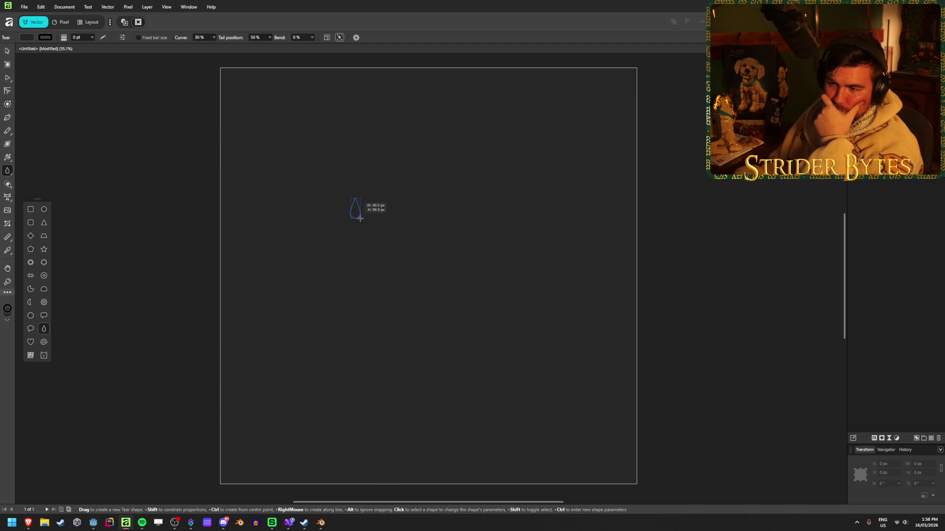
# Step: Redraw a small teardrop at upper left and give it a mid-grey fill
pyautogui.moveTo(360, 219); pyautogui.dragTo(359, 218)
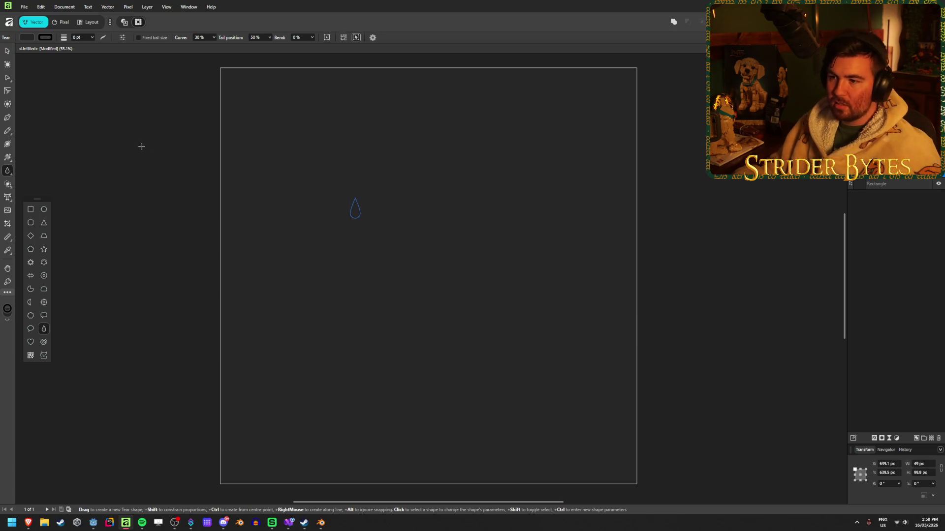
pyautogui.hotkey('ctrl', 'z')
pyautogui.moveTo(304, 157); pyautogui.dragTo(319, 195)
pyautogui.click(25, 37)
pyautogui.moveTo(28, 88)
pyautogui.mouseDown()
pyautogui.moveTo(60, 89)
pyautogui.moveTo(50, 91)
pyautogui.mouseUp()
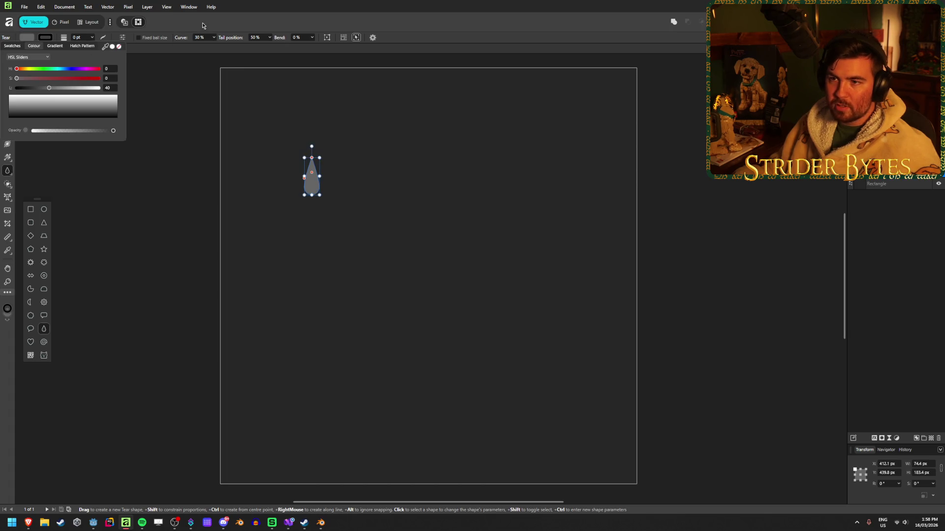
pyautogui.scroll(3, 276, 155)
pyautogui.scroll(1, 374, 196)
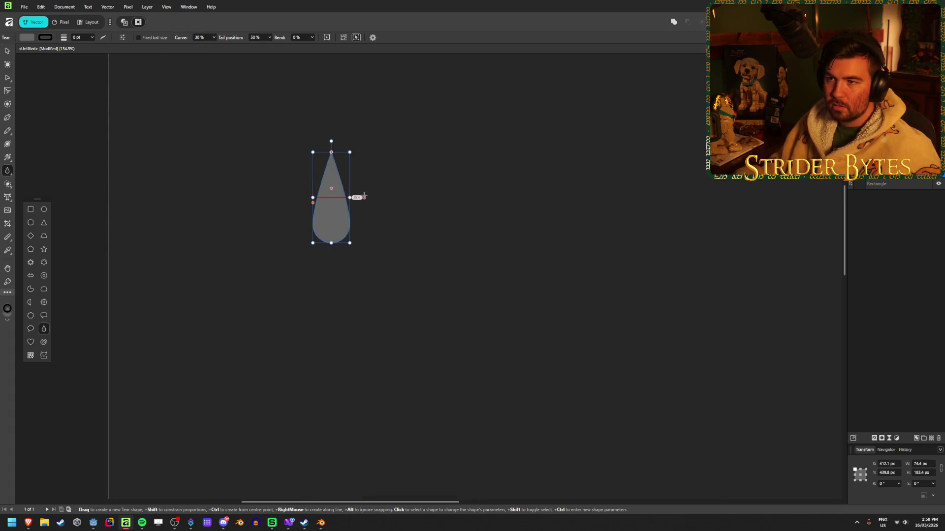
# Step: Set the teardrop's tail position to 50 and try Bend and Curve adjustments
pyautogui.click(270, 38)
pyautogui.moveTo(270, 45)
pyautogui.mouseDown()
pyautogui.moveTo(283, 44)
pyautogui.moveTo(263, 49)
pyautogui.mouseUp()
pyautogui.click(260, 39)
pyautogui.write('50')
pyautogui.press('Tab')
pyautogui.press('Return')
pyautogui.click(312, 38)
pyautogui.moveTo(316, 45)
pyautogui.mouseDown()
pyautogui.moveTo(326, 45)
pyautogui.moveTo(290, 49)
pyautogui.moveTo(313, 46)
pyautogui.mouseUp()
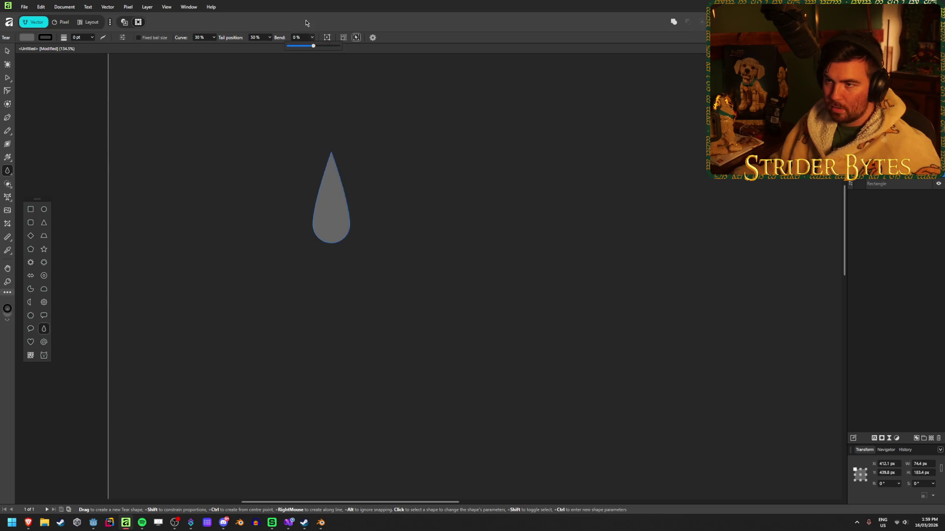
pyautogui.click(213, 37)
pyautogui.moveTo(215, 47)
pyautogui.mouseDown()
pyautogui.moveTo(244, 44)
pyautogui.moveTo(199, 53)
pyautogui.moveTo(223, 51)
pyautogui.mouseUp()
pyautogui.press('Escape')
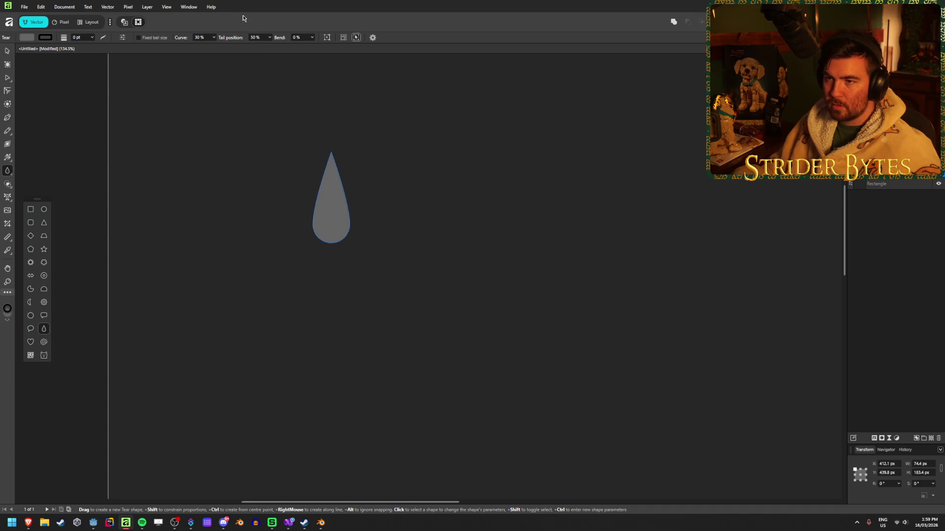
# Step: Remove the teardrop's outline, leaving a grey 74.6 × 183.4 px shape
pyautogui.click(45, 38)
pyautogui.click(119, 46)
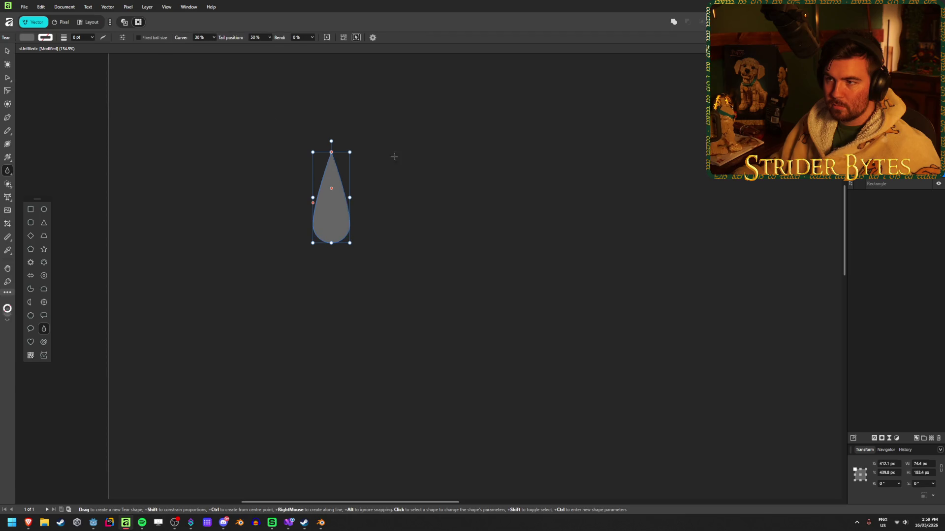
pyautogui.click(373, 37)
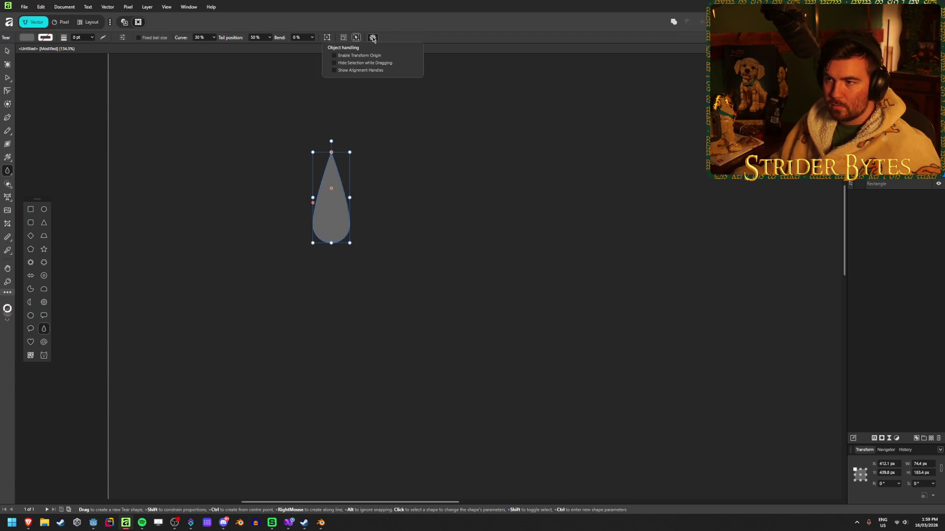
pyautogui.click(6, 52)
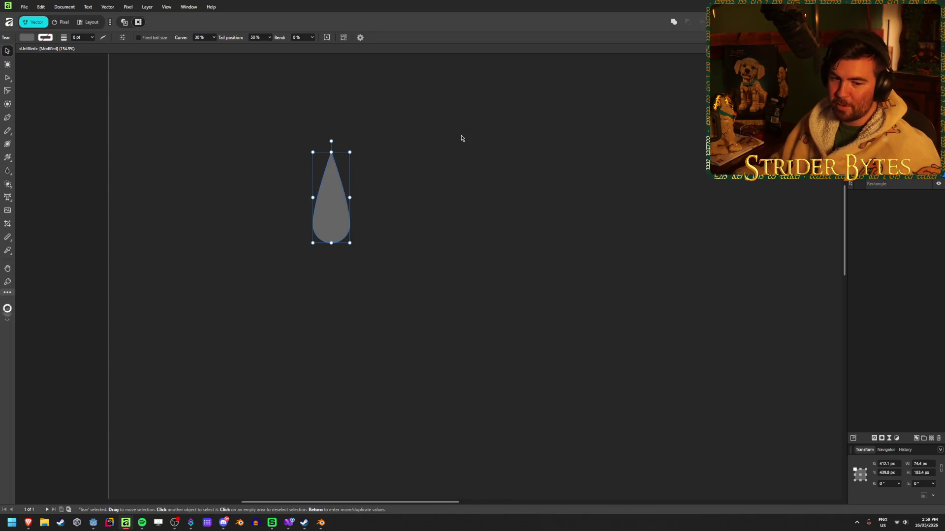
# Step: Duplicate the teardrop, flip it upside down, and join it below into a 74.6 × 286.2 px diamond
pyautogui.moveTo(326, 190)
pyautogui.mouseDown()
pyautogui.moveTo(386, 216)
pyautogui.moveTo(329, 187)
pyautogui.mouseUp()
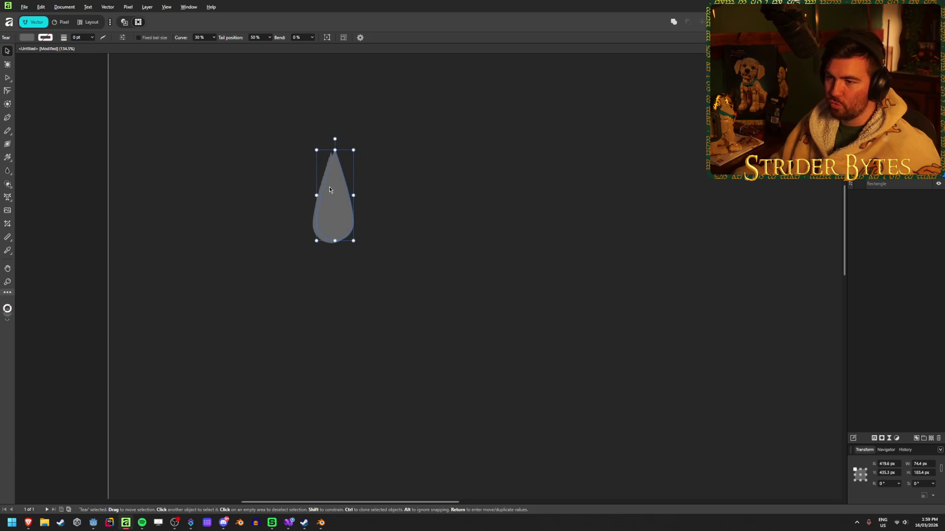
pyautogui.moveTo(330, 141)
pyautogui.mouseDown()
pyautogui.moveTo(416, 226)
pyautogui.moveTo(364, 287)
pyautogui.moveTo(324, 303)
pyautogui.mouseUp()
pyautogui.moveTo(337, 185)
pyautogui.mouseDown()
pyautogui.moveTo(335, 250)
pyautogui.moveTo(338, 236)
pyautogui.mouseUp()
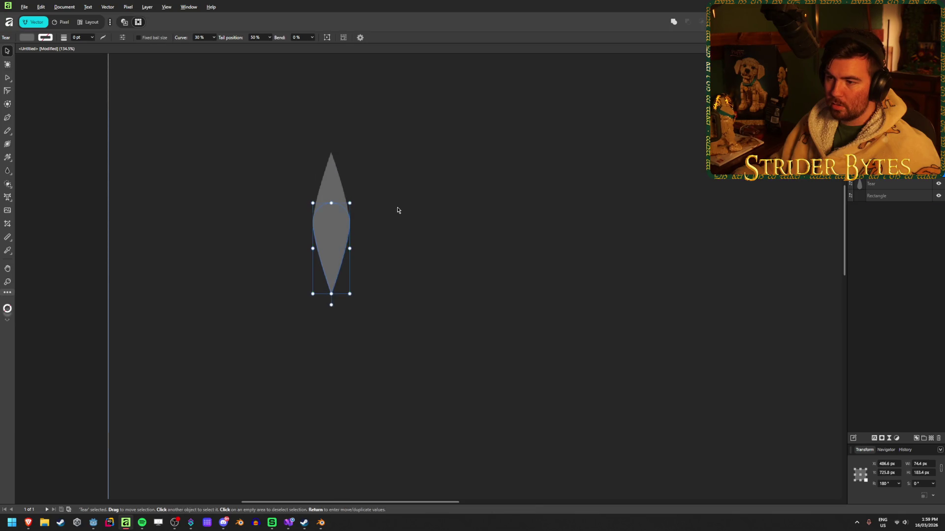
pyautogui.click(396, 208)
pyautogui.scroll(-3, 351, 338)
pyautogui.scroll(3, 337, 295)
# Step: Lock the background rectangle and select both tear halves with Ctrl+A
pyautogui.click(347, 303)
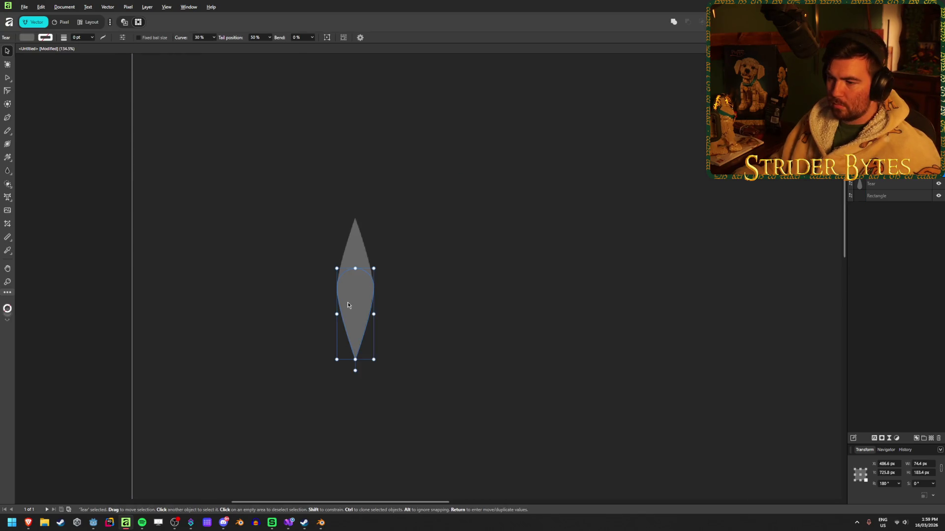
pyautogui.click(355, 249)
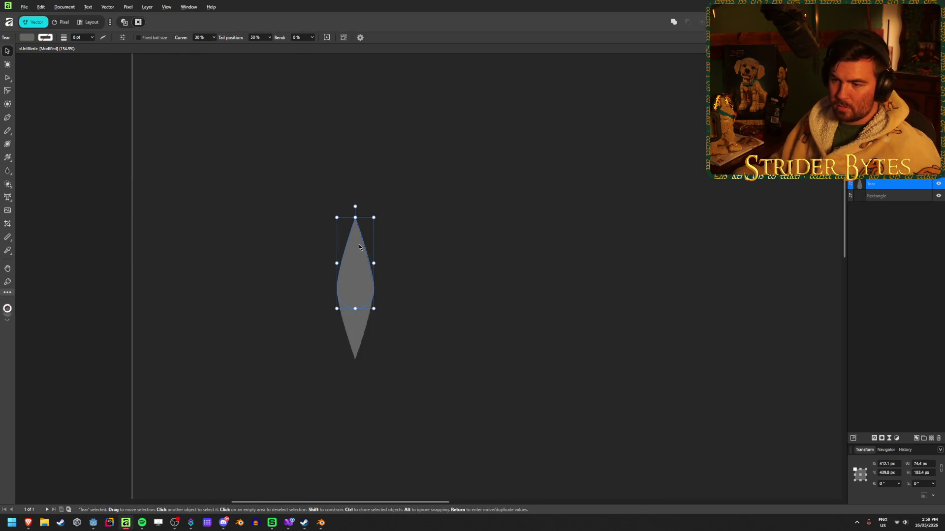
pyautogui.click(498, 224)
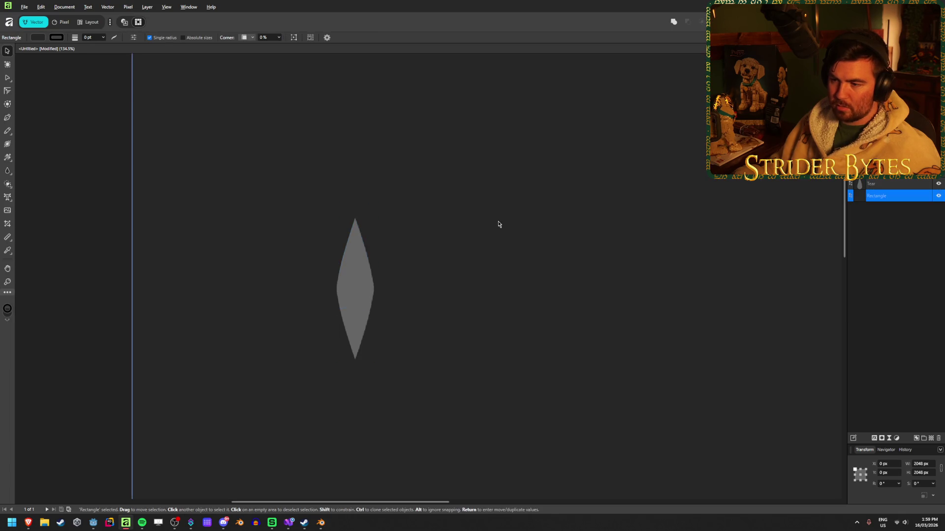
pyautogui.hotkey('ctrl', 'z')
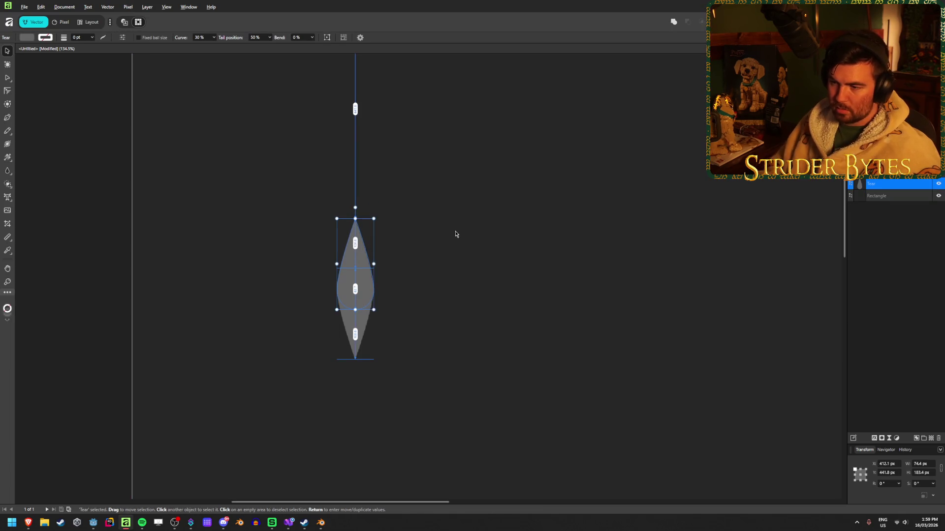
pyautogui.click(455, 234)
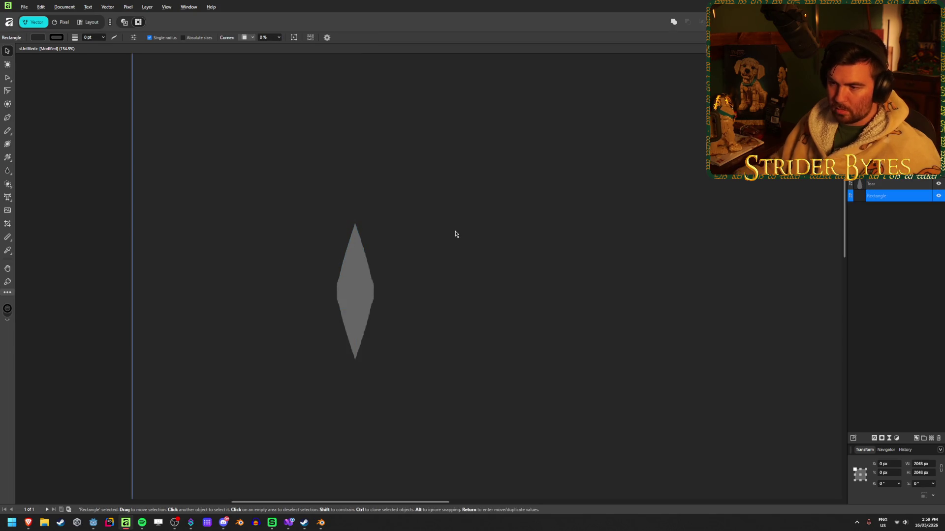
pyautogui.click(356, 248)
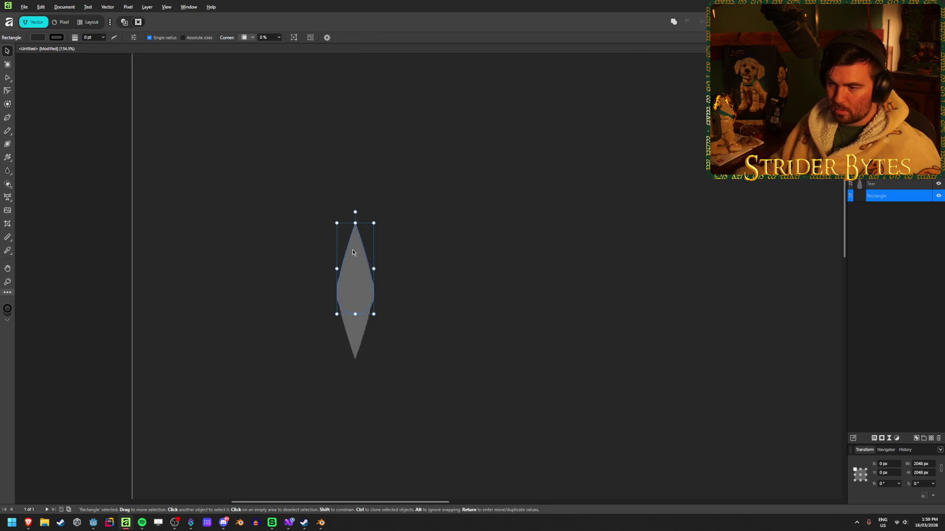
pyautogui.click(591, 234)
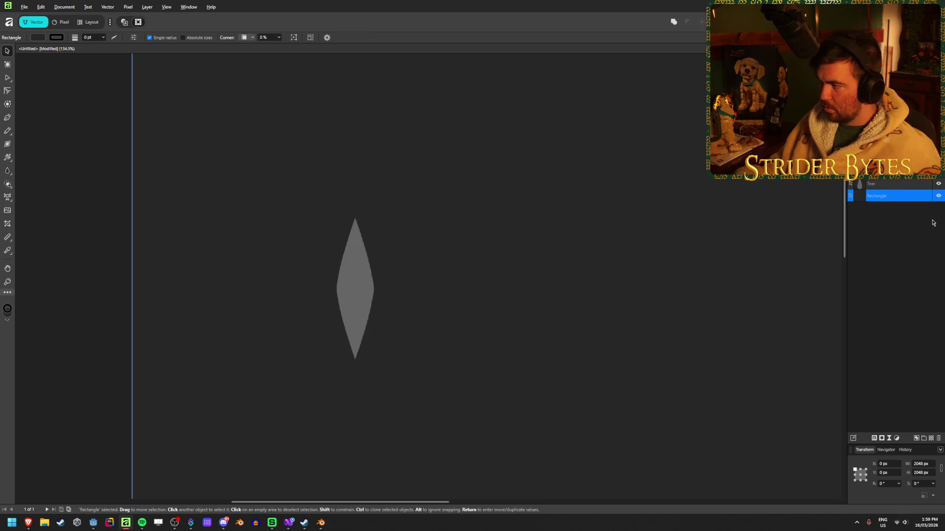
pyautogui.hotkey('ctrl', 'l')
pyautogui.click(478, 255)
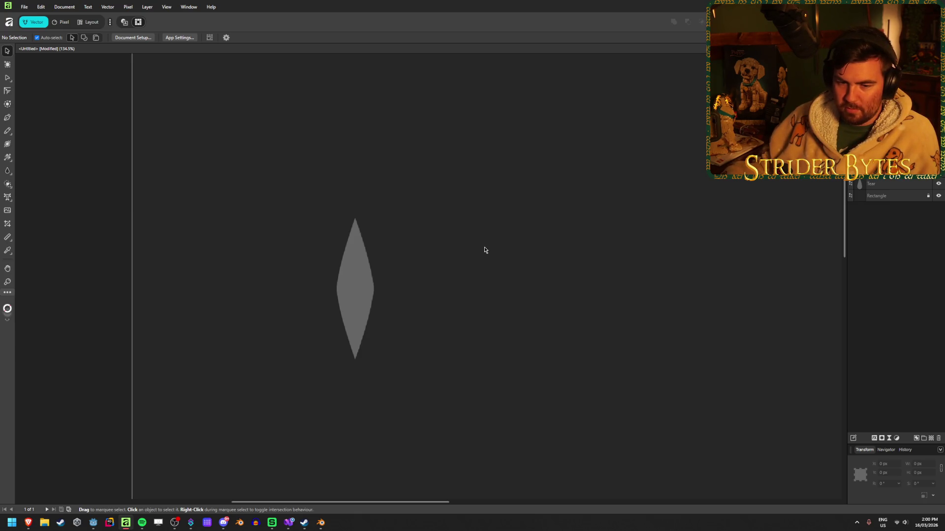
pyautogui.hotkey('ctrl', 'a')
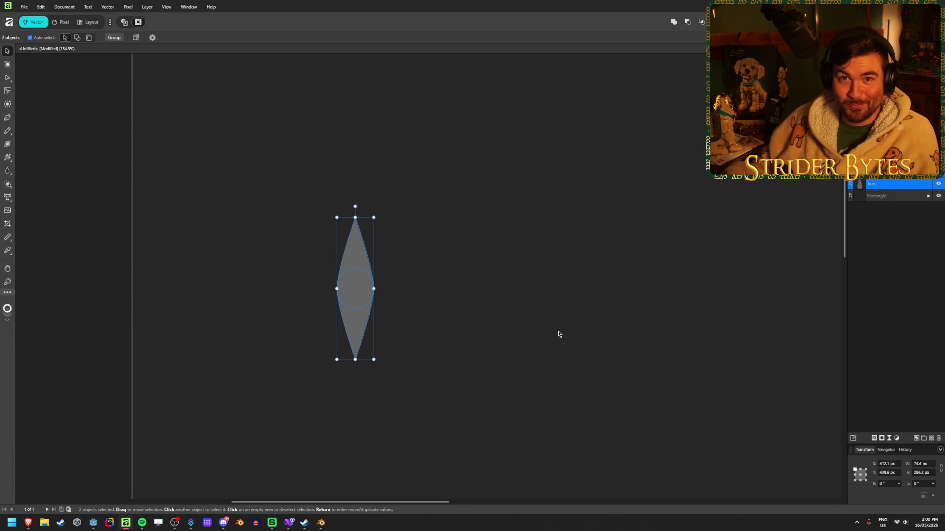
# Step: Rotate the leaf pair to -45°
pyautogui.moveTo(356, 207)
pyautogui.mouseDown()
pyautogui.moveTo(377, 209)
pyautogui.moveTo(403, 242)
pyautogui.mouseUp()
pyautogui.click(479, 337)
pyautogui.scroll(-5, 337, 413)
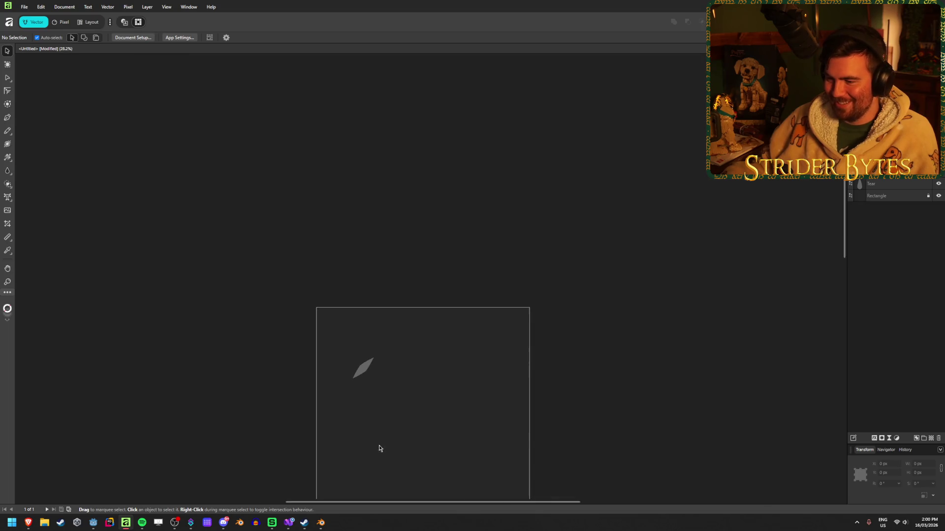
pyautogui.scroll(3, 391, 476)
pyautogui.scroll(-1, 376, 393)
pyautogui.scroll(-3, 376, 393)
pyautogui.scroll(1, 376, 393)
pyautogui.scroll(1, 376, 396)
# Step: Marquee-select both leaf halves and enlarge the leaf by dragging a corner handle
pyautogui.moveTo(316, 211); pyautogui.dragTo(392, 303)
pyautogui.click(427, 306)
pyautogui.moveTo(299, 195); pyautogui.dragTo(416, 337)
pyautogui.moveTo(417, 198)
pyautogui.mouseDown()
pyautogui.moveTo(395, 220)
pyautogui.moveTo(389, 285)
pyautogui.mouseUp()
pyautogui.click(396, 315)
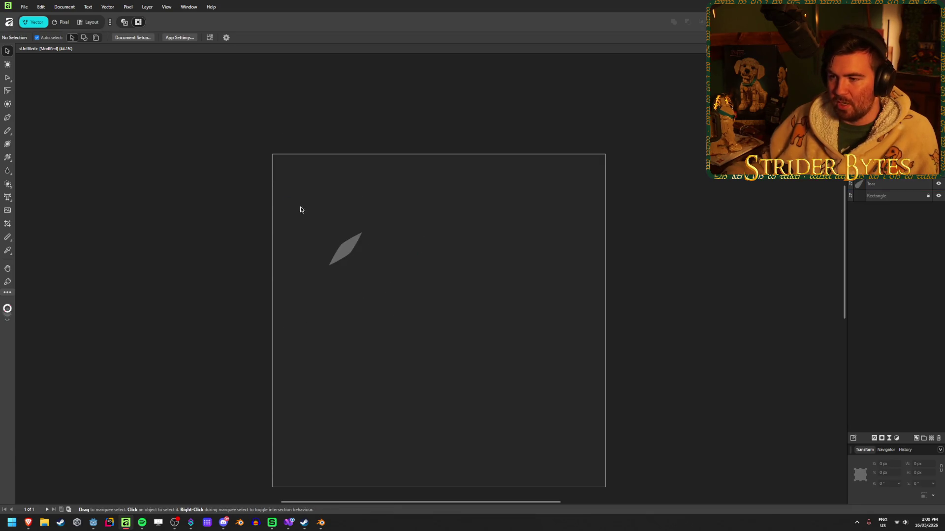
pyautogui.moveTo(425, 199); pyautogui.dragTo(298, 319)
pyautogui.click(401, 326)
pyautogui.moveTo(402, 180); pyautogui.dragTo(289, 319)
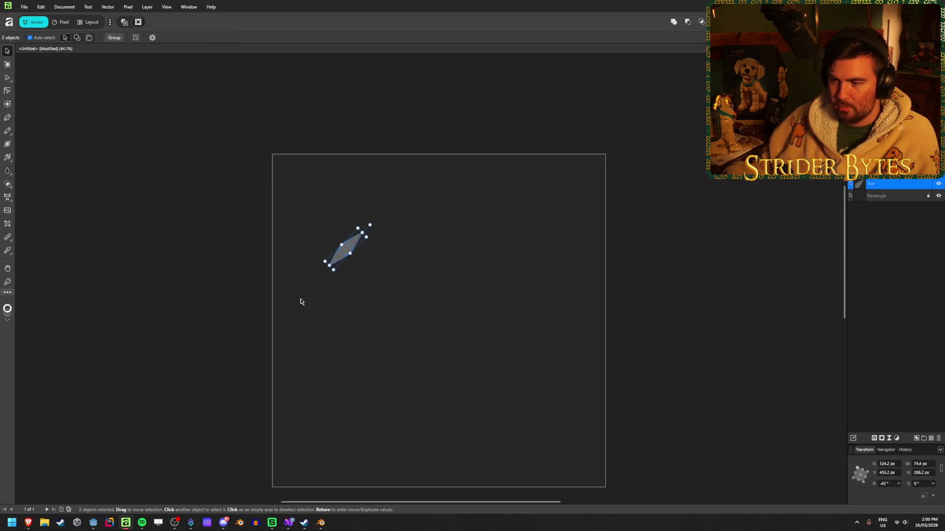
pyautogui.moveTo(366, 236)
pyautogui.mouseDown()
pyautogui.moveTo(456, 211)
pyautogui.moveTo(541, 237)
pyautogui.moveTo(489, 234)
pyautogui.moveTo(453, 254)
pyautogui.moveTo(487, 228)
pyautogui.moveTo(454, 256)
pyautogui.mouseUp()
pyautogui.click(486, 241)
# Step: Move the leaf to the canvas's top-left corner and reselect both halves
pyautogui.moveTo(473, 203)
pyautogui.mouseDown()
pyautogui.moveTo(428, 285)
pyautogui.moveTo(433, 276)
pyautogui.mouseUp()
pyautogui.scroll(3, 383, 255)
pyautogui.scroll(1, 382, 254)
pyautogui.moveTo(382, 190); pyautogui.dragTo(392, 179)
pyautogui.click(512, 186)
pyautogui.scroll(-4, 406, 319)
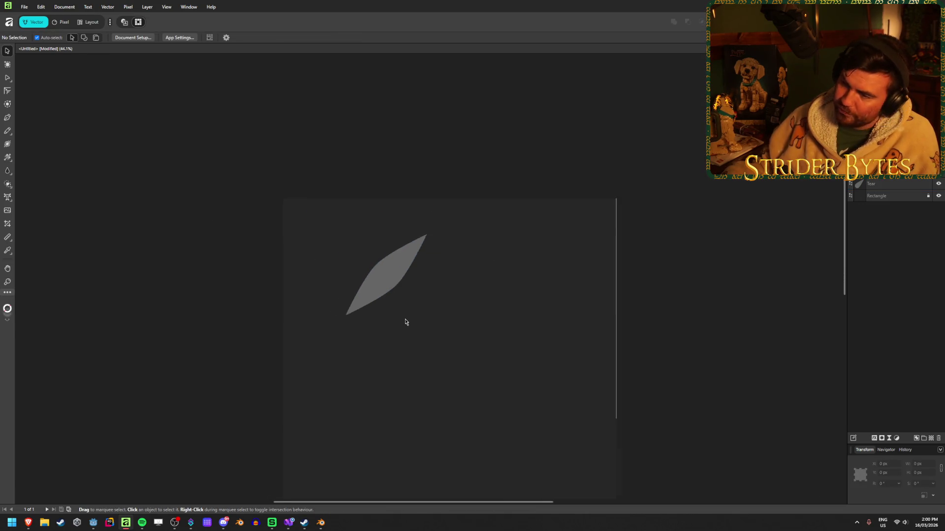
pyautogui.moveTo(506, 361); pyautogui.dragTo(345, 234)
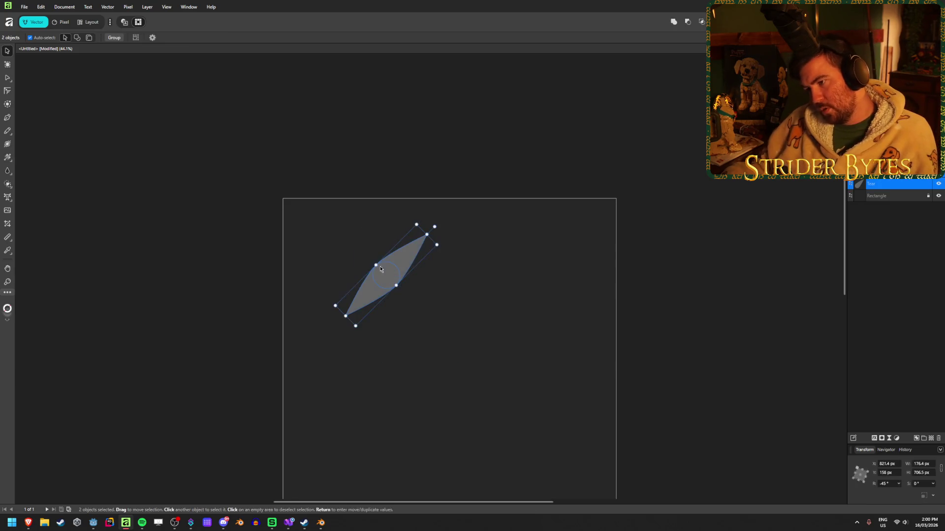
pyautogui.click(430, 346)
pyautogui.moveTo(481, 392); pyautogui.dragTo(328, 234)
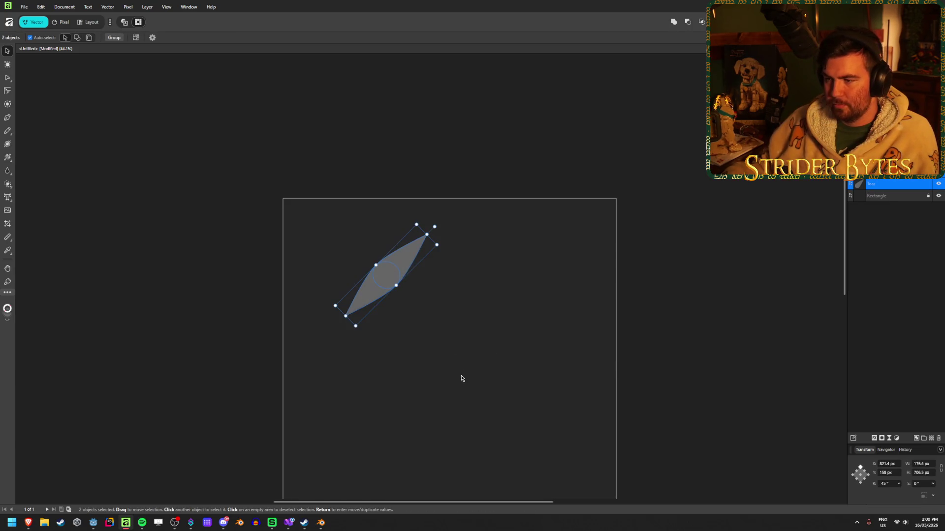
pyautogui.scroll(-3, 462, 378)
pyautogui.scroll(2, 462, 378)
pyautogui.scroll(-1, 460, 379)
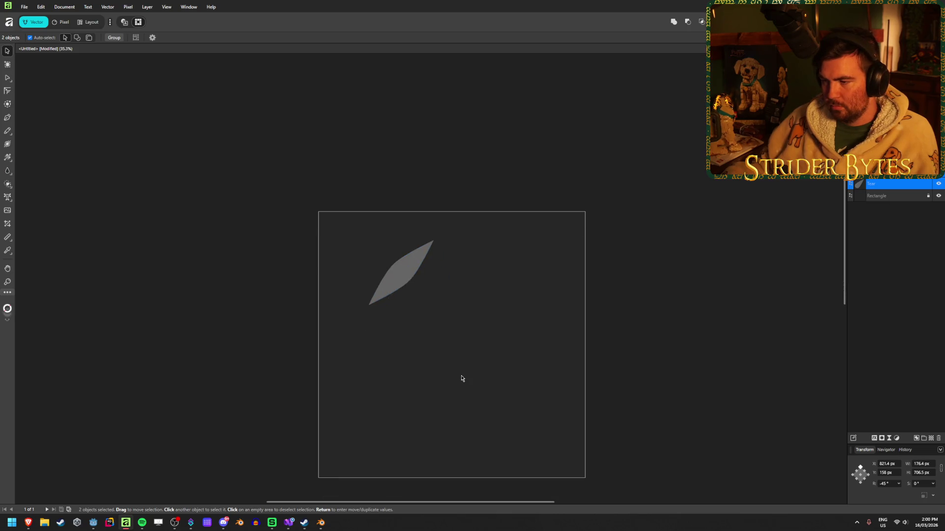
pyautogui.moveTo(401, 264); pyautogui.dragTo(351, 251)
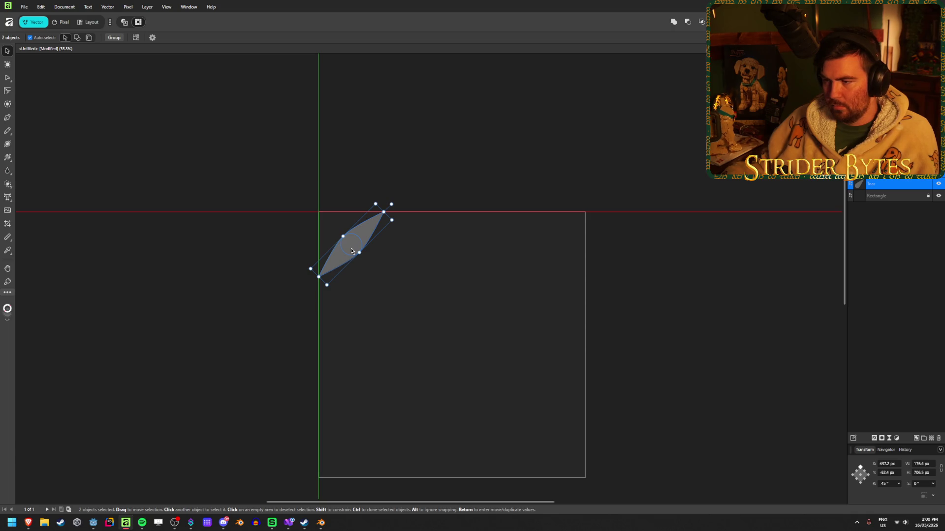
pyautogui.click(395, 295)
pyautogui.moveTo(395, 295); pyautogui.dragTo(342, 231)
# Step: In Move / Duplicate, enable Duplicate with a 512 px horizontal offset and 4 copies
pyautogui.press('Return')
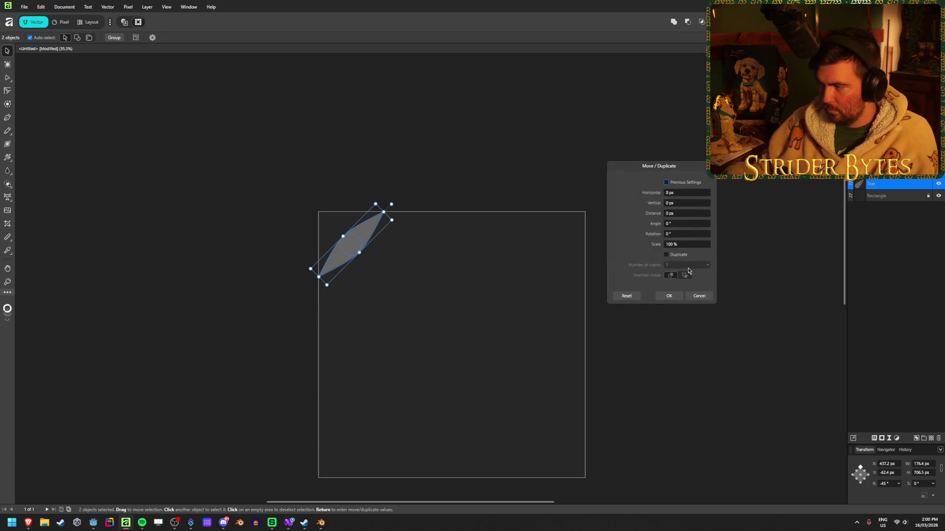
pyautogui.click(667, 255)
pyautogui.click(686, 193)
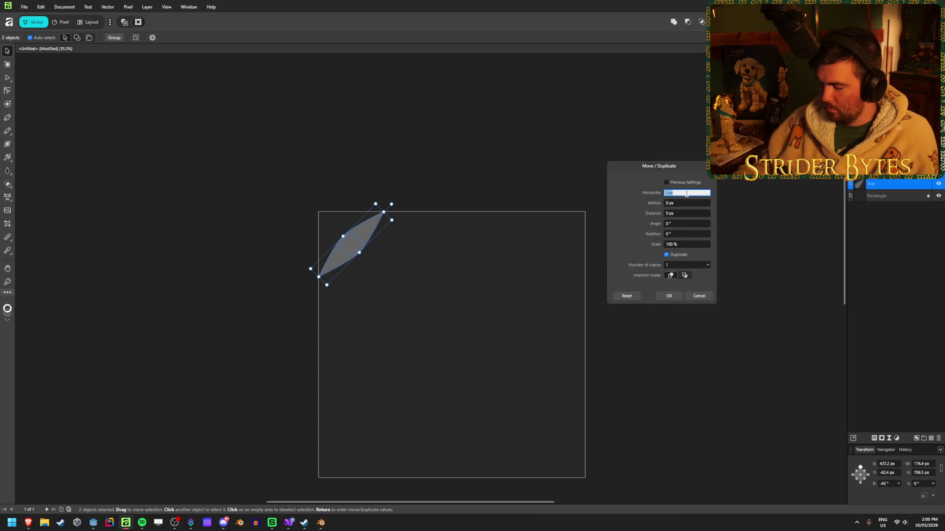
pyautogui.press('Tab')
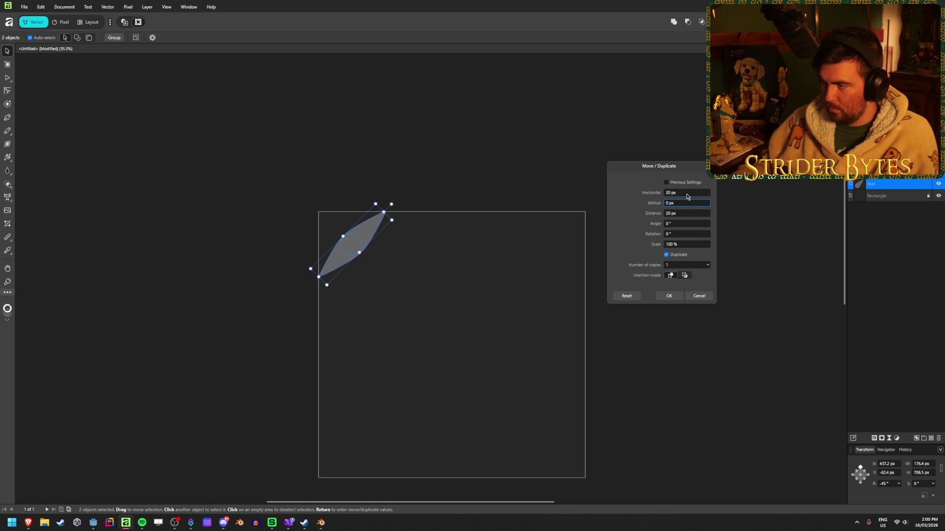
pyautogui.click(687, 193)
pyautogui.write('500')
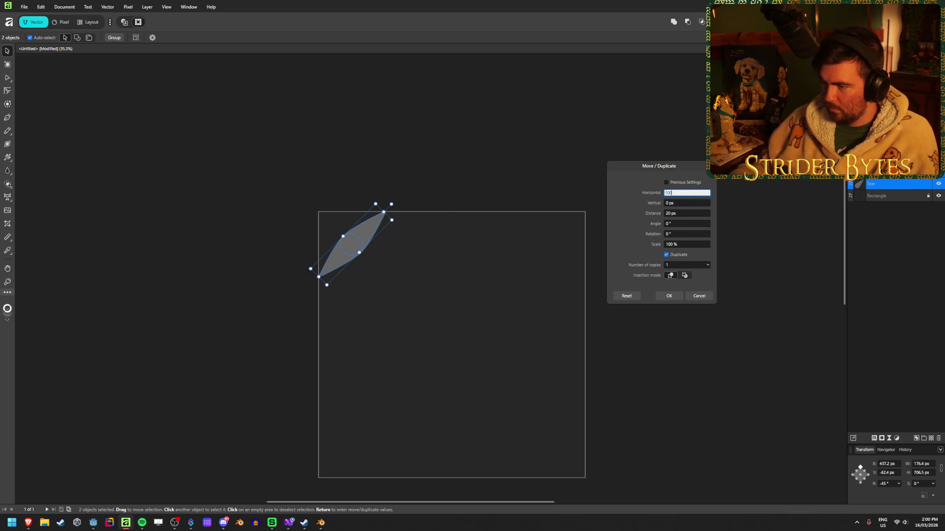
pyautogui.press('Tab')
pyautogui.click(710, 265)
pyautogui.click(712, 275)
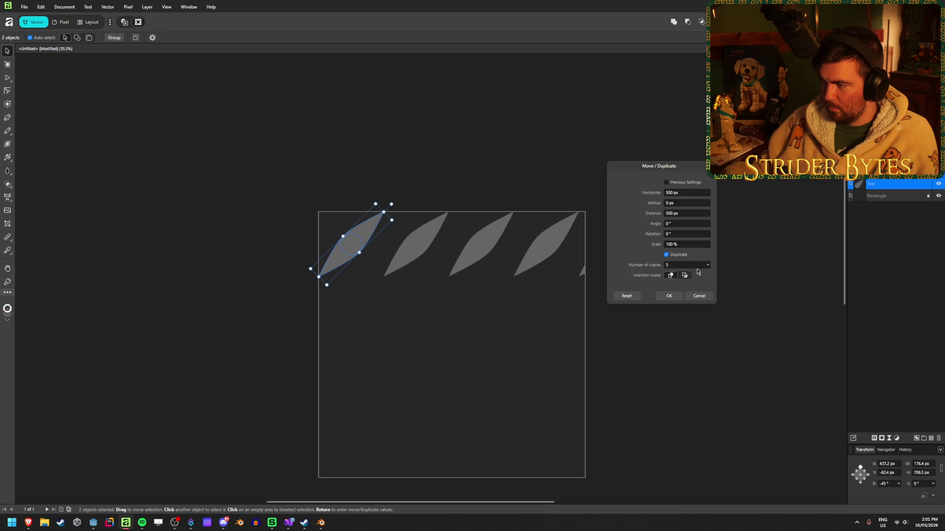
pyautogui.click(693, 266)
pyautogui.write('4')
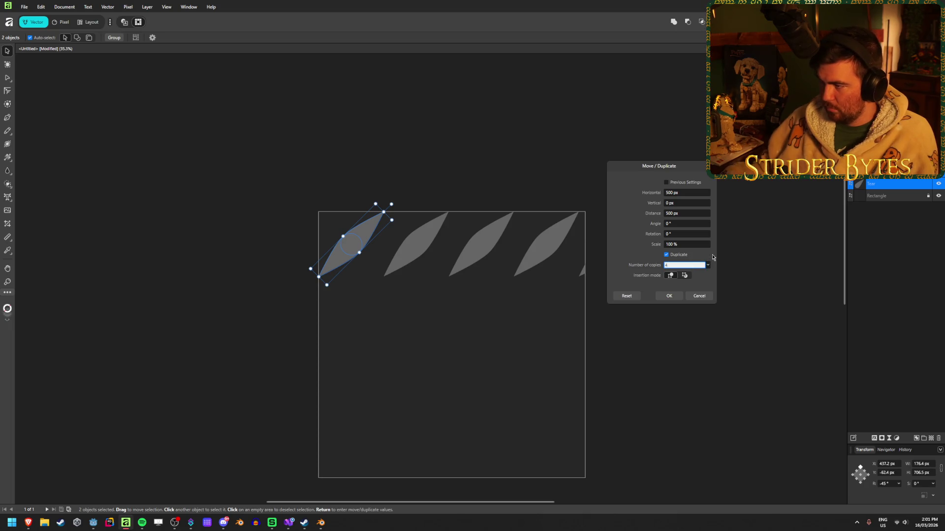
pyautogui.click(685, 193)
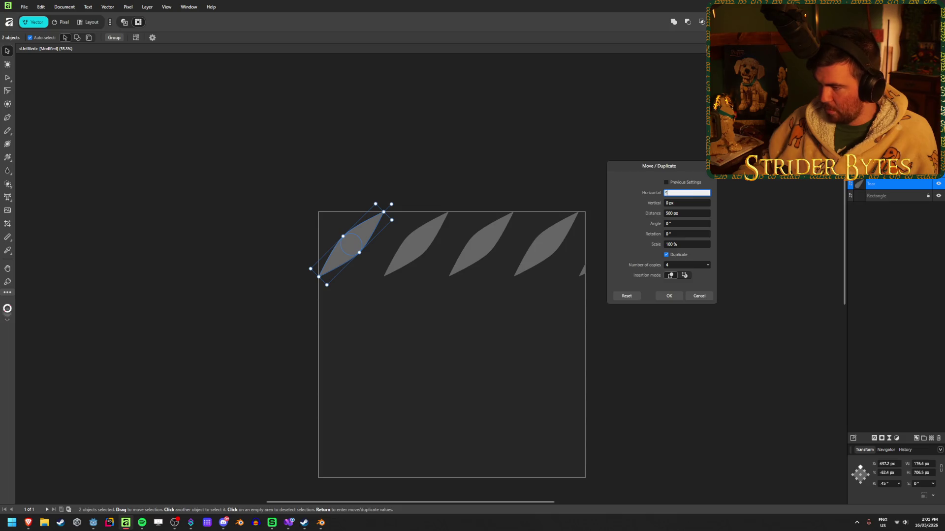
pyautogui.write('12')
pyautogui.press('Tab')
pyautogui.scroll(3, 494, 233)
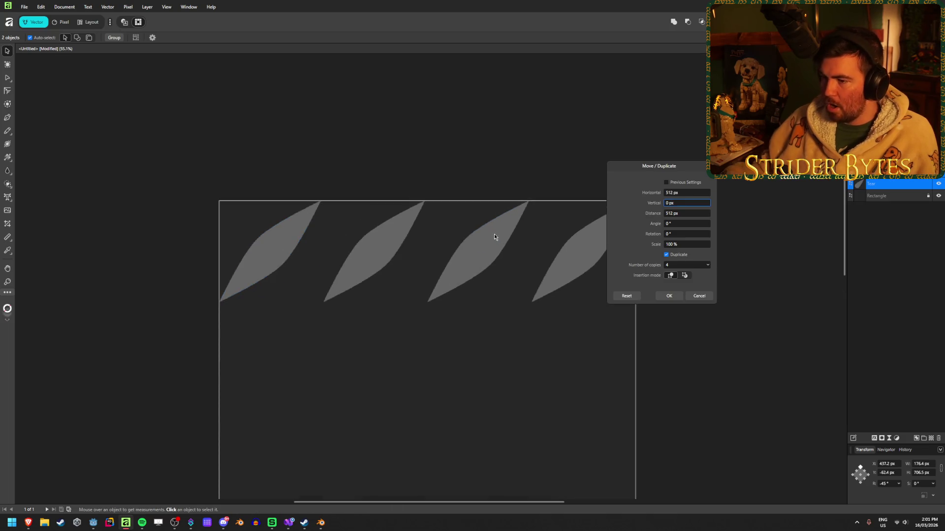
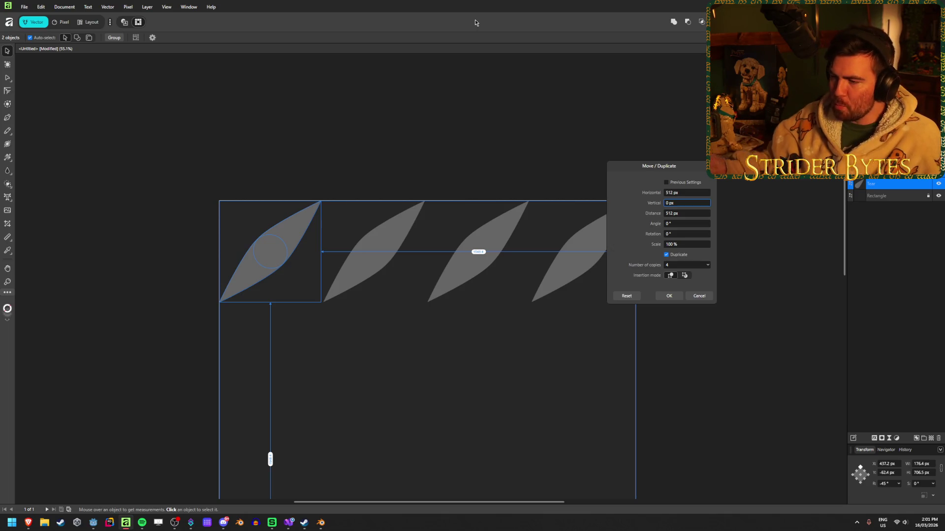
# Step: Cancel the Move/Duplicate copies so one tear-shaped leaf remains, then deselect it
pyautogui.hscroll(3, 362, 129)
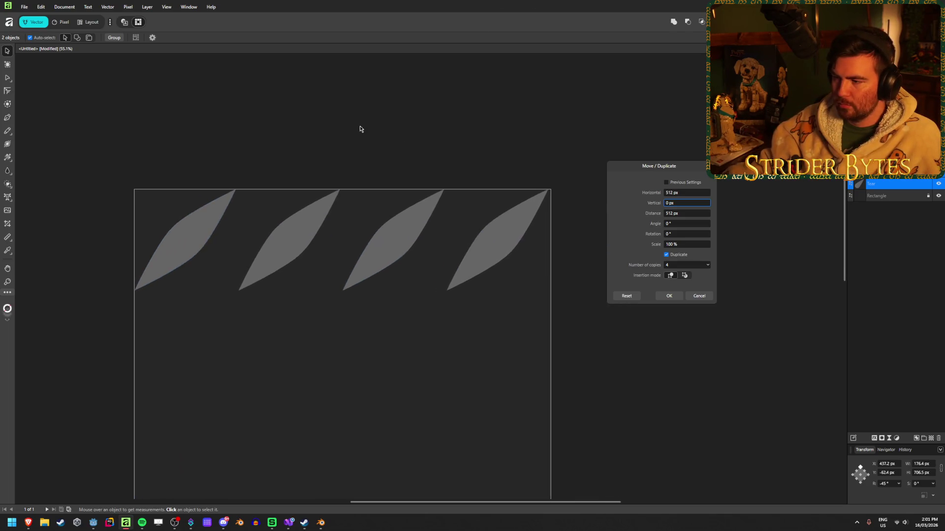
pyautogui.hscroll(-1, 361, 130)
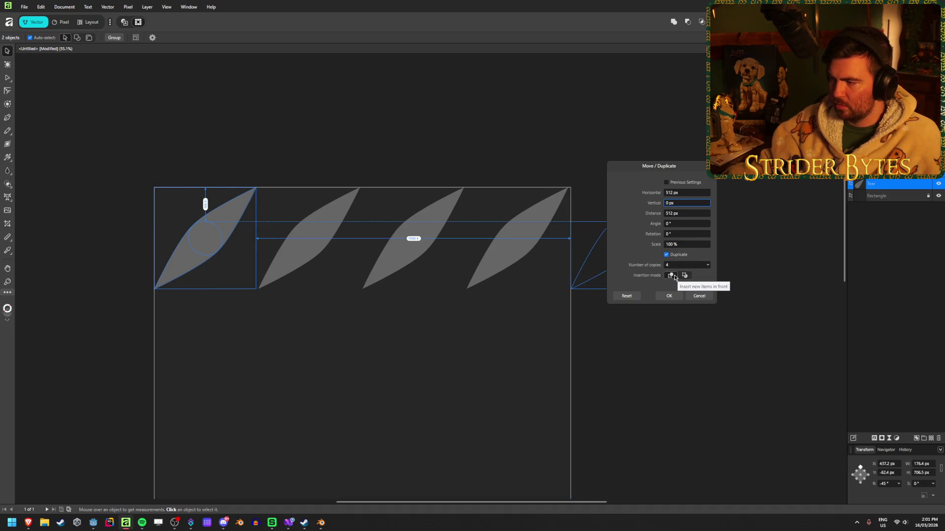
pyautogui.click(707, 298)
pyautogui.click(397, 125)
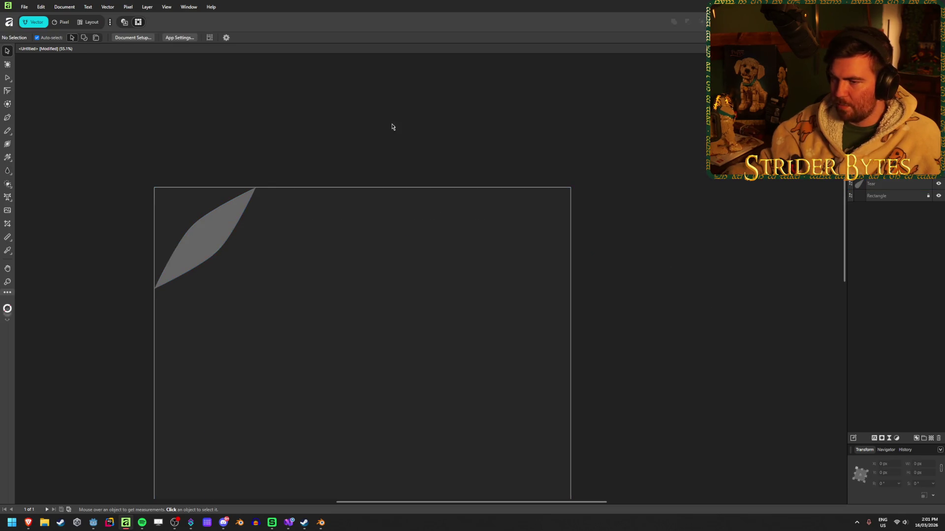
# Step: Marquee-select the leaf objects, toggle Transform Objects Separately, and shrink the leaf slightly
pyautogui.moveTo(296, 289); pyautogui.dragTo(148, 203)
pyautogui.scroll(3, 122, 233)
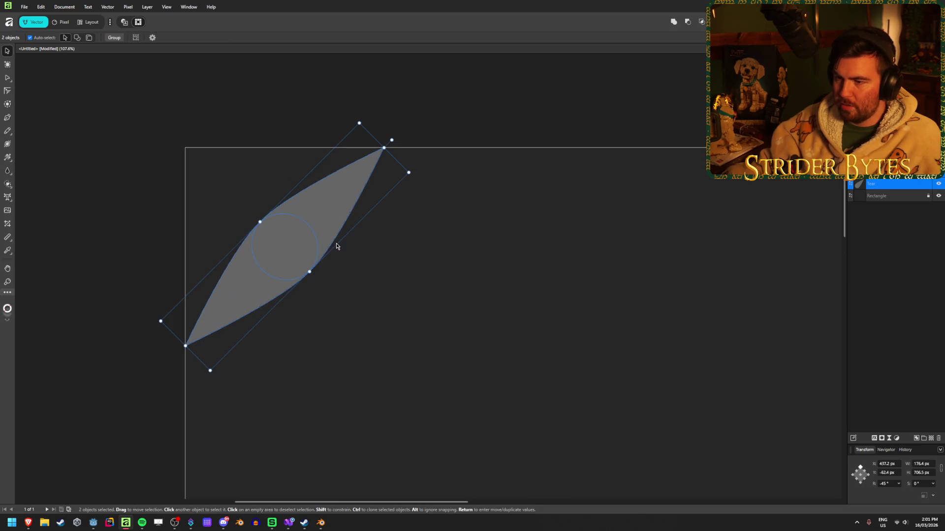
pyautogui.click(472, 269)
pyautogui.moveTo(471, 308); pyautogui.dragTo(236, 202)
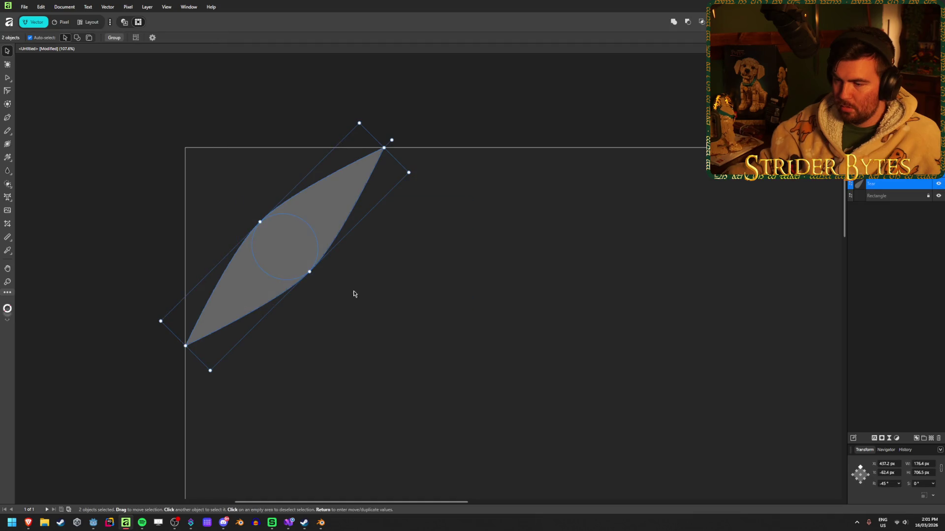
pyautogui.click(136, 38)
pyautogui.click(136, 38)
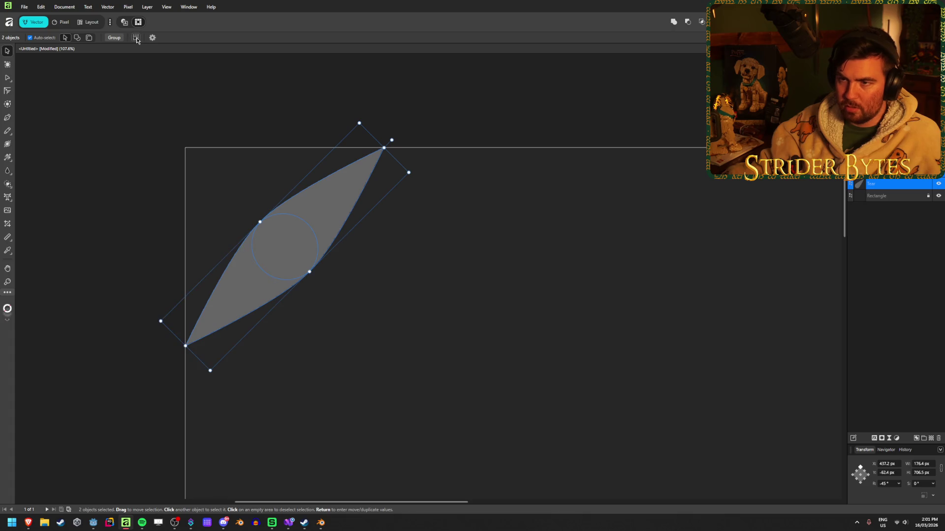
pyautogui.click(108, 7)
pyautogui.click(148, 66)
pyautogui.moveTo(408, 175)
pyautogui.mouseDown()
pyautogui.moveTo(419, 192)
pyautogui.moveTo(404, 190)
pyautogui.moveTo(416, 167)
pyautogui.moveTo(383, 189)
pyautogui.moveTo(409, 170)
pyautogui.mouseUp()
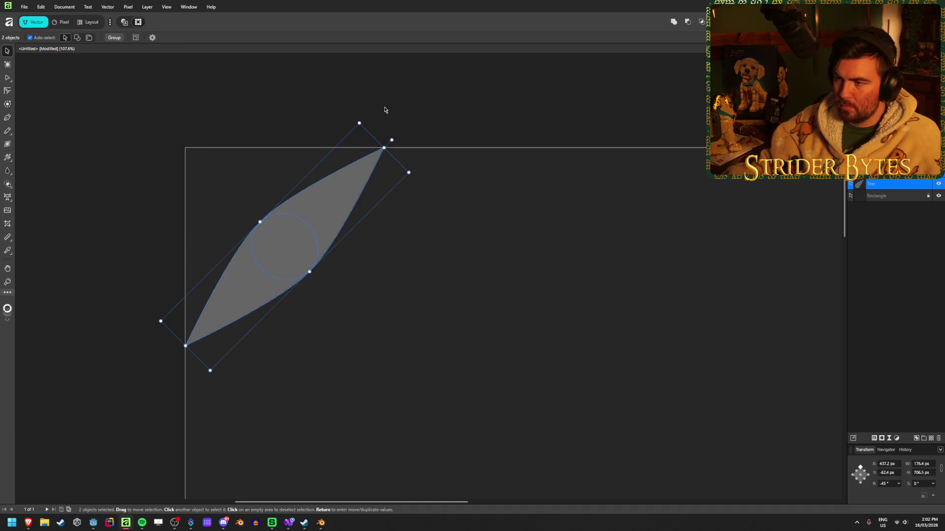
pyautogui.click(435, 114)
# Step: Reselect the leaf and its companion object and bring up the Tear layer's context menu
pyautogui.click(295, 207)
pyautogui.click(110, 255)
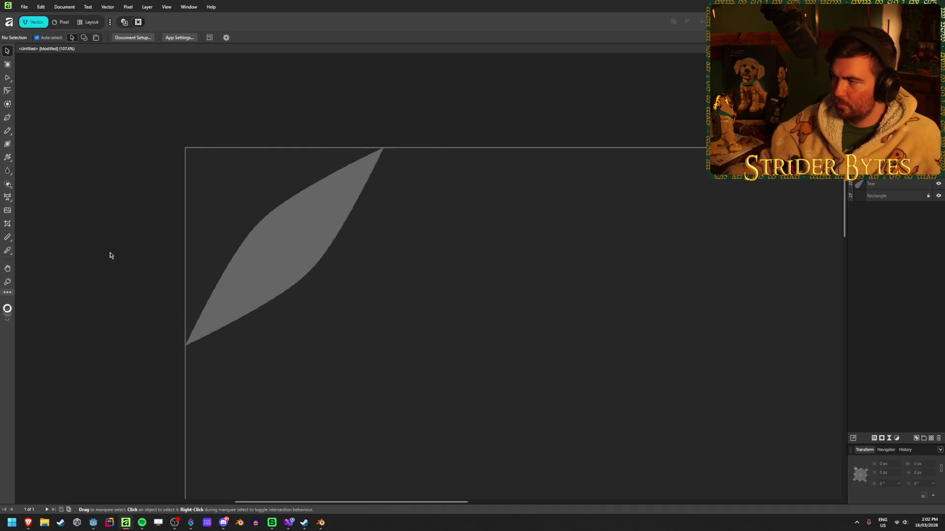
pyautogui.click(231, 279)
pyautogui.scroll(-1, 183, 279)
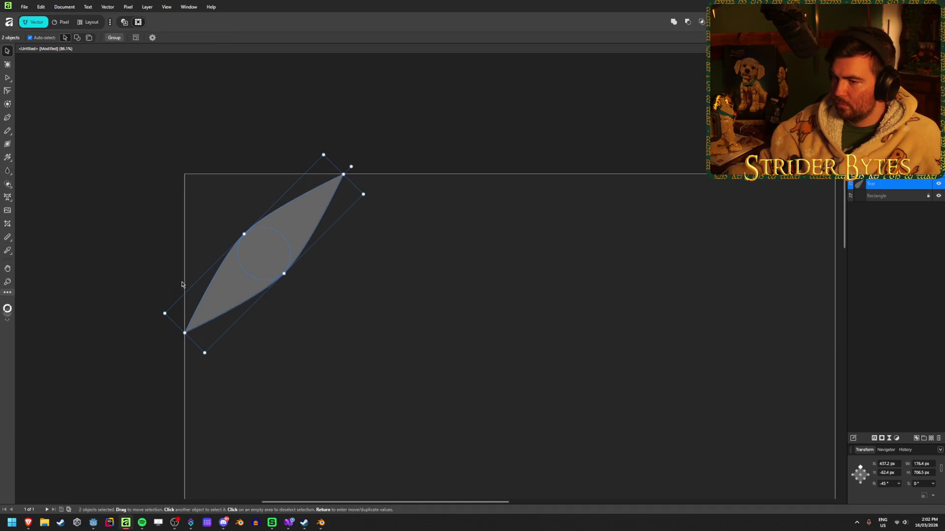
pyautogui.click(540, 329)
pyautogui.moveTo(539, 355); pyautogui.dragTo(201, 186)
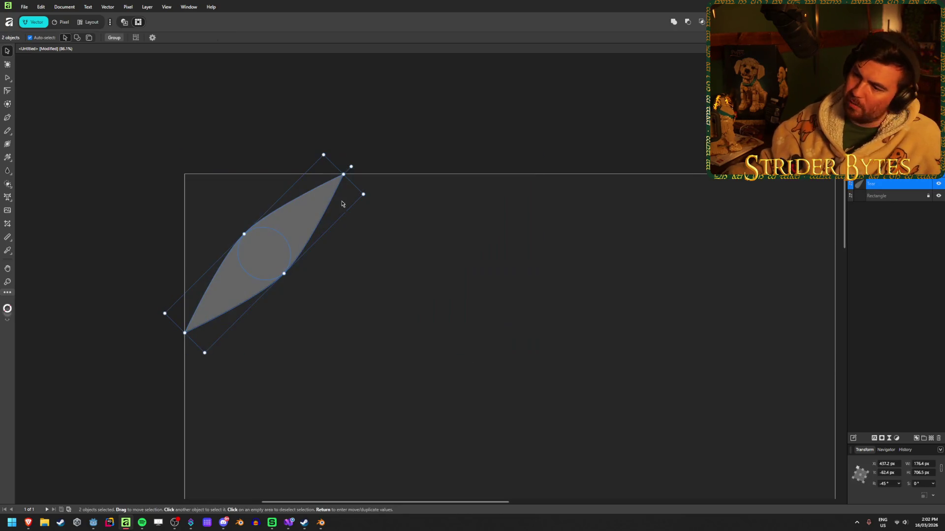
pyautogui.rightClick(876, 184)
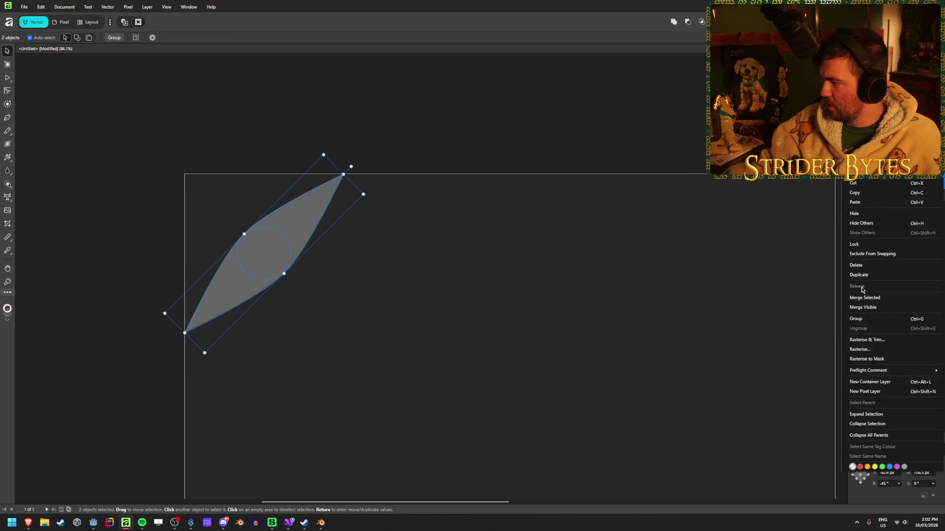
# Step: Merge the leaf shapes into one pixel layer, undoing an accidental stretch back to 500×500 px
pyautogui.click(877, 302)
pyautogui.click(252, 252)
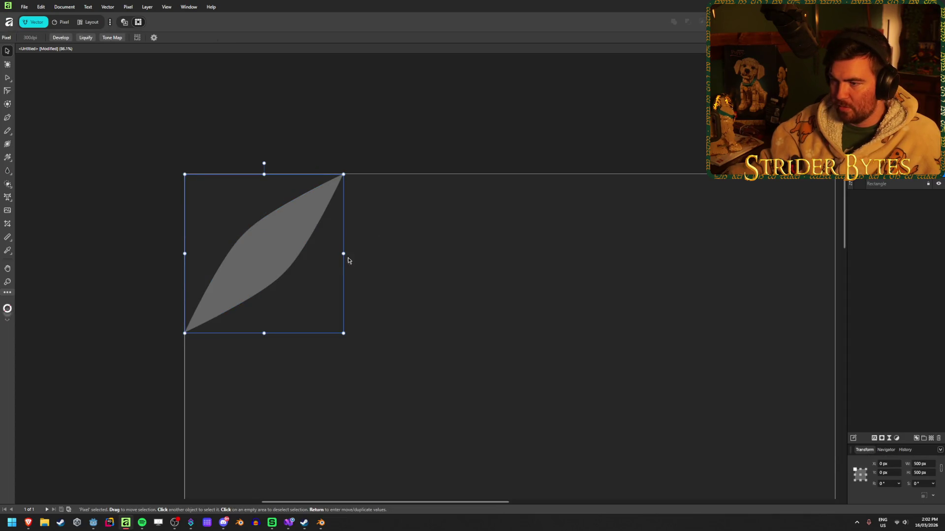
pyautogui.moveTo(344, 254)
pyautogui.mouseDown()
pyautogui.moveTo(369, 253)
pyautogui.moveTo(347, 255)
pyautogui.moveTo(359, 256)
pyautogui.mouseUp()
pyautogui.hotkey('ctrl', 'z')
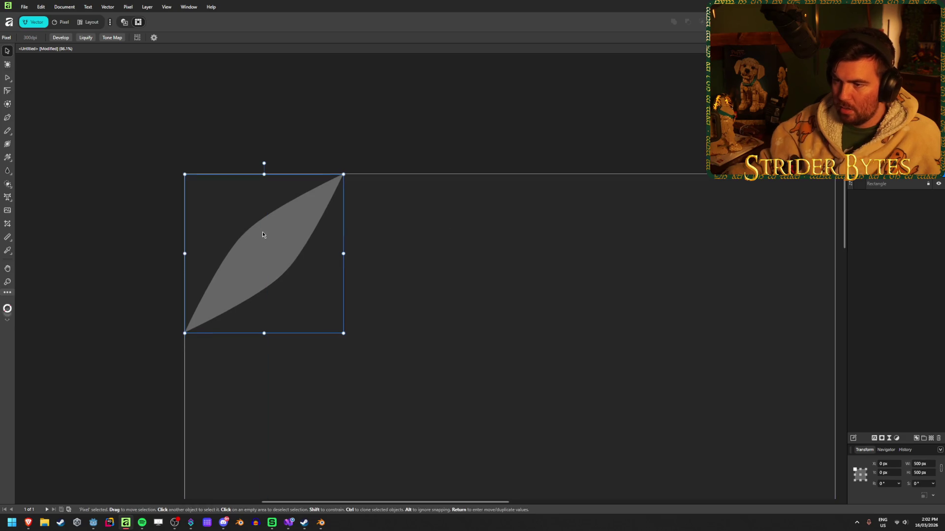
# Step: Check the merged leaf's context options, dismiss them, and reselect the leaf
pyautogui.rightClick(272, 247)
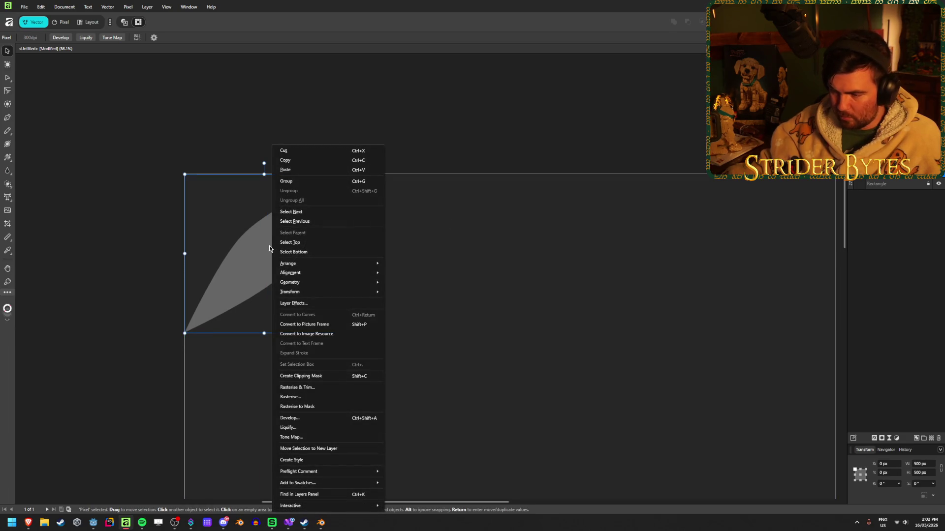
pyautogui.moveTo(304, 293)
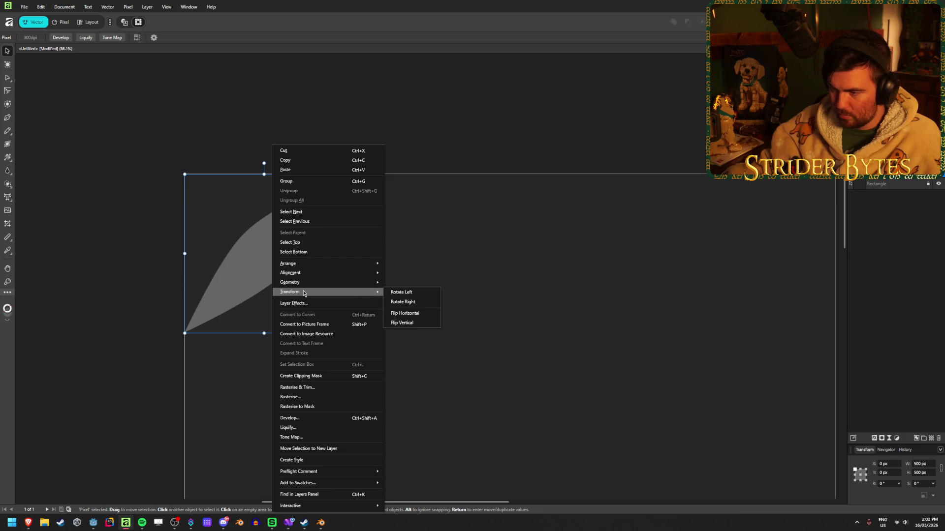
pyautogui.click(109, 73)
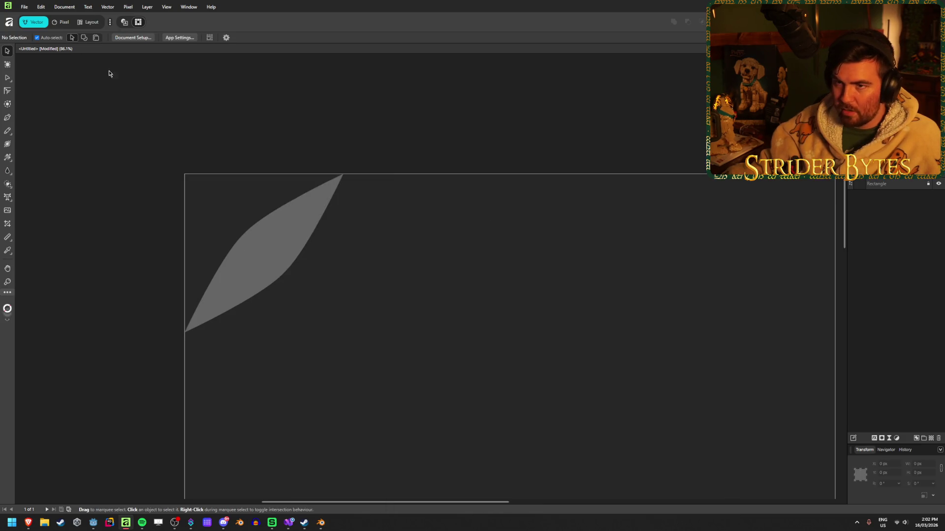
pyautogui.click(232, 244)
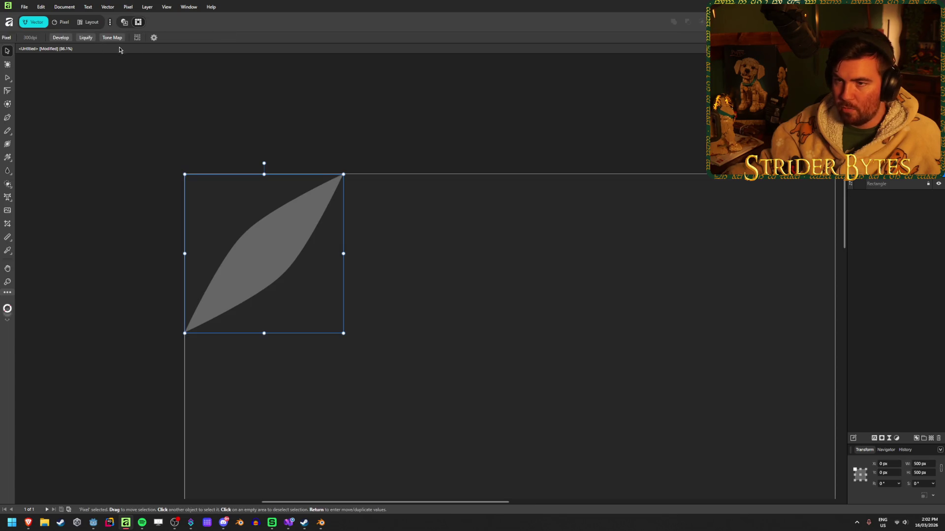
pyautogui.click(154, 40)
pyautogui.click(108, 7)
pyautogui.click(143, 9)
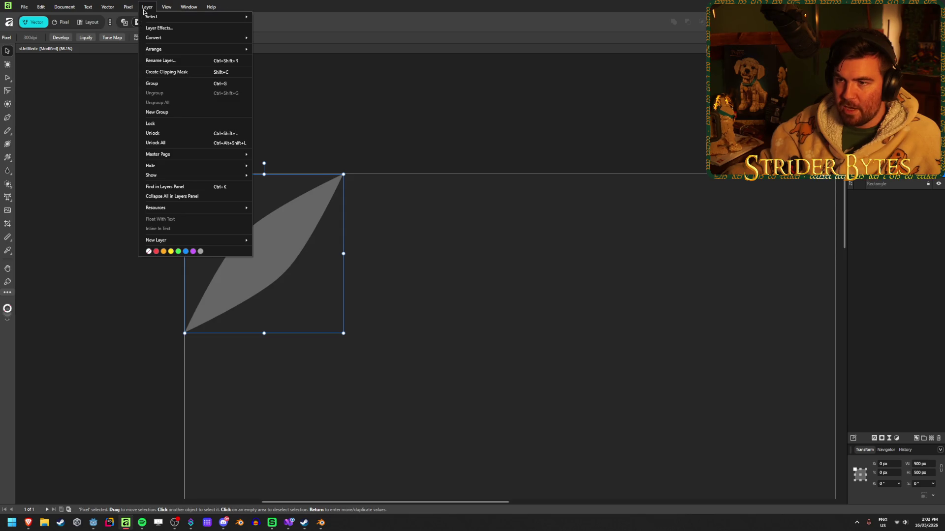
pyautogui.moveTo(153, 21)
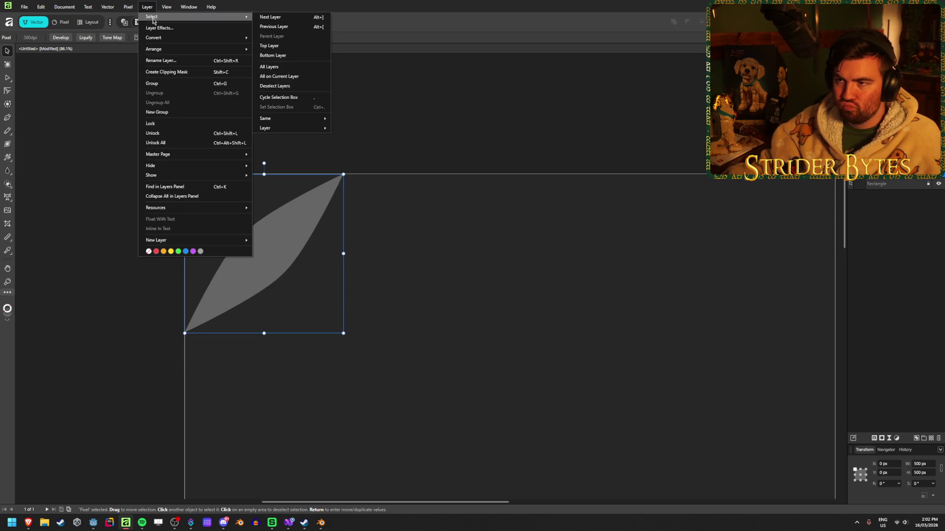
pyautogui.moveTo(193, 48)
pyautogui.moveTo(283, 48)
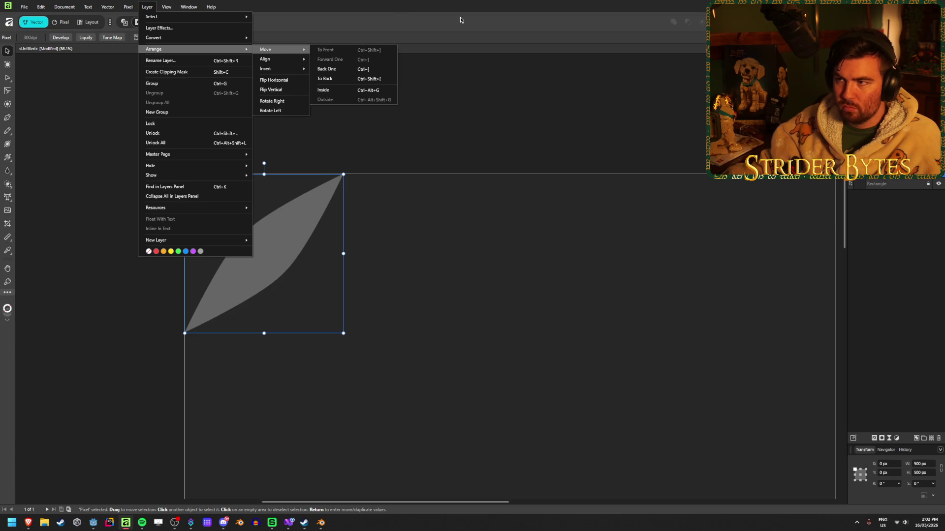
pyautogui.press('Escape')
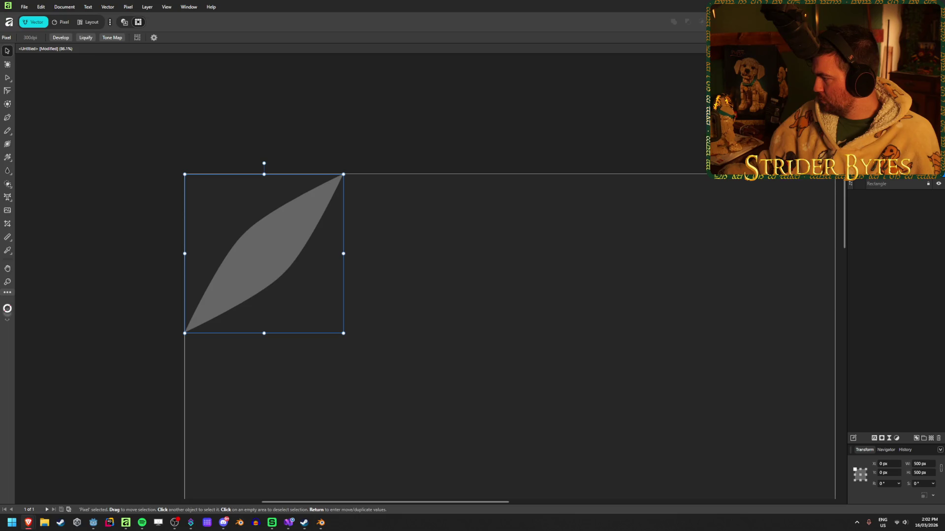
pyautogui.click(221, 256)
pyautogui.click(227, 256)
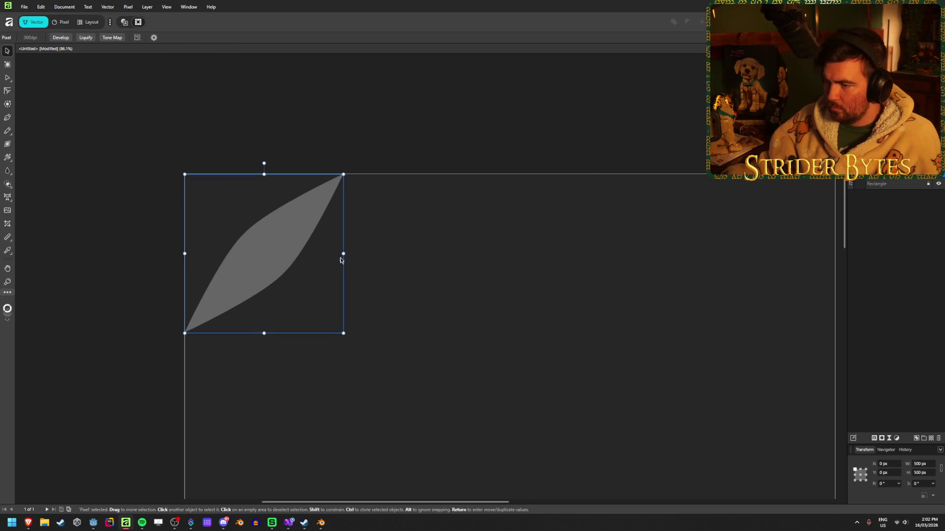
pyautogui.moveTo(343, 254)
pyautogui.mouseDown()
pyautogui.moveTo(363, 252)
pyautogui.moveTo(328, 265)
pyautogui.moveTo(344, 265)
pyautogui.mouseUp()
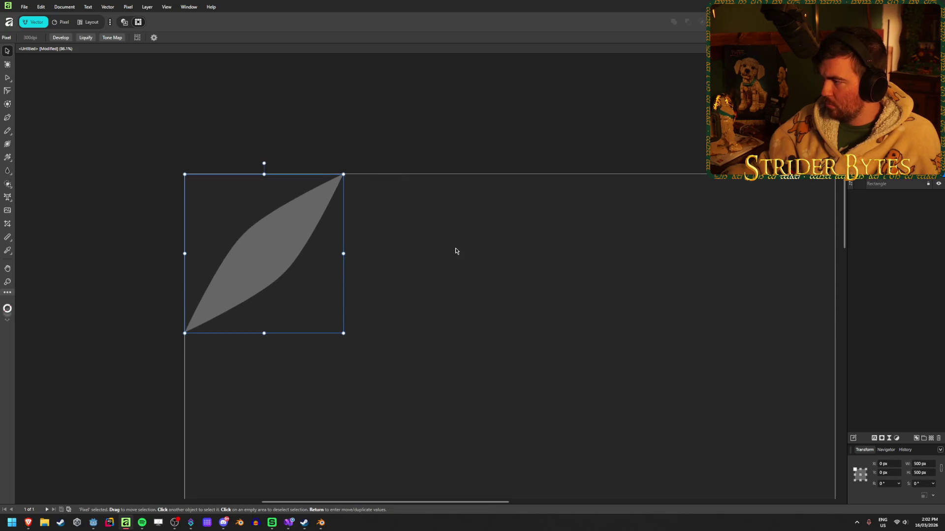
pyautogui.click(461, 247)
pyautogui.press('m')
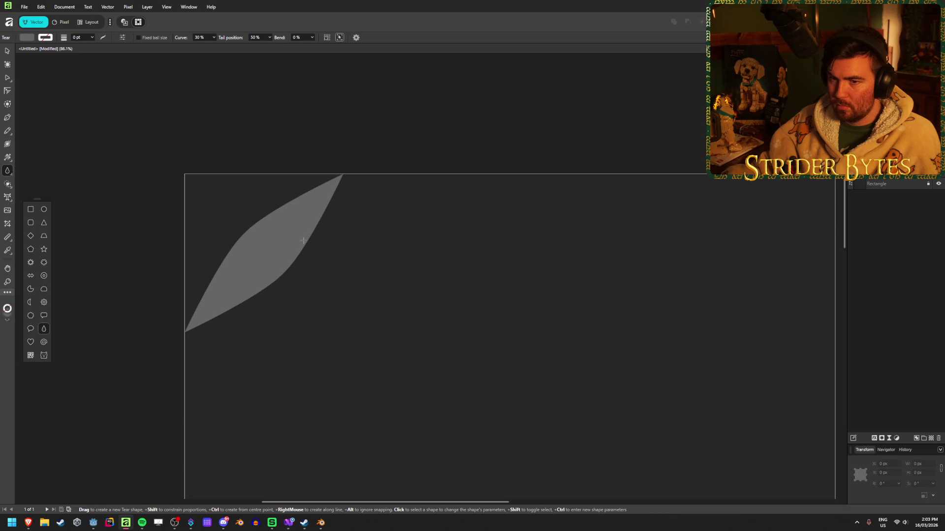
pyautogui.press('v')
pyautogui.click(290, 234)
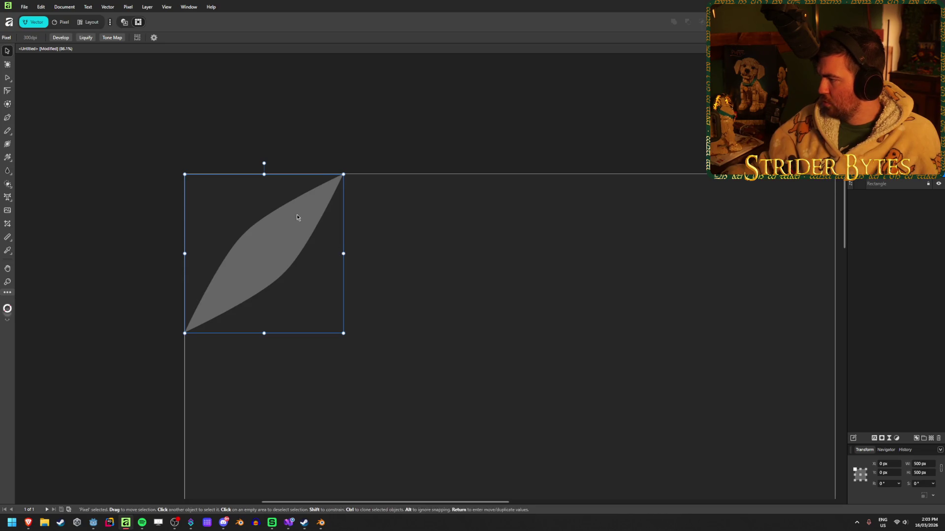
pyautogui.click(176, 9)
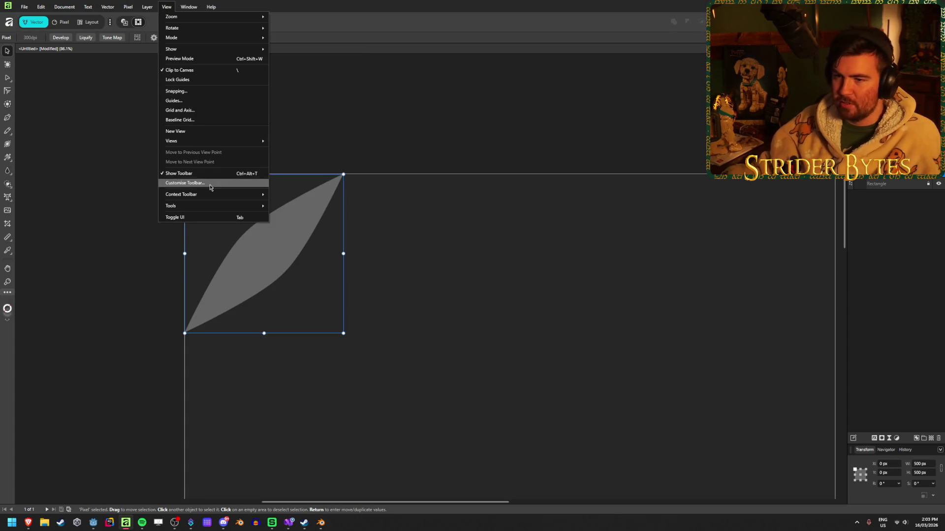
# Step: Close the view options and switch to the Pixel persona and back to Vector
pyautogui.moveTo(181, 144)
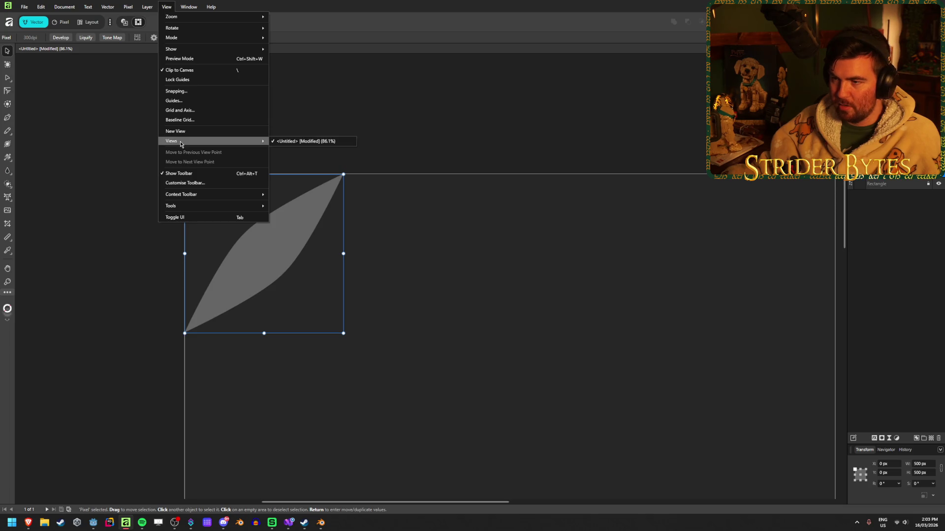
pyautogui.press('Escape')
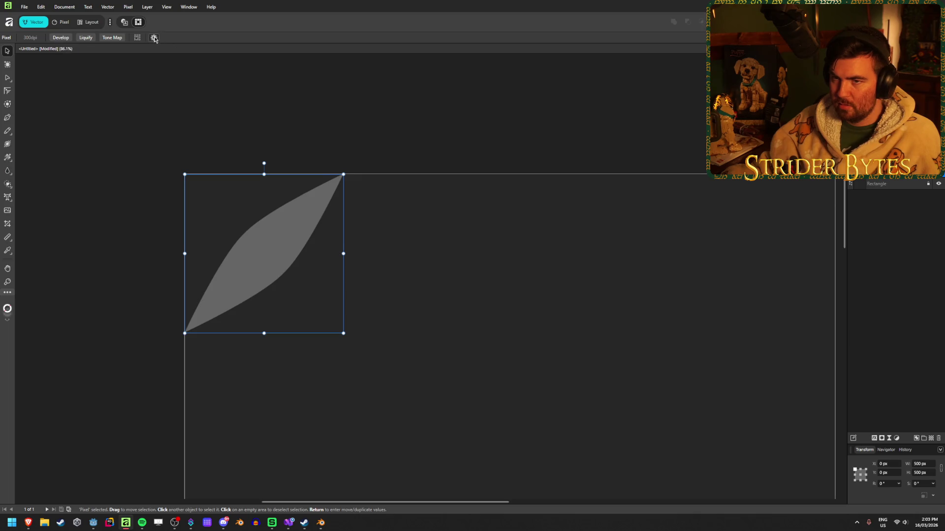
pyautogui.click(62, 22)
pyautogui.click(34, 23)
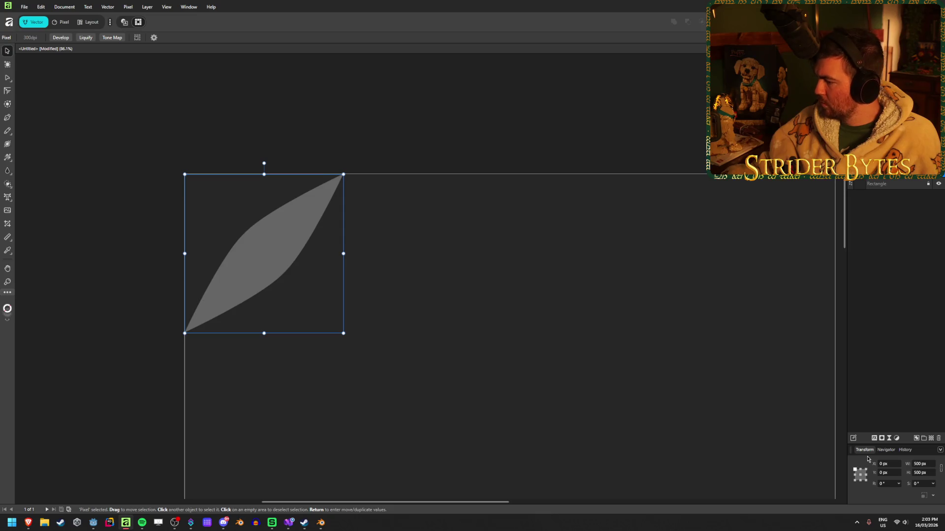
# Step: Set the leaf tile's width and height to 512 px in the Transform panel
pyautogui.click(927, 465)
pyautogui.write('512')
pyautogui.press('Tab')
pyautogui.press('Return')
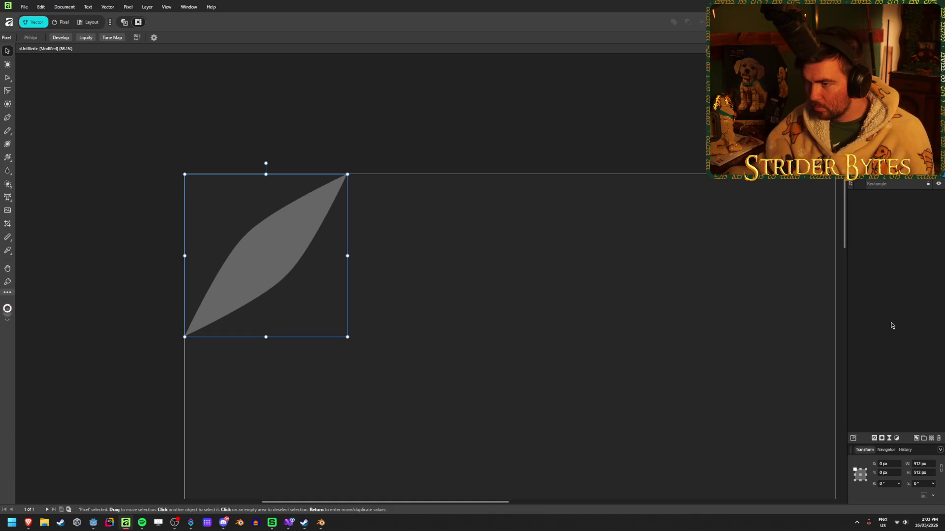
pyautogui.click(435, 105)
# Step: Select the single leaf tile on the canvas
pyautogui.scroll(-2, 403, 203)
pyautogui.scroll(-3, 370, 207)
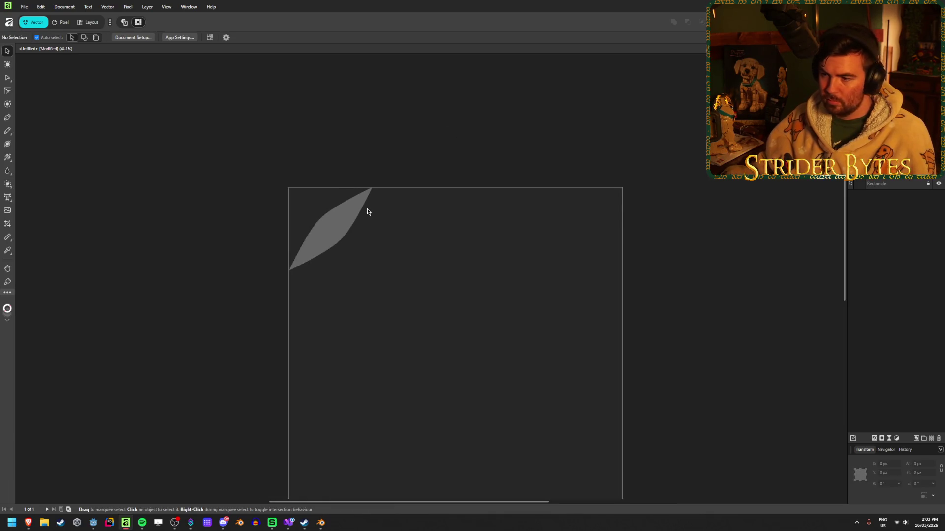
pyautogui.scroll(1, 370, 207)
pyautogui.click(365, 230)
pyautogui.scroll(1, 453, 251)
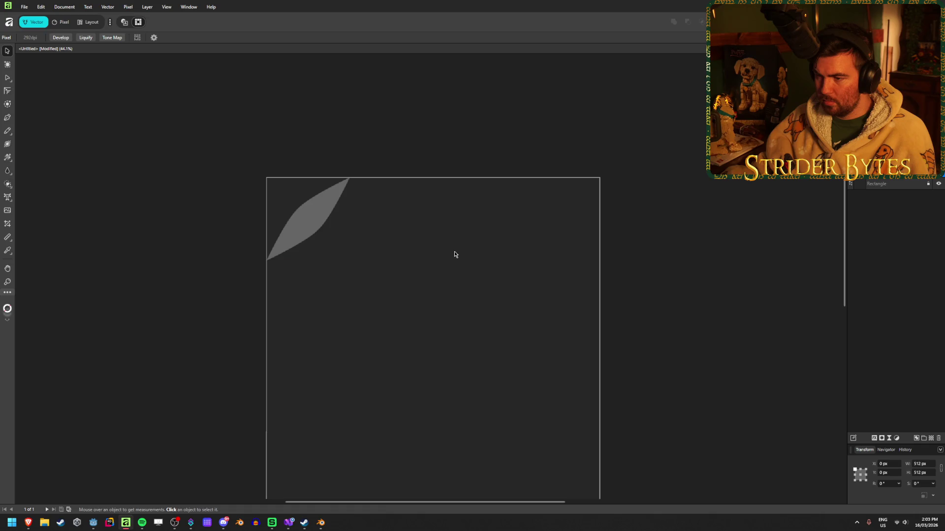
pyautogui.click(454, 250)
pyautogui.click(307, 230)
pyautogui.click(458, 226)
pyautogui.click(312, 217)
pyautogui.click(450, 217)
pyautogui.click(321, 217)
# Step: Make 4 duplicates of the leaf using the previous 512 px Move/Duplicate offset
pyautogui.press('Return')
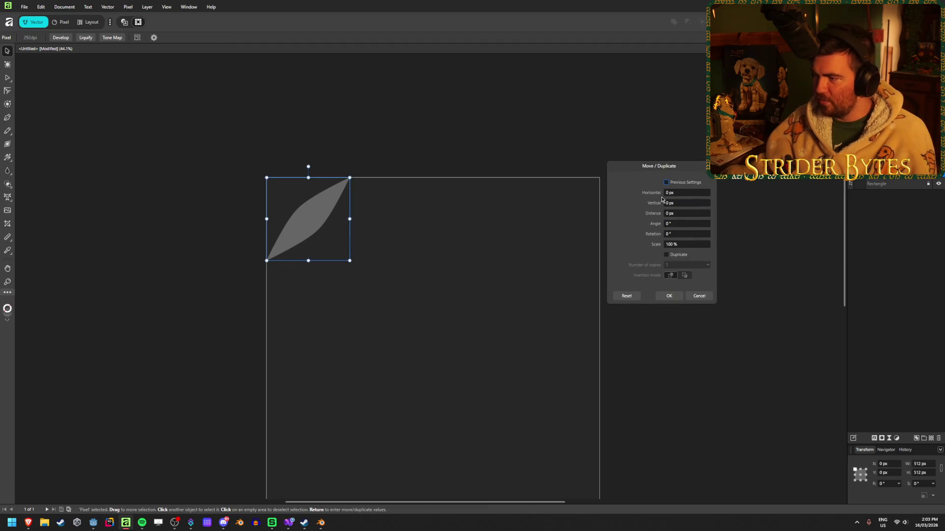
pyautogui.click(671, 183)
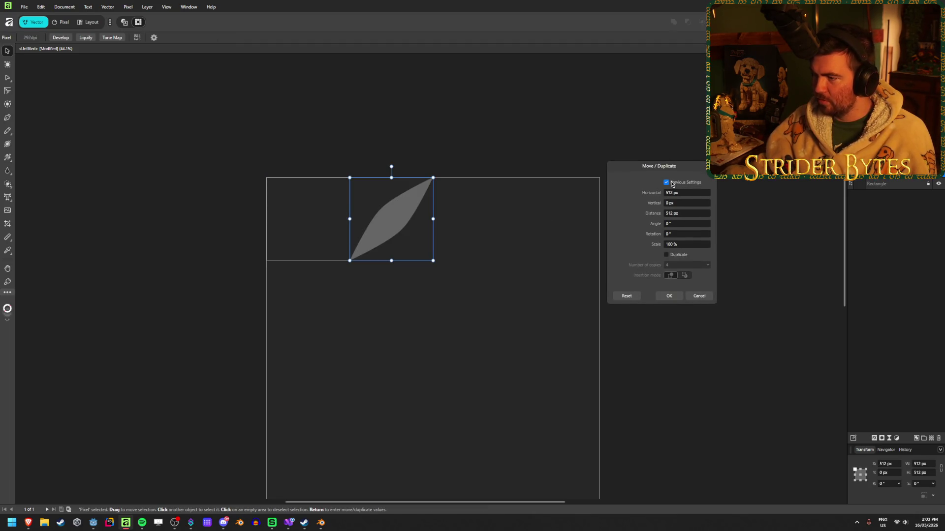
pyautogui.click(679, 255)
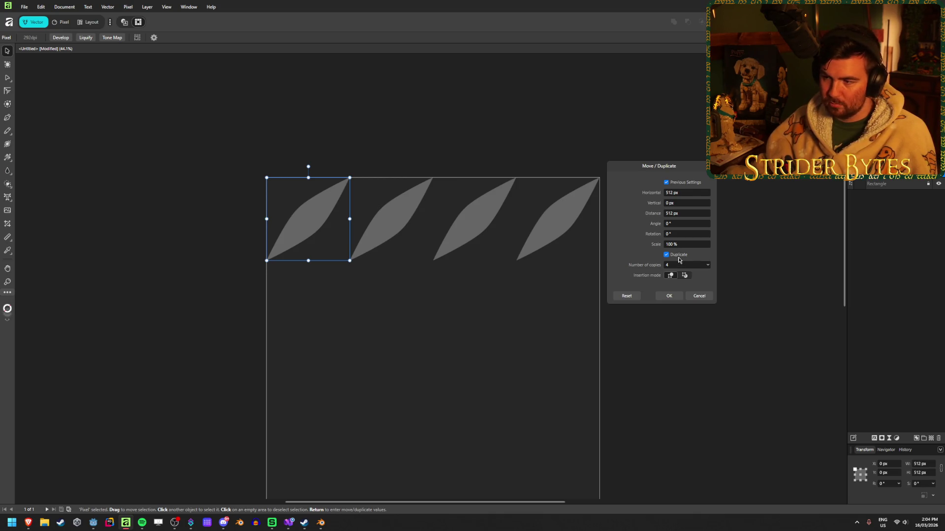
pyautogui.press('Return')
# Step: Marquee-select the whole row of leaf tiles, then clear the selection
pyautogui.click(595, 319)
pyautogui.scroll(-3, 595, 319)
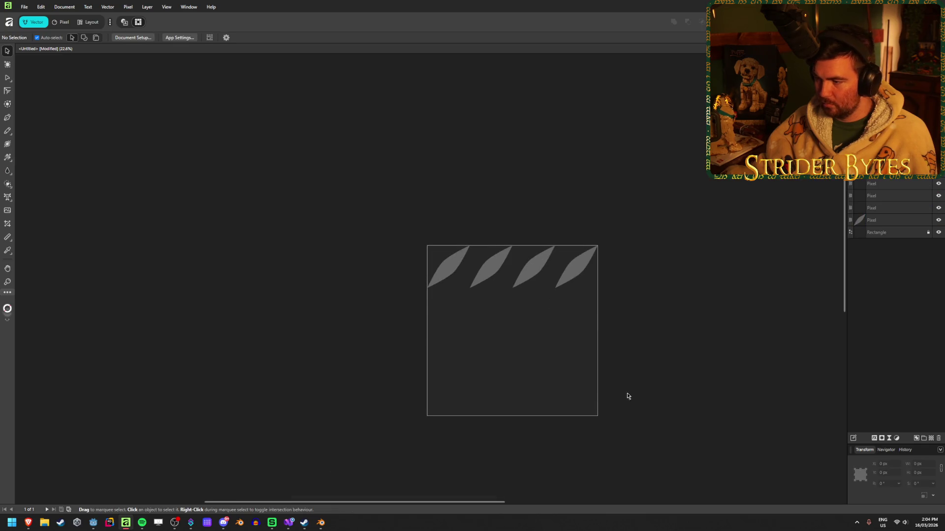
pyautogui.scroll(2, 673, 369)
pyautogui.moveTo(28, 523)
pyautogui.moveTo(93, 477)
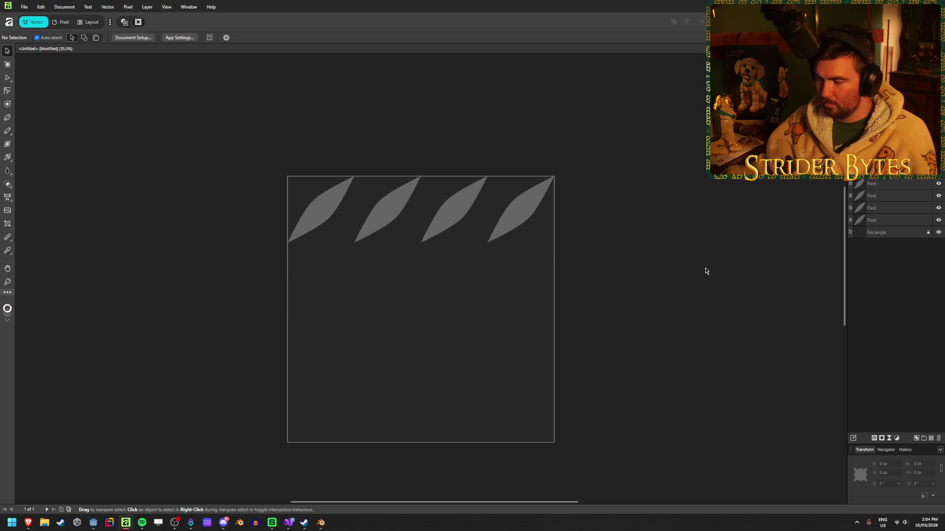
pyautogui.moveTo(706, 272); pyautogui.dragTo(235, 150)
pyautogui.hotkey('ctrl', 'd')
# Step: Delete the empty fifth tile and marquee-select the four leaf tiles
pyautogui.click(597, 213)
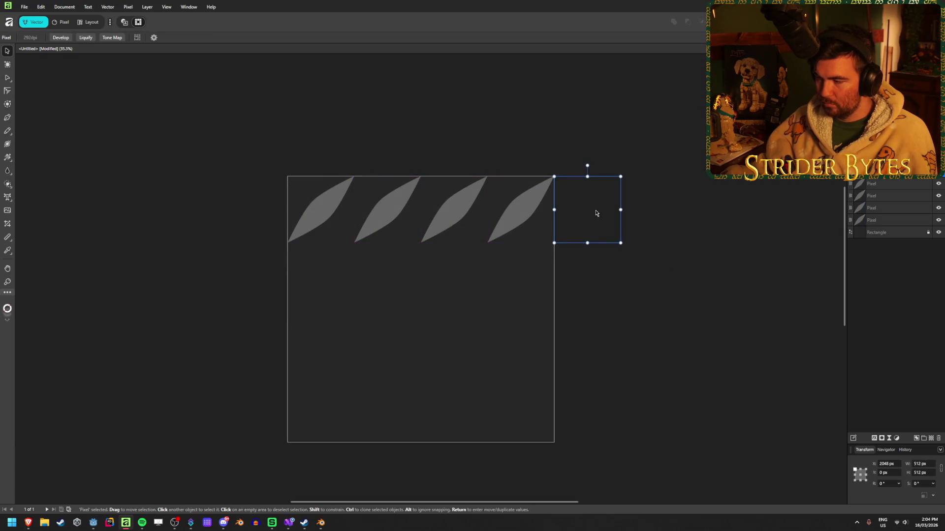
pyautogui.press('Delete')
pyautogui.hotkey('ctrl', 'd')
pyautogui.moveTo(696, 270); pyautogui.dragTo(255, 157)
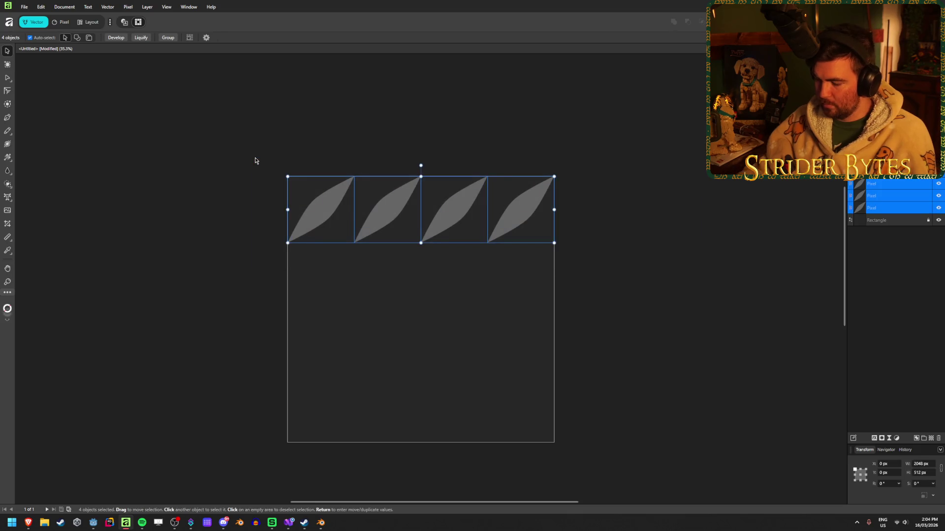
# Step: In Move/Duplicate, enable Duplicate with 256 px horizontal and 256 px vertical offsets
pyautogui.press('Return')
pyautogui.click(679, 195)
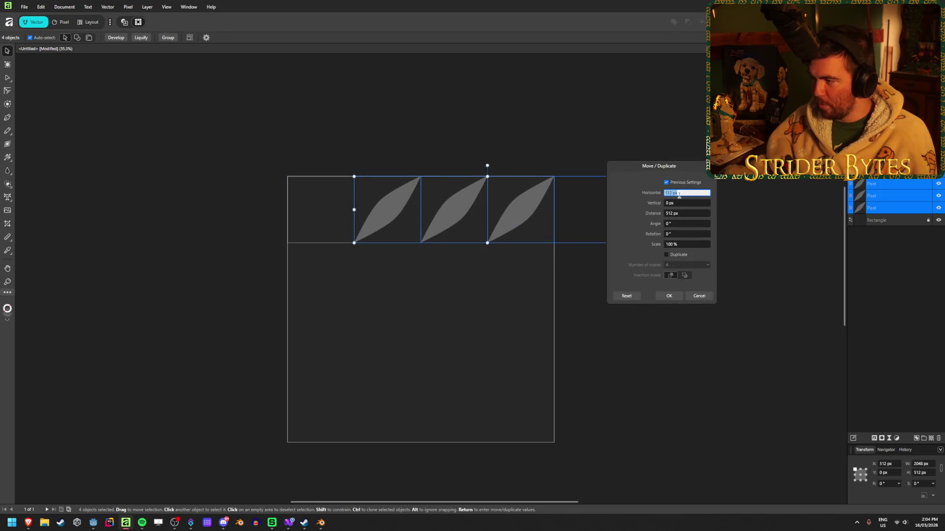
pyautogui.write('0')
pyautogui.press('Return')
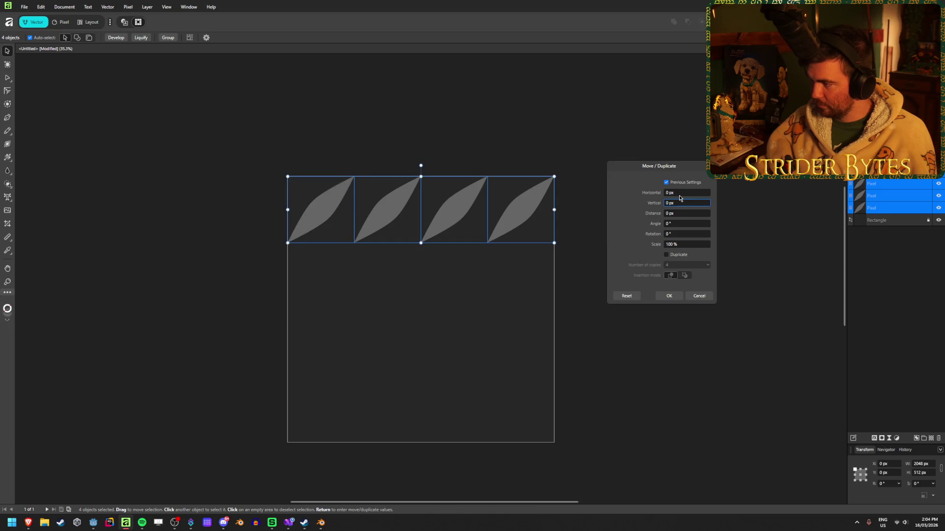
pyautogui.write('256')
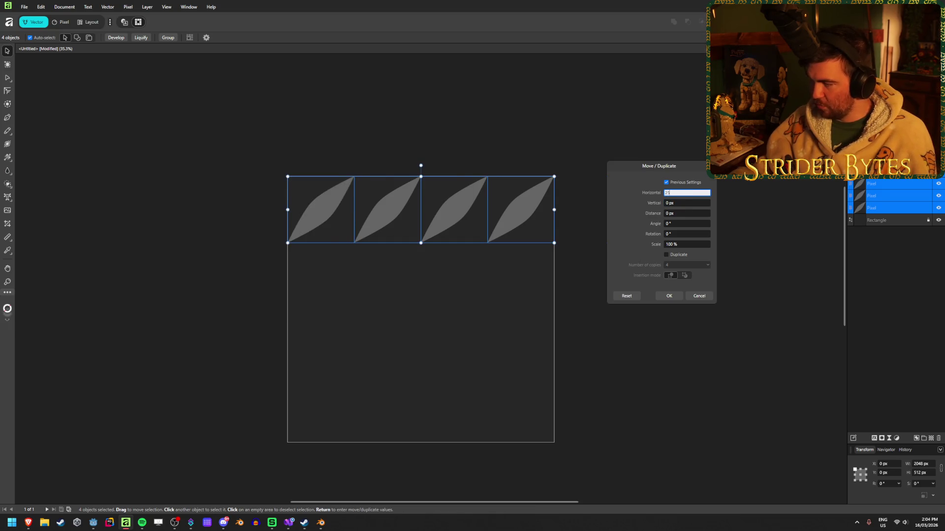
pyautogui.press('Tab')
pyautogui.click(678, 256)
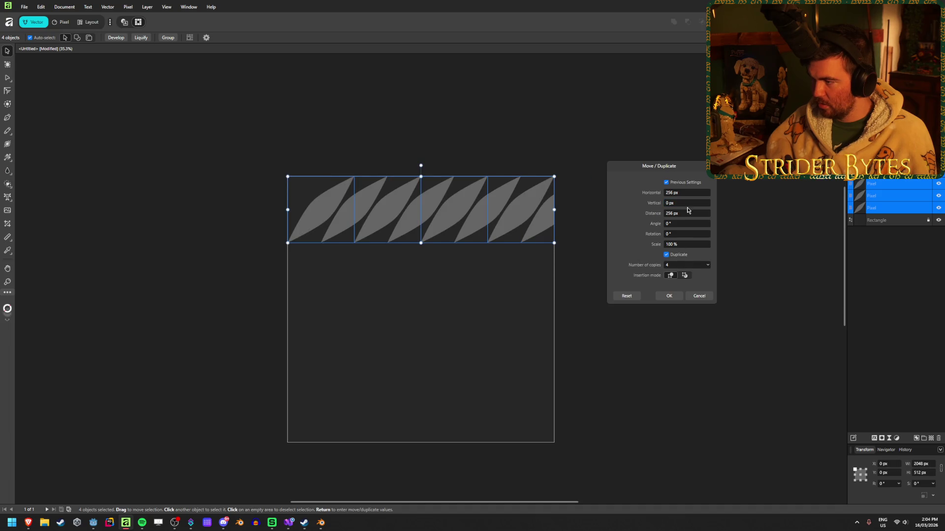
pyautogui.click(691, 202)
pyautogui.write('256')
pyautogui.press('Tab')
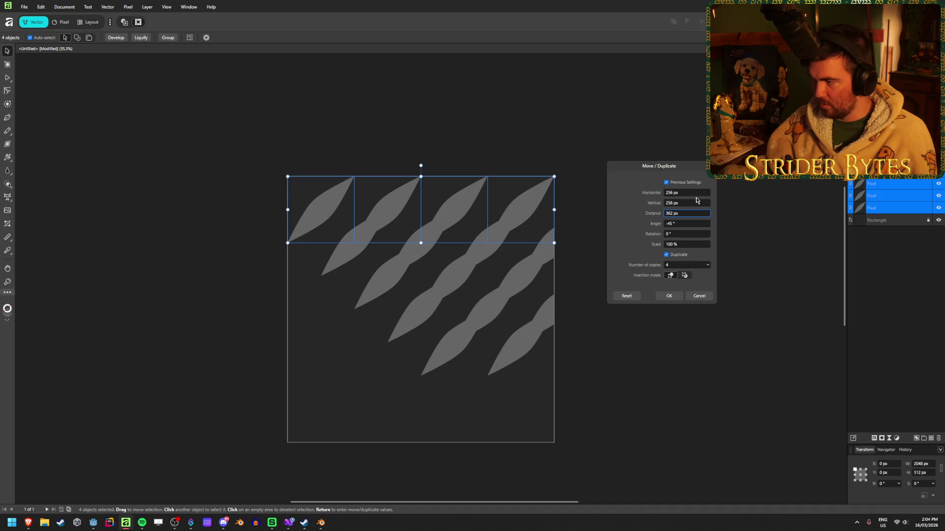
# Step: Set the copies' angle to 0°, rotation to 90° and horizontal offset to 0 px
pyautogui.click(690, 224)
pyautogui.write('0')
pyautogui.press('Tab')
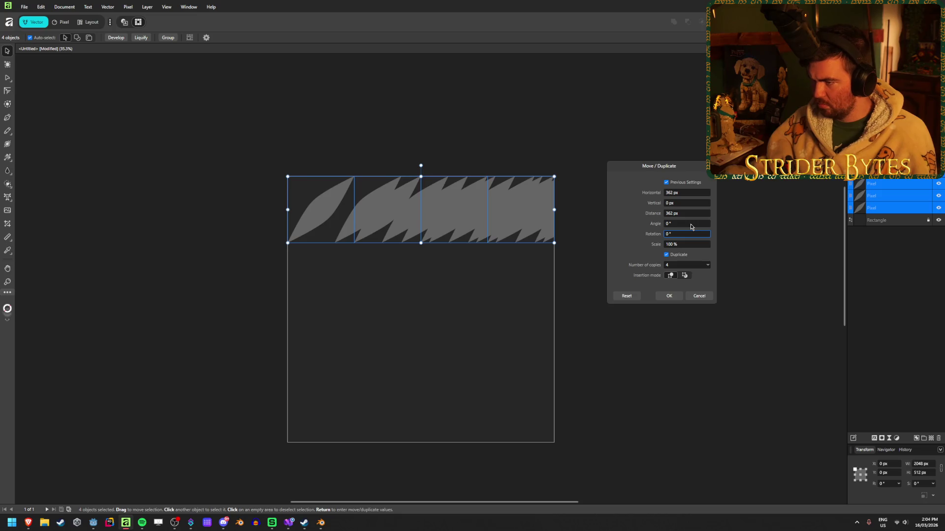
pyautogui.doubleClick(687, 234)
pyautogui.write('45')
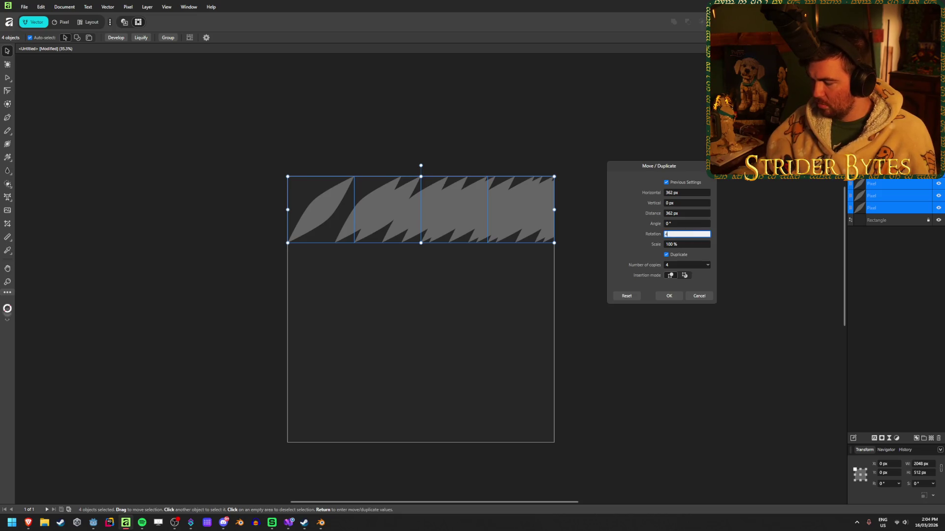
pyautogui.press('Return')
pyautogui.write('90')
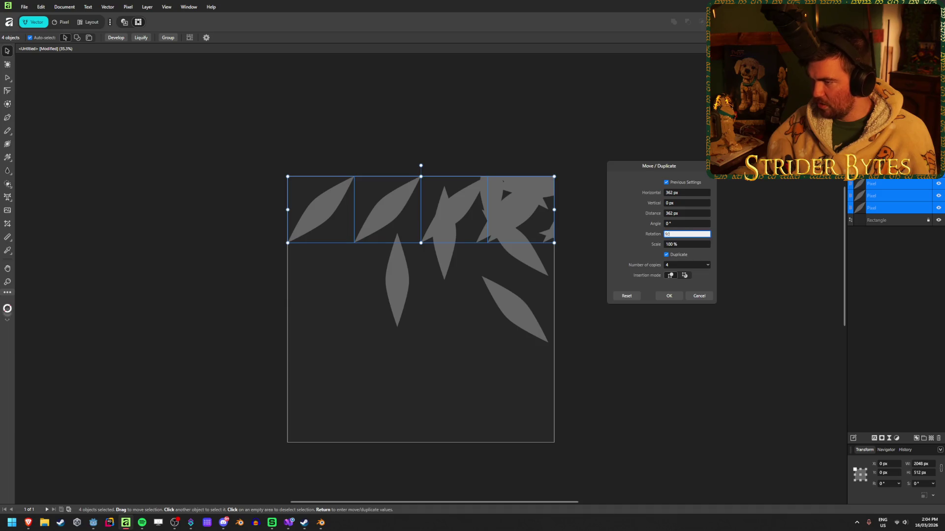
pyautogui.press('Tab')
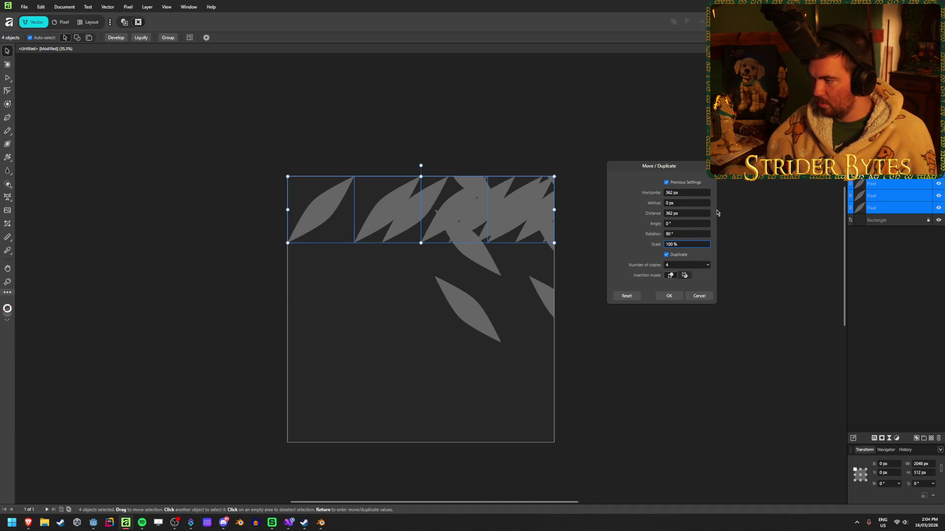
pyautogui.doubleClick(690, 194)
pyautogui.write('0')
pyautogui.press('Tab')
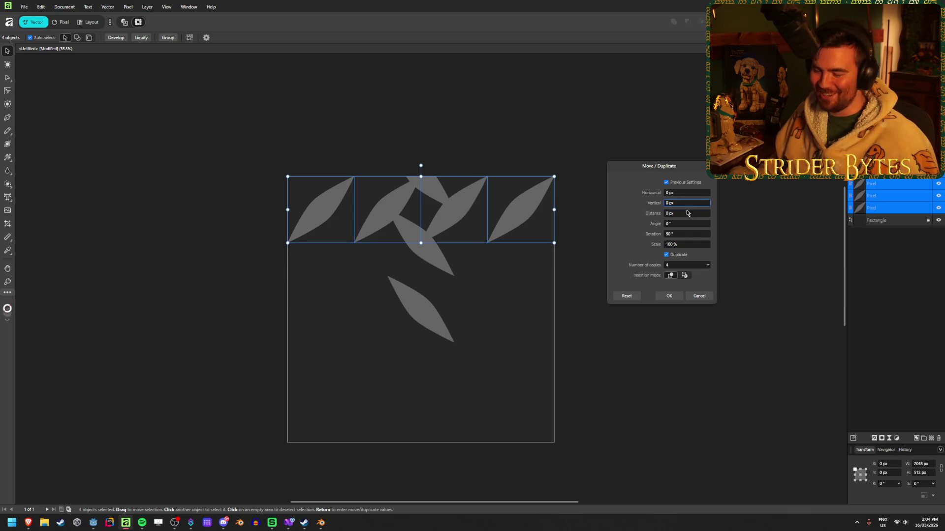
pyautogui.click(684, 203)
# Step: Try a 256 px vertical offset, no rotation, 1 copy and 274 px distance, then cancel
pyautogui.write('256')
pyautogui.press('Tab')
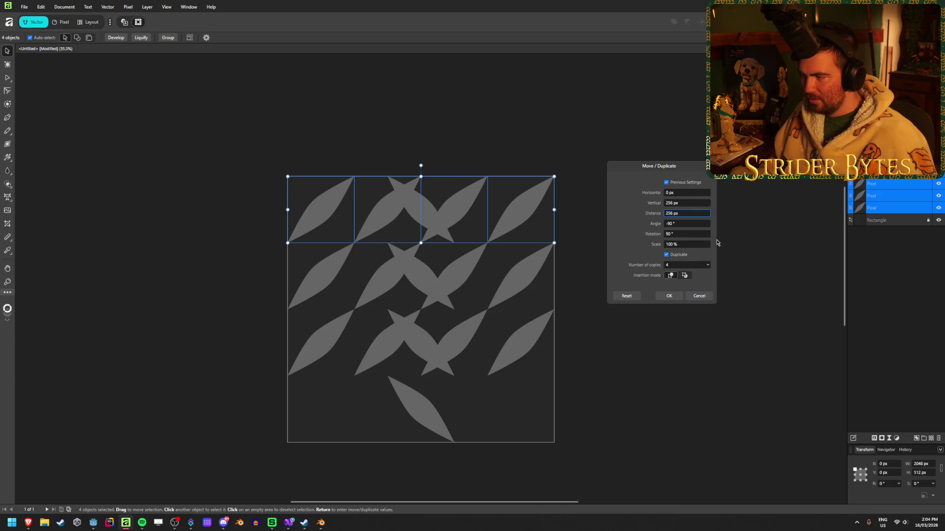
pyautogui.click(683, 234)
pyautogui.press('Tab')
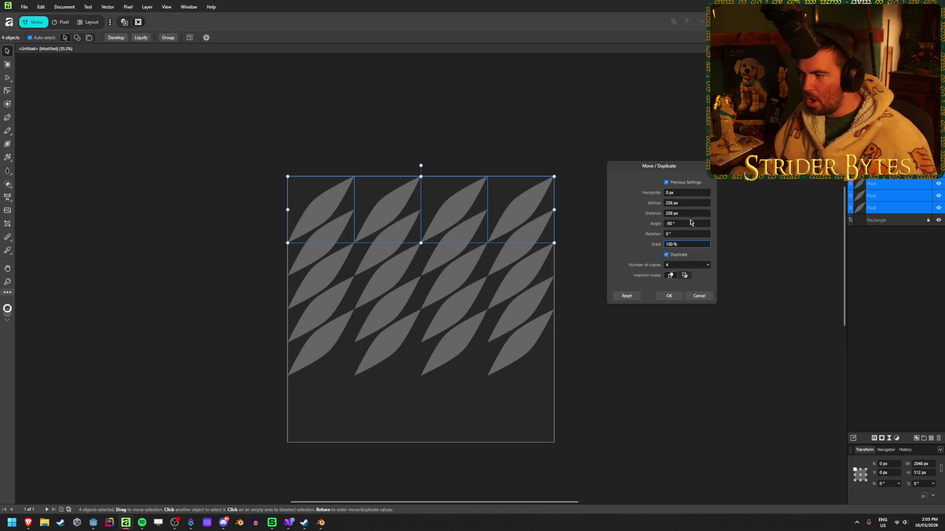
pyautogui.click(686, 266)
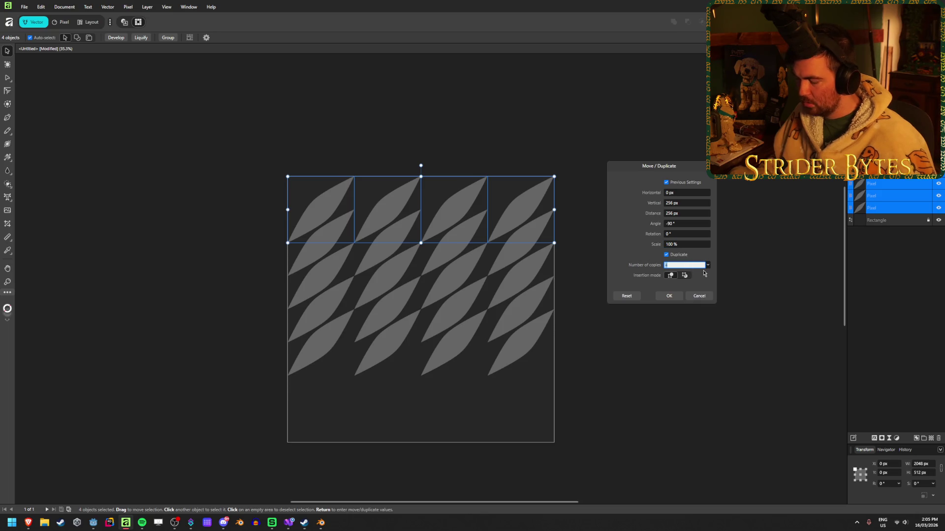
pyautogui.write('1')
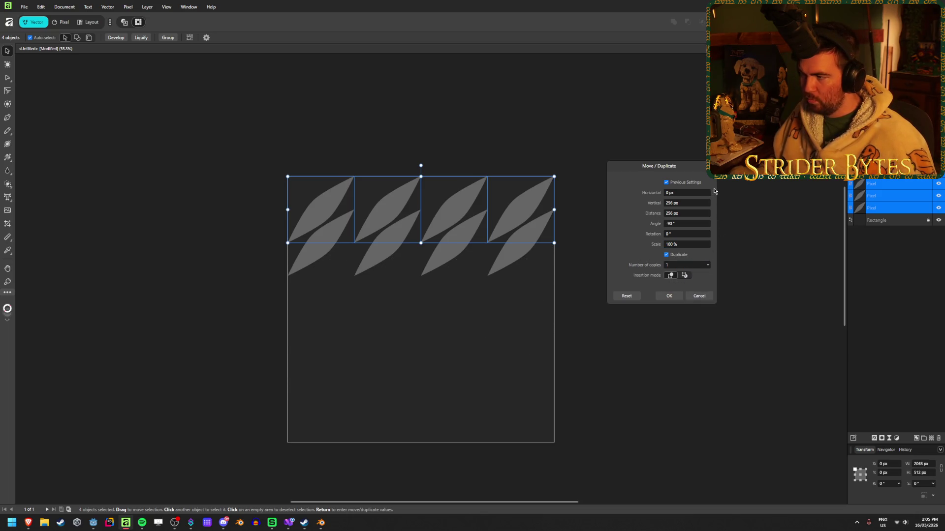
pyautogui.moveTo(680, 204); pyautogui.dragTo(655, 206)
pyautogui.click(692, 204)
pyautogui.click(694, 215)
pyautogui.write('274')
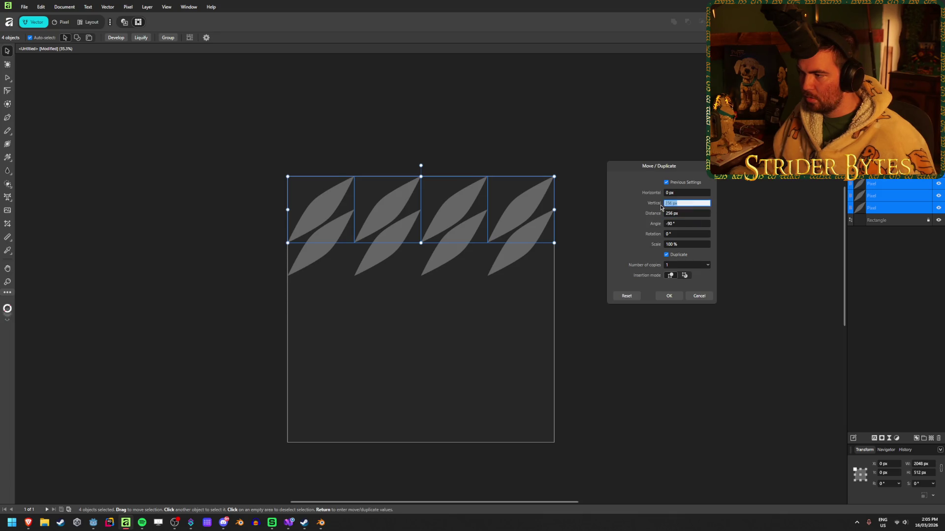
pyautogui.press('Return')
pyautogui.moveTo(678, 217); pyautogui.dragTo(803, 210)
pyautogui.press('Escape')
# Step: Retry copying the four-leaf row with a 429 px vertical offset, then cancel and deselect
pyautogui.moveTo(639, 112)
pyautogui.mouseDown()
pyautogui.moveTo(316, 232)
pyautogui.moveTo(302, 222)
pyautogui.mouseUp()
pyautogui.press('Return')
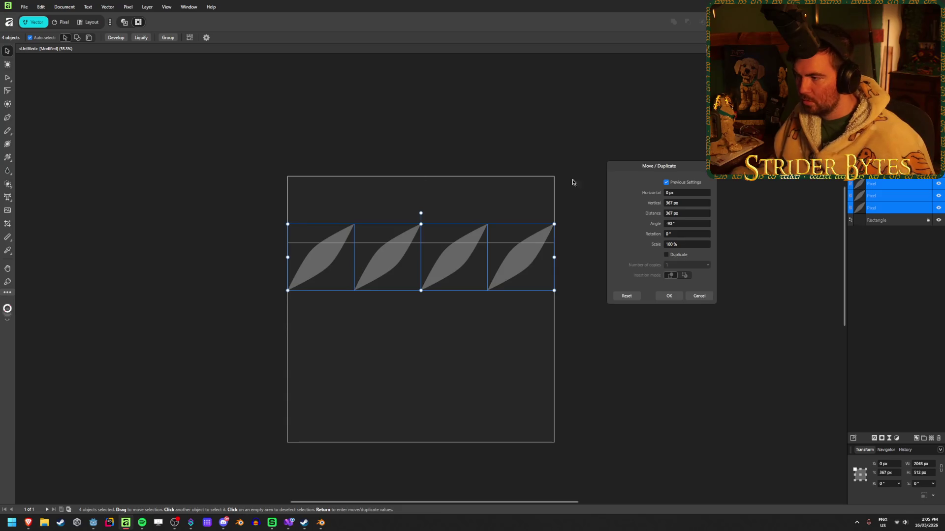
pyautogui.tripleClick(695, 206)
pyautogui.write('432')
pyautogui.press('Tab')
pyautogui.tripleClick(688, 203)
pyautogui.write('429')
pyautogui.press('Return')
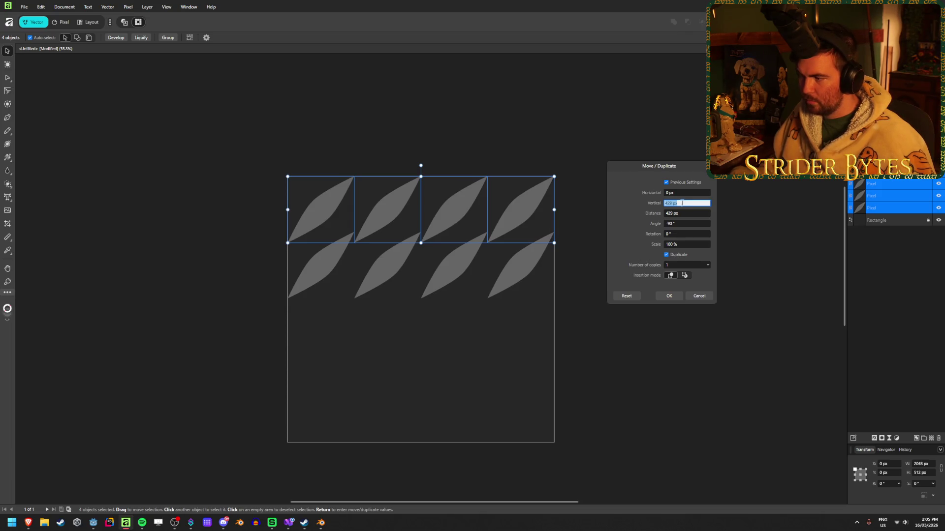
pyautogui.moveTo(655, 234)
pyautogui.mouseDown()
pyautogui.moveTo(635, 241)
pyautogui.moveTo(640, 248)
pyautogui.moveTo(659, 236)
pyautogui.mouseUp()
pyautogui.click(700, 296)
pyautogui.click(274, 90)
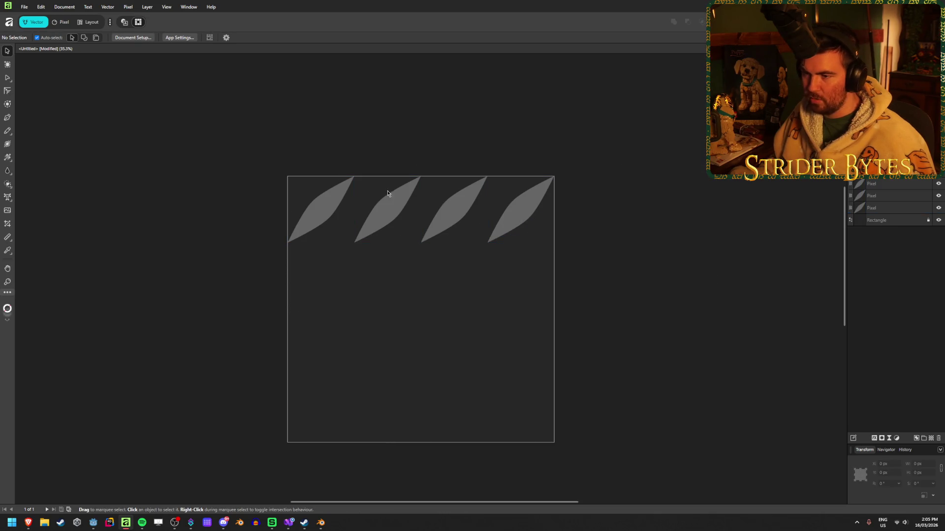
# Step: For the top-left leaf, set Move/Duplicate rotation to 90° and movement angle to 0°
pyautogui.click(334, 215)
pyautogui.press('Return')
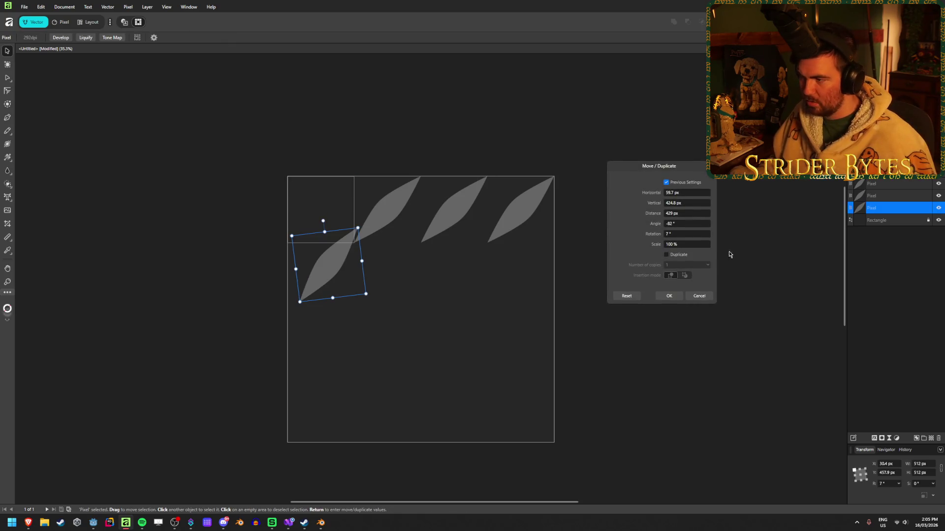
pyautogui.click(687, 235)
pyautogui.write('90')
pyautogui.press('Tab')
pyautogui.click(687, 225)
pyautogui.write('0')
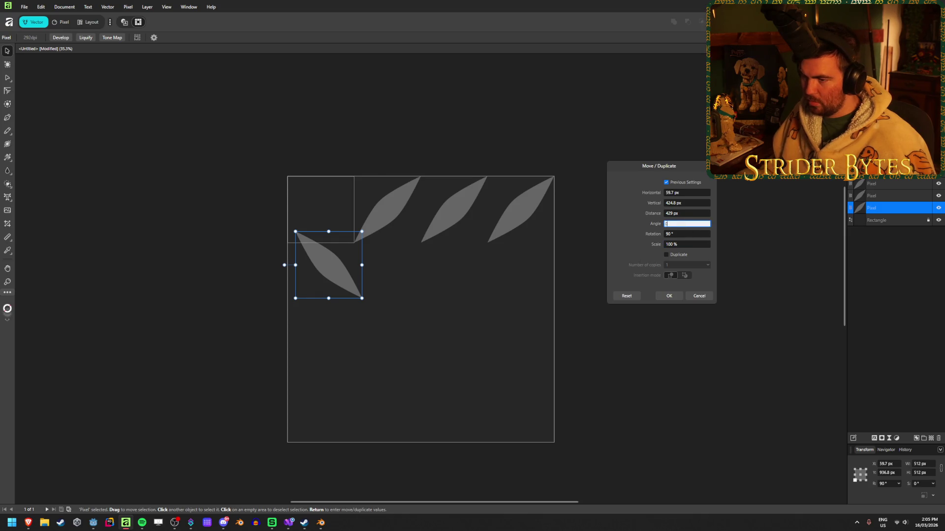
pyautogui.press('Tab')
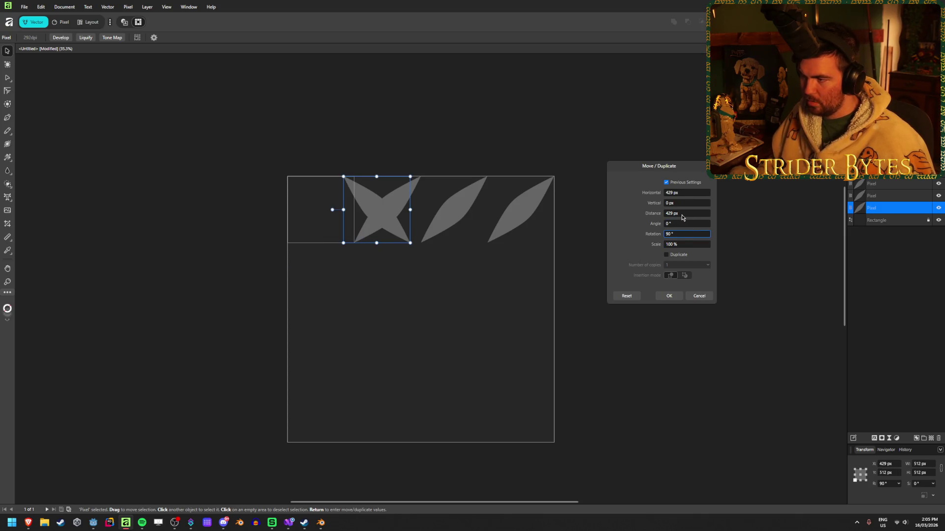
# Step: Enable Duplicate with the copy offset 256 px right and 256 px down
pyautogui.click(686, 193)
pyautogui.write('0')
pyautogui.press('Tab')
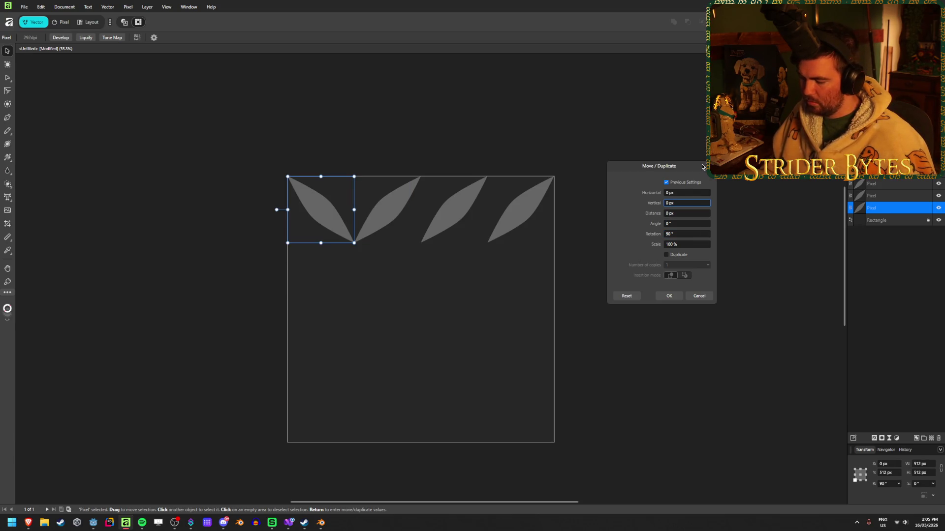
pyautogui.write('256')
pyautogui.press('Tab')
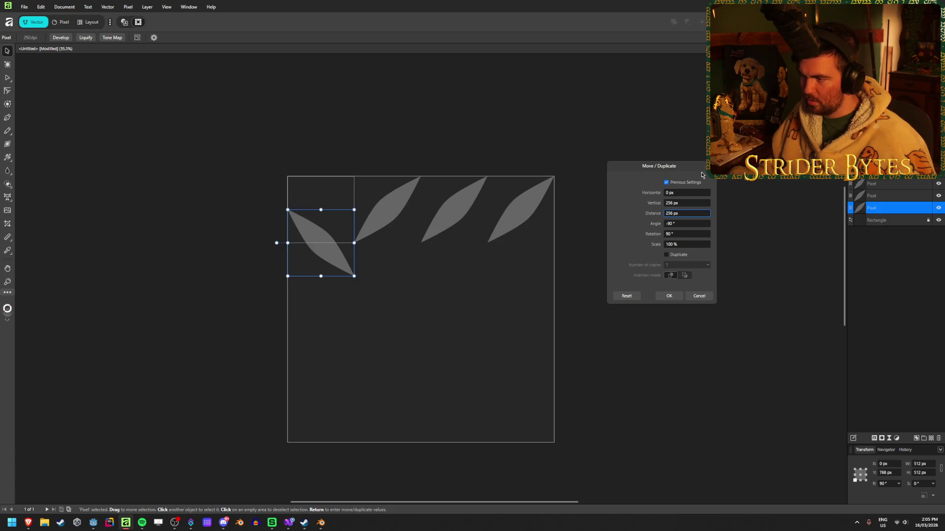
pyautogui.click(676, 256)
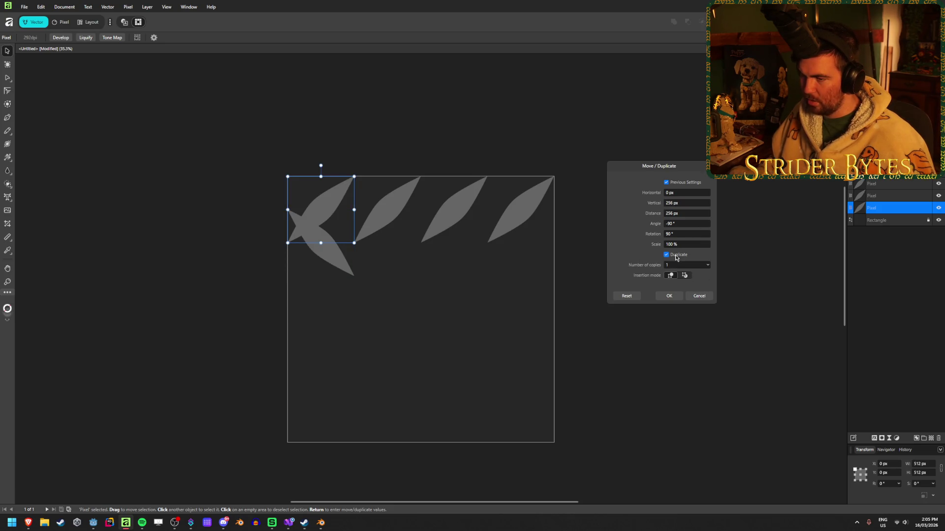
pyautogui.click(694, 195)
pyautogui.write('256')
pyautogui.press('Tab')
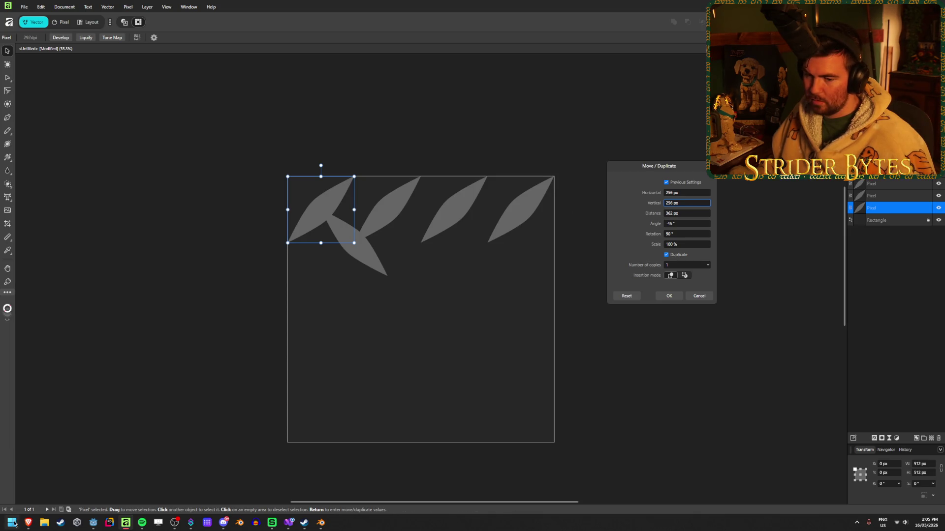
# Step: Glance at the metal pattern texture search window, then return to the Affinity document
pyautogui.moveTo(28, 523)
pyautogui.moveTo(103, 483)
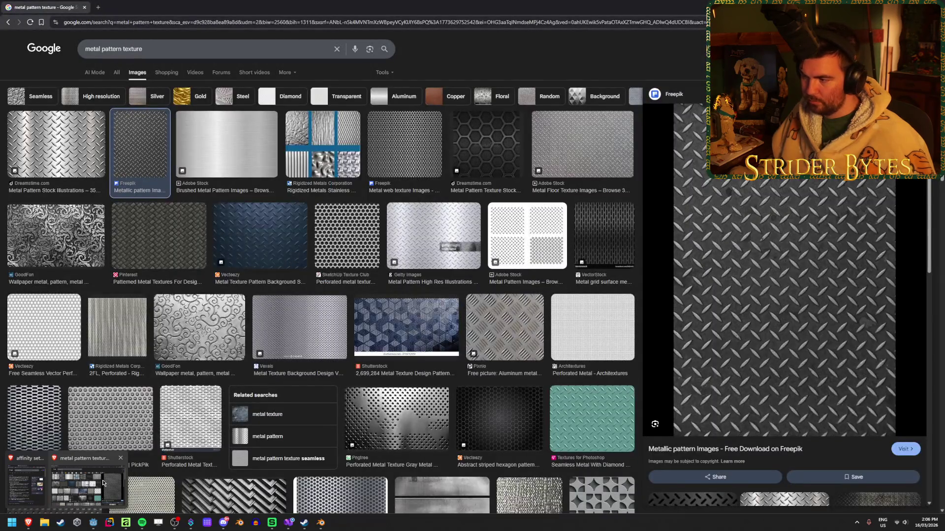
pyautogui.click(102, 483)
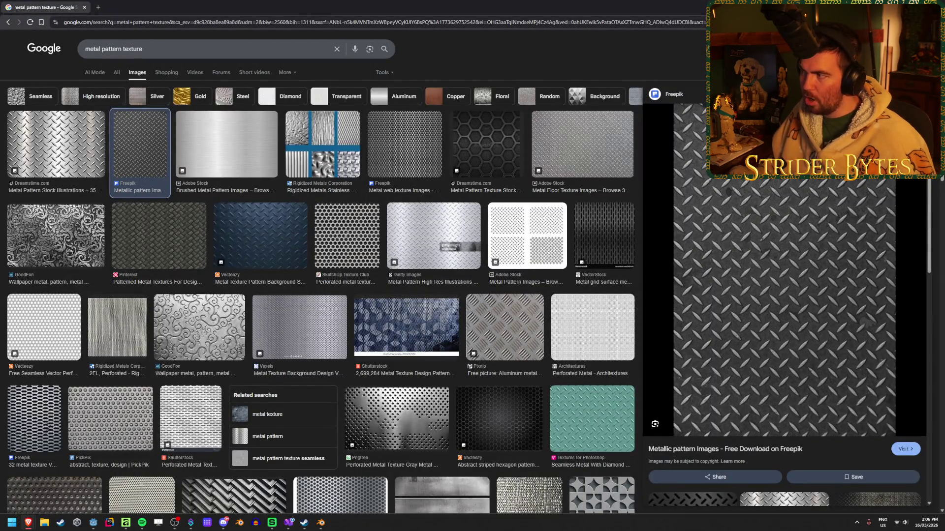
pyautogui.hotkey('alt', 'Tab')
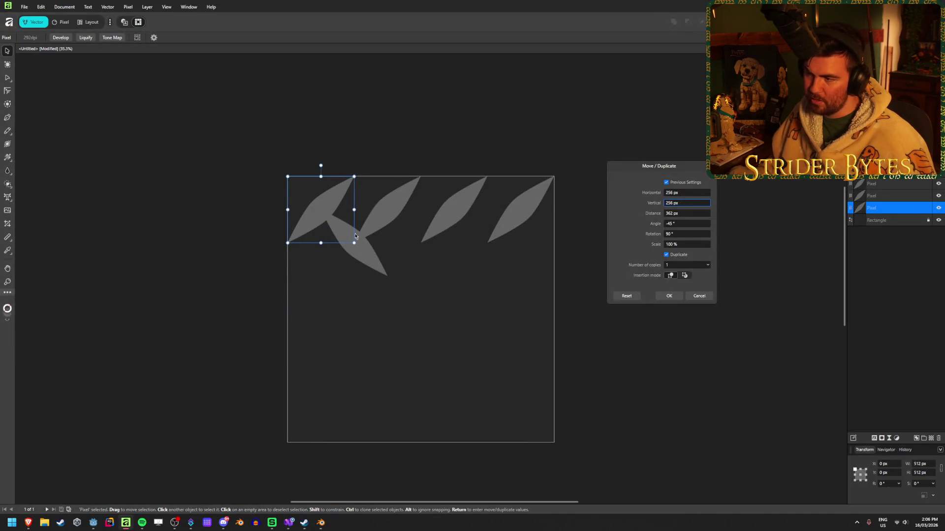
# Step: Duplicate the first leaf rotated 90°, offset 384 px right and 384 px down
pyautogui.click(695, 192)
pyautogui.write('128')
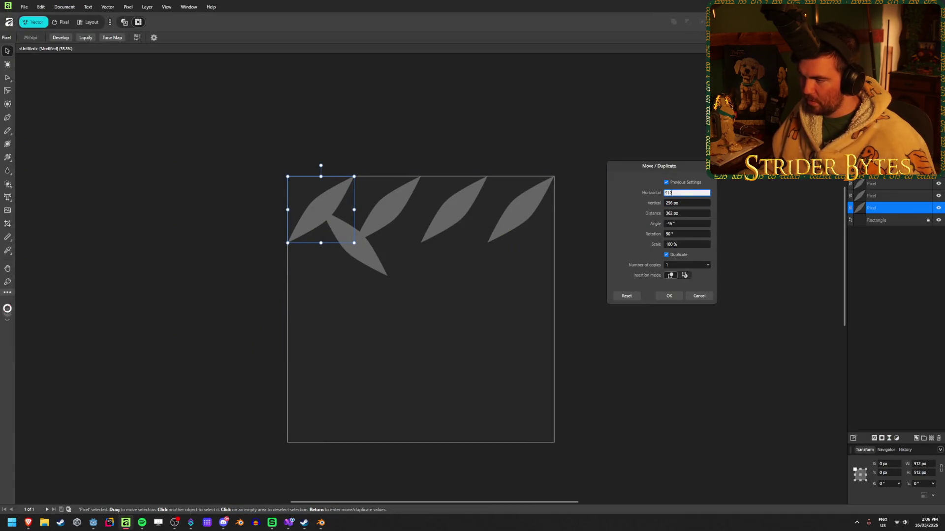
pyautogui.press('Tab')
pyautogui.write('512')
pyautogui.press('Tab')
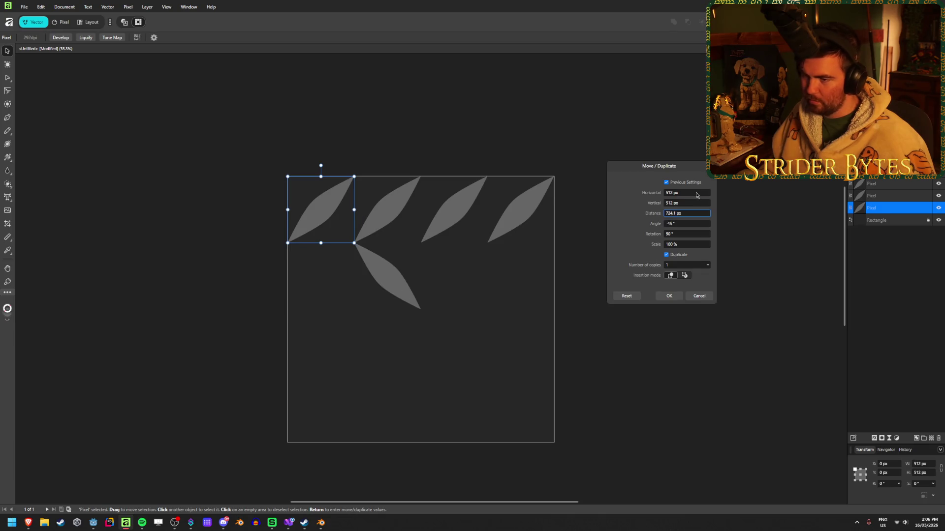
pyautogui.click(692, 192)
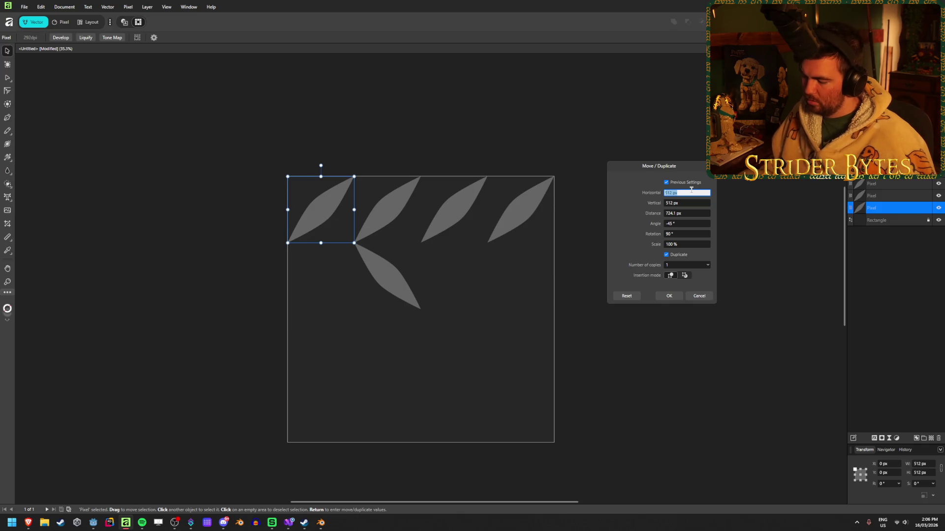
pyautogui.write('256')
pyautogui.write('+128')
pyautogui.press('Tab')
pyautogui.write('384')
pyautogui.press('Tab')
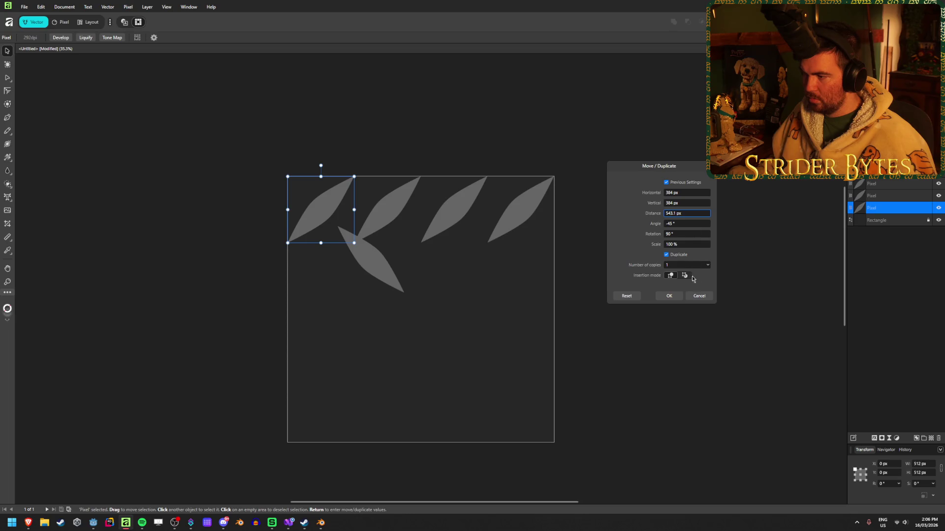
pyautogui.click(674, 299)
pyautogui.click(733, 342)
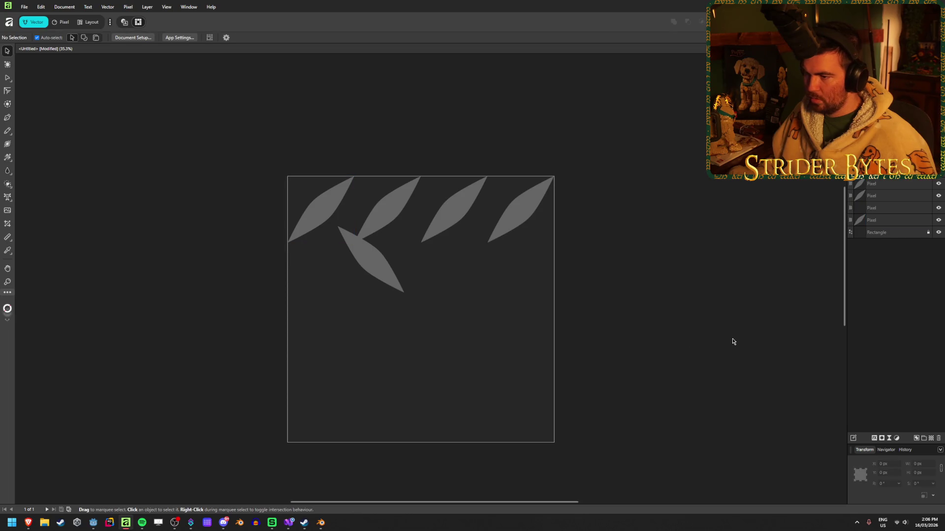
# Step: Delete the three right-hand leaves of the top row
pyautogui.moveTo(612, 210); pyautogui.dragTo(388, 191)
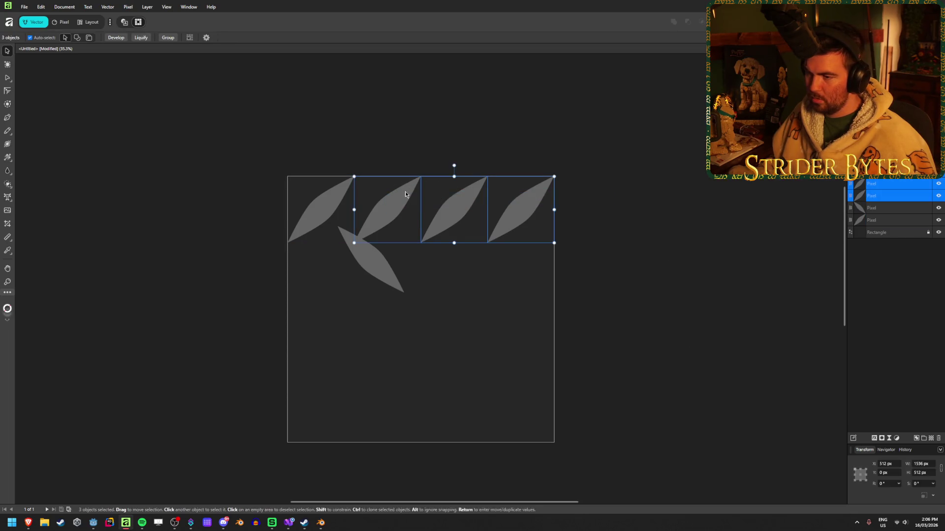
pyautogui.press('Delete')
pyautogui.click(546, 131)
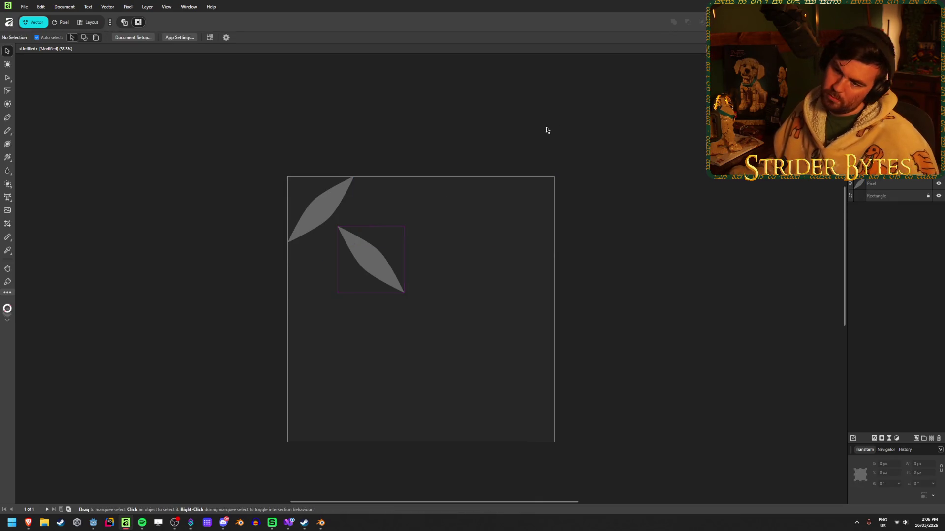
# Step: Set up a duplicate of the top-left leaf with 768 px horizontal and 0 px vertical offset
pyautogui.click(338, 183)
pyautogui.press('Return')
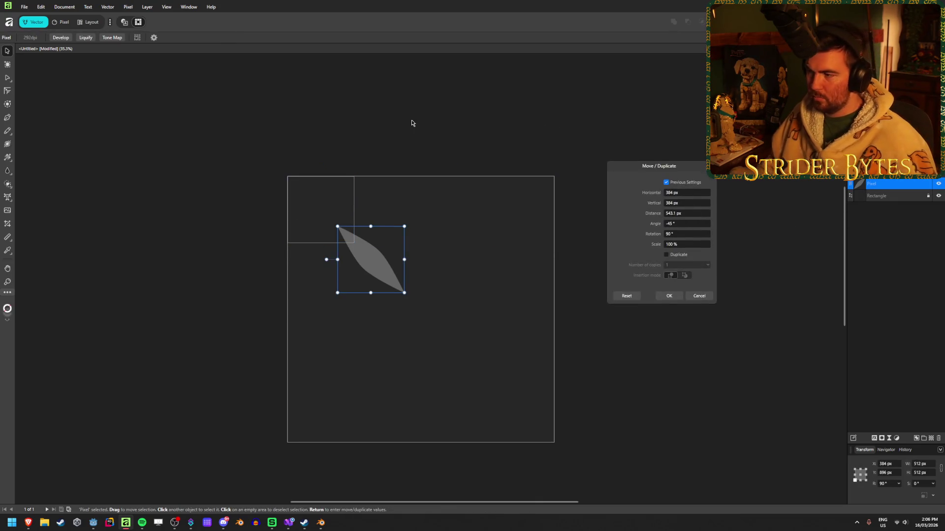
pyautogui.click(677, 254)
pyautogui.click(691, 204)
pyautogui.write('0')
pyautogui.press('Tab')
pyautogui.press('Tab')
pyautogui.press('Tab')
pyautogui.write('0')
pyautogui.press('Tab')
pyautogui.click(689, 193)
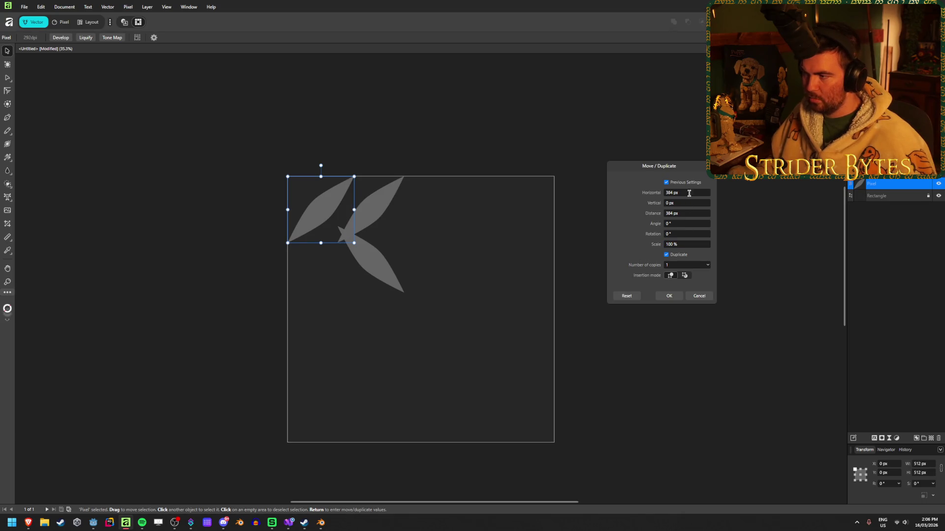
pyautogui.write('512')
pyautogui.press('Tab')
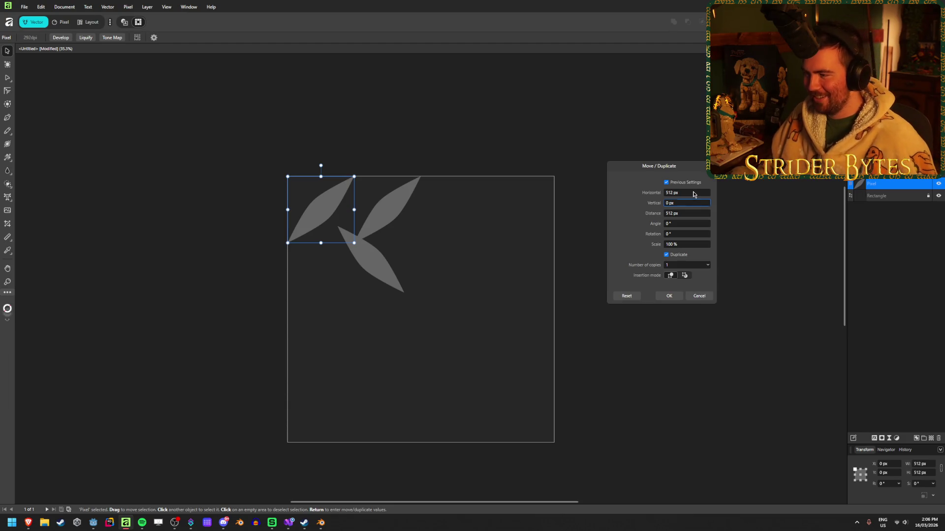
pyautogui.click(693, 194)
pyautogui.write('1024')
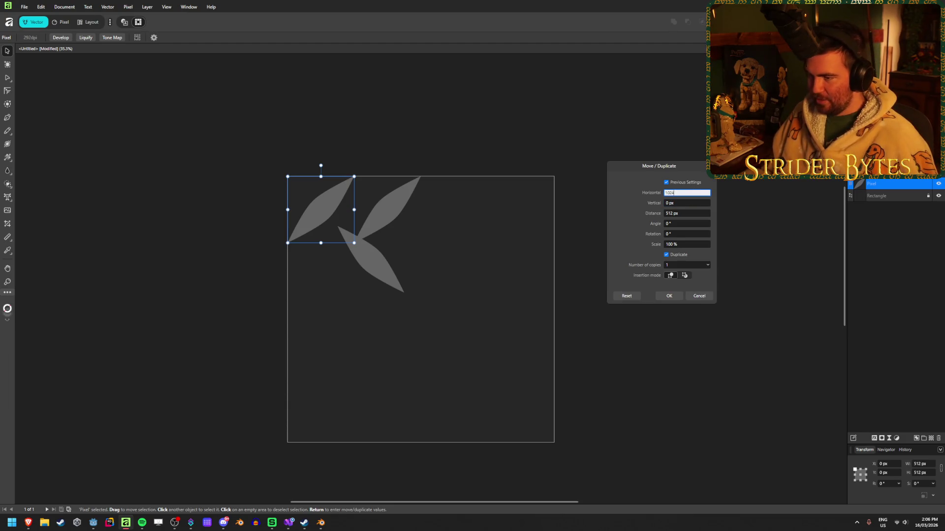
pyautogui.press('Tab')
pyautogui.click(691, 192)
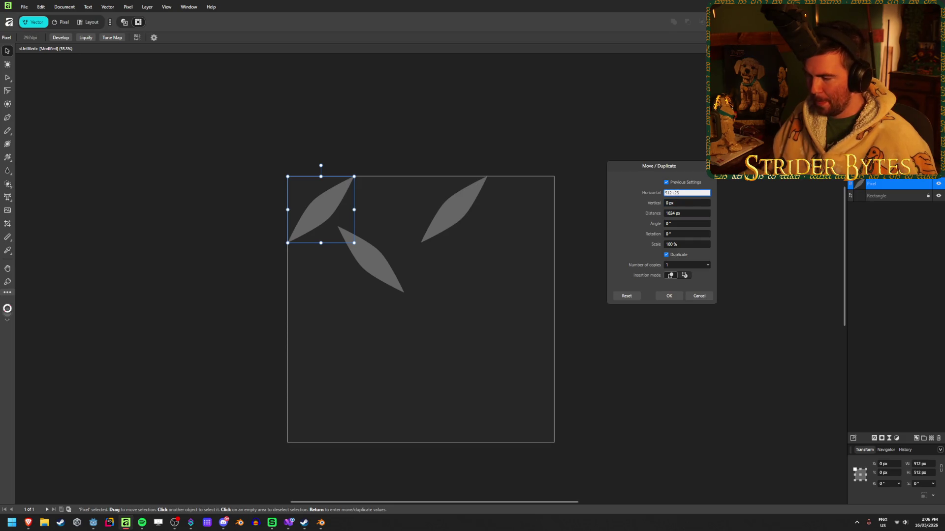
pyautogui.write('6')
pyautogui.press('Tab')
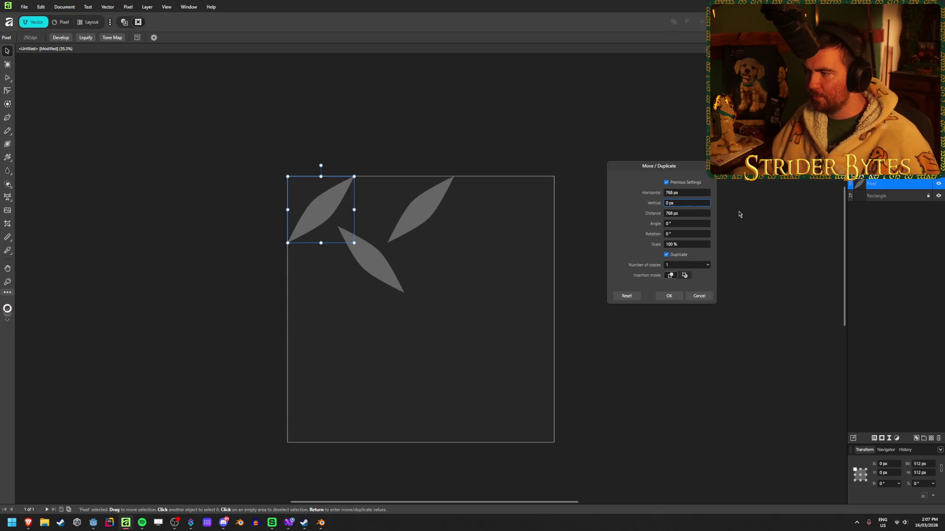
# Step: Make 2 copies so the top row has three leaves 768 px apart
pyautogui.click(708, 265)
pyautogui.click(685, 267)
pyautogui.write('3')
pyautogui.click(685, 266)
pyautogui.write('2')
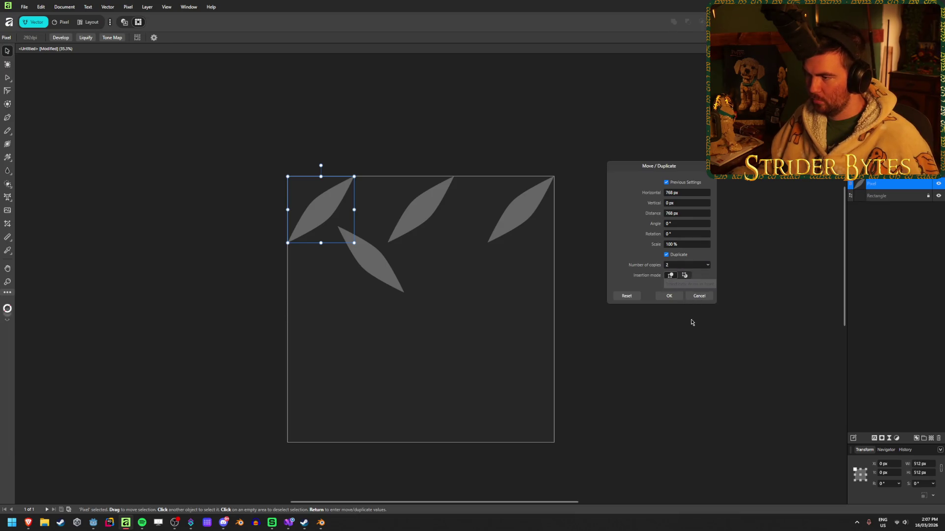
pyautogui.click(668, 296)
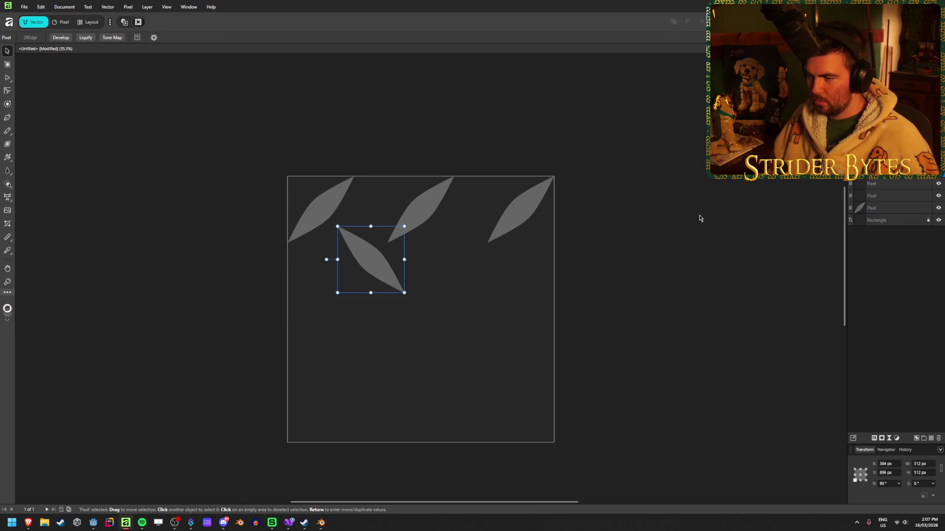
# Step: Repeat the rotated lower leaf with the same 768 px duplicate settings
pyautogui.press('Return')
pyautogui.click(667, 255)
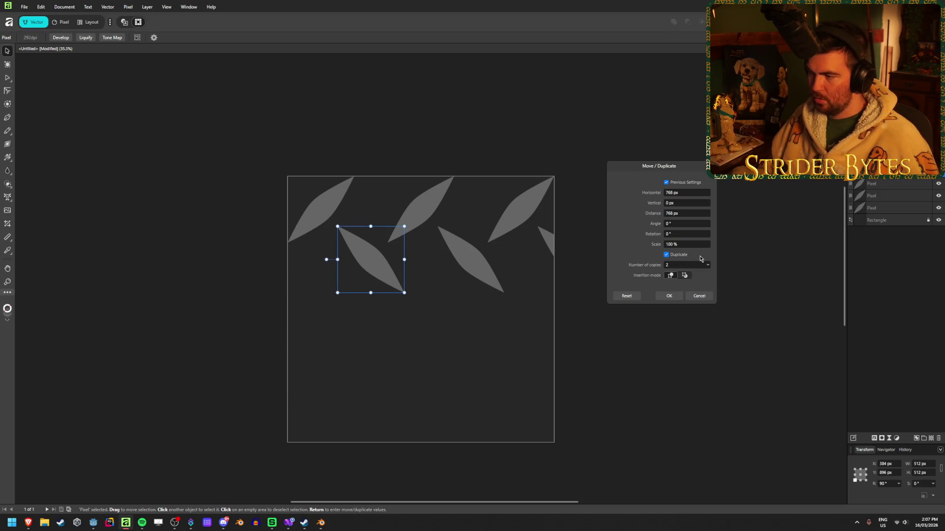
pyautogui.click(669, 296)
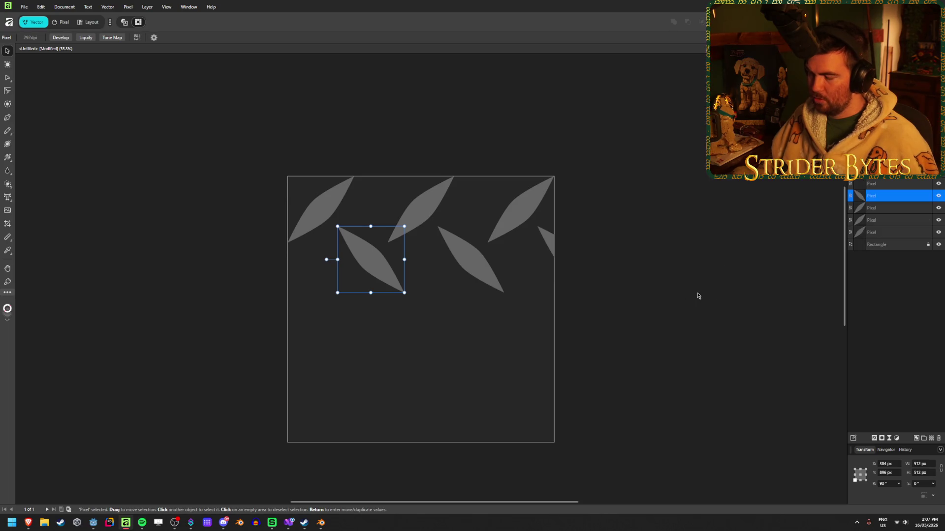
# Step: Duplicate the lower leaf once with a -768 px horizontal offset, then deselect
pyautogui.press('Return')
pyautogui.click(688, 193)
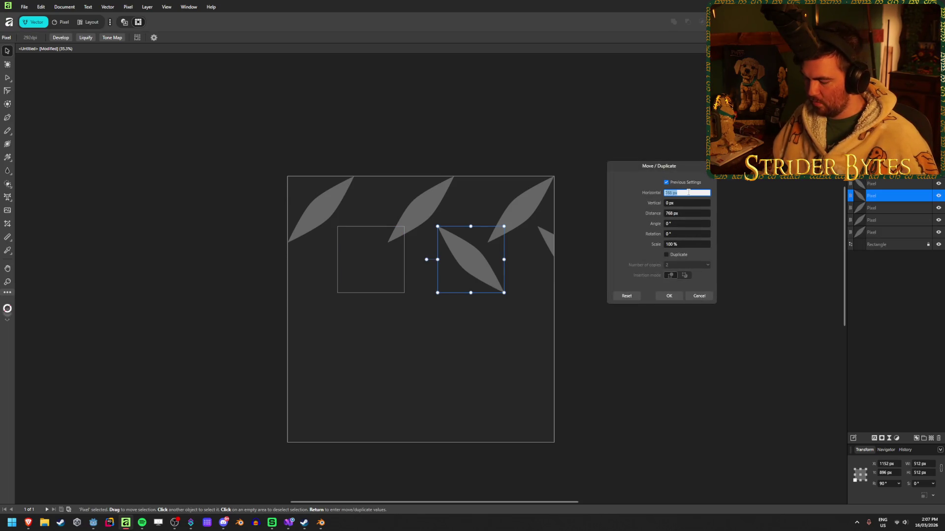
pyautogui.press('Tab')
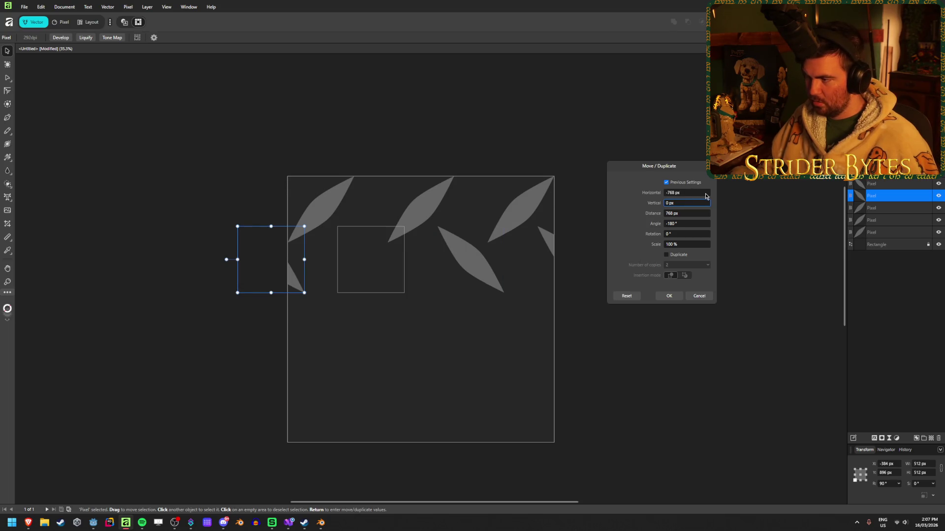
pyautogui.click(666, 254)
pyautogui.click(684, 264)
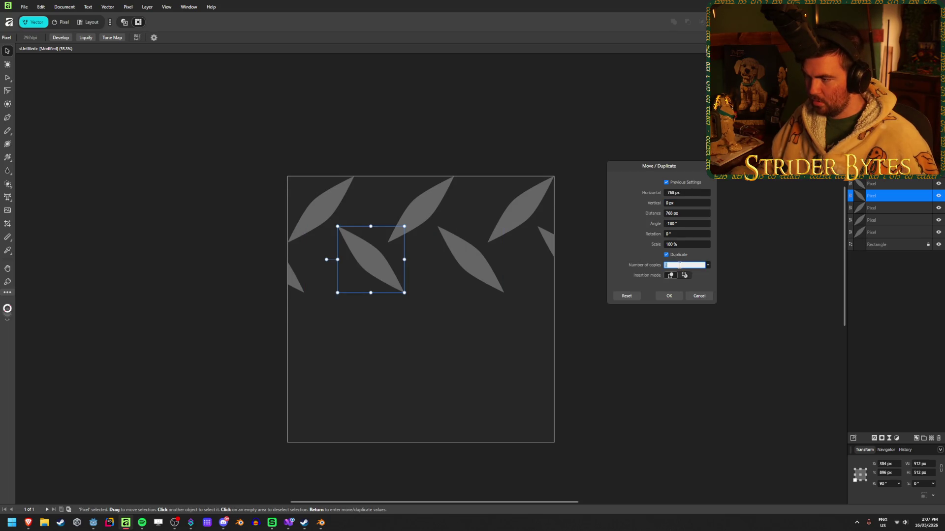
pyautogui.write('1')
pyautogui.click(669, 296)
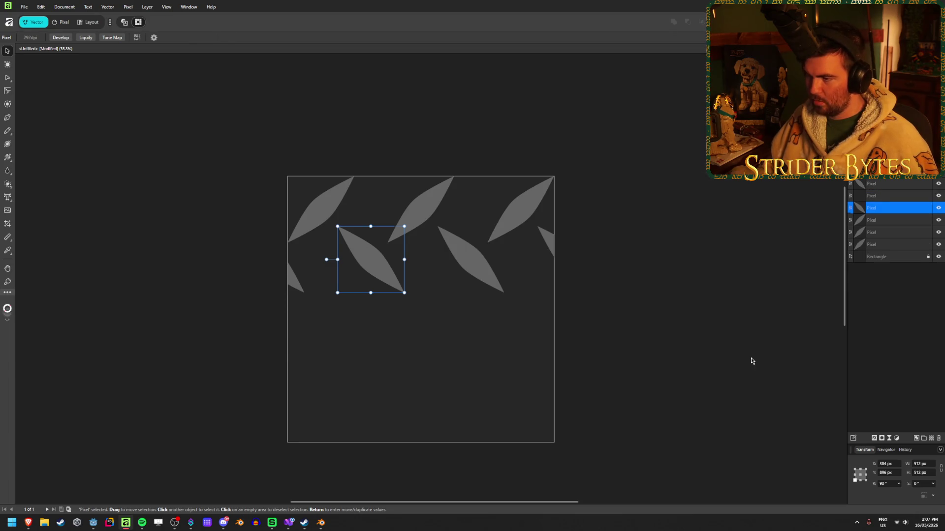
pyautogui.click(751, 361)
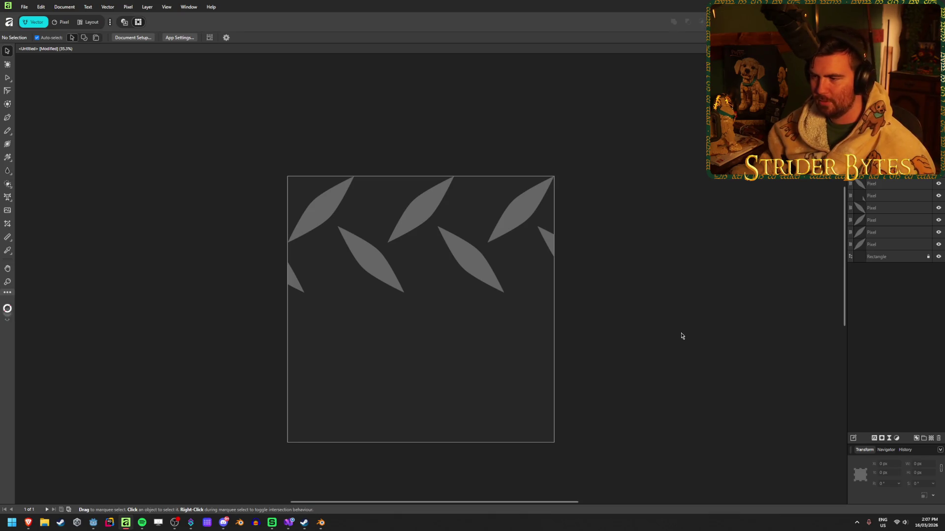
pyautogui.click(315, 205)
pyautogui.click(416, 214)
pyautogui.click(501, 213)
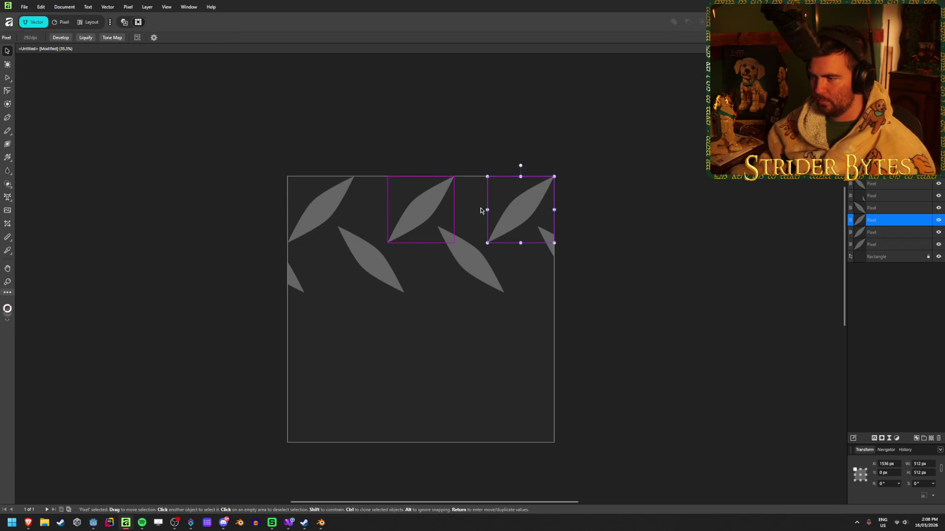
pyautogui.keyDown('shift'); pyautogui.click(320, 203); pyautogui.keyUp('shift')
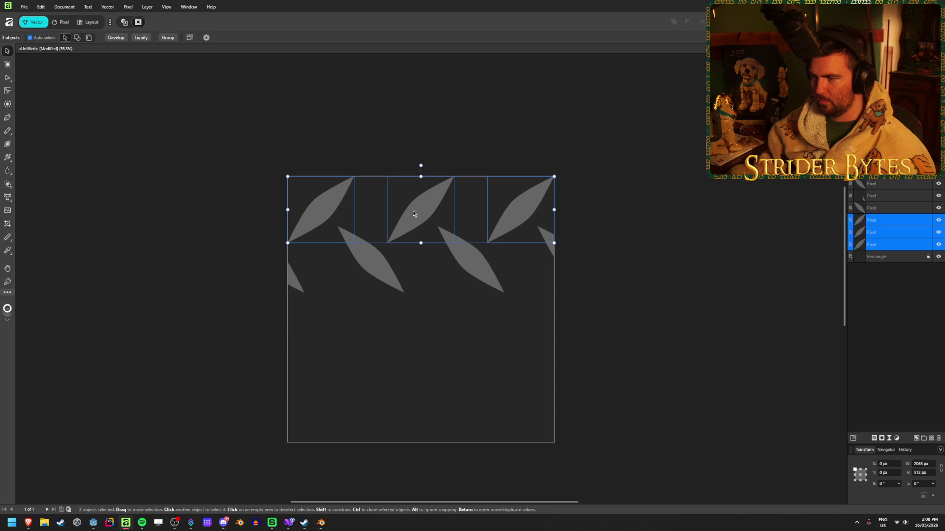
pyautogui.press('Return')
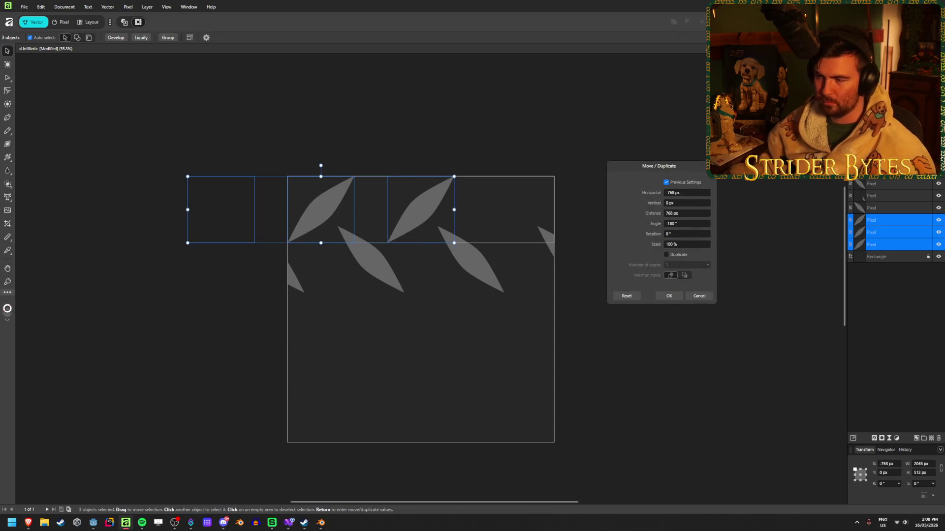
pyautogui.click(690, 192)
pyautogui.write('0')
pyautogui.press('Tab')
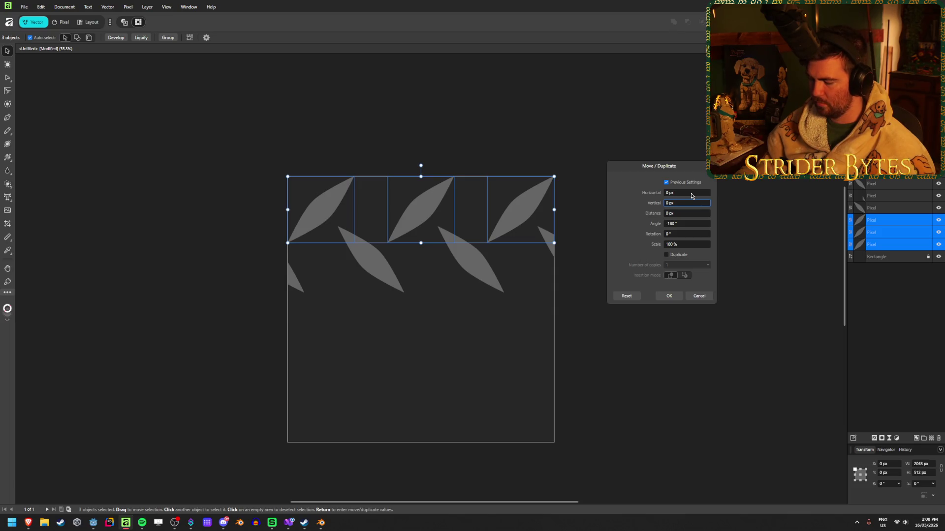
pyautogui.write('51')
pyautogui.press('Tab')
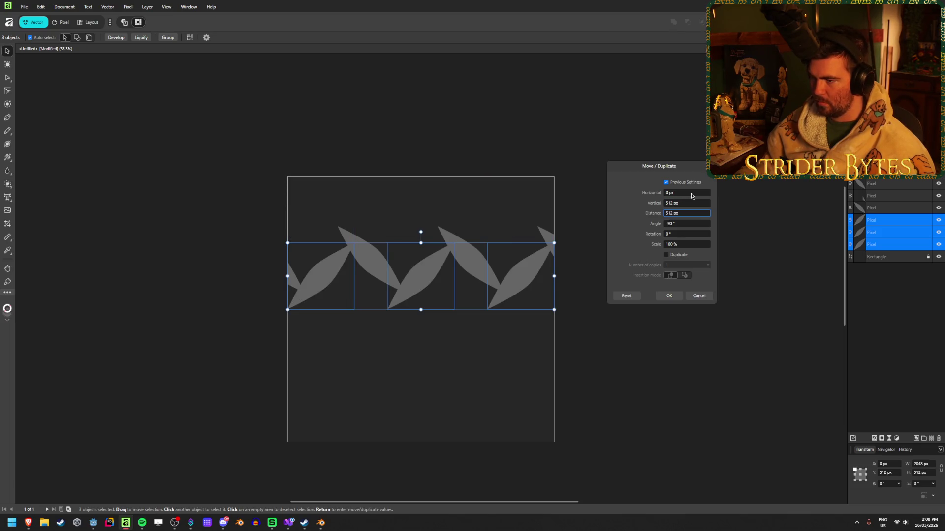
pyautogui.click(702, 297)
pyautogui.click(702, 297)
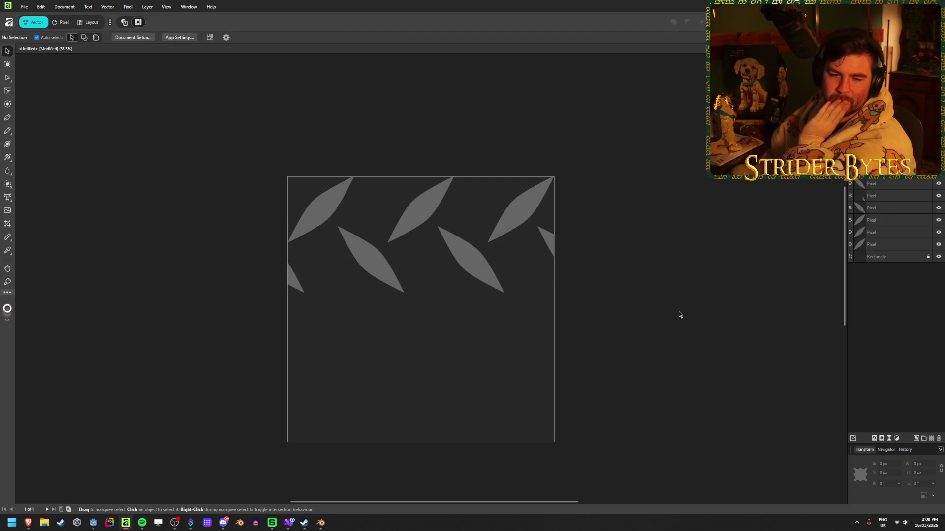
# Step: Select the three top-row leaves and duplicate them 768 px downward
pyautogui.click(322, 223)
pyautogui.keyDown('shift'); pyautogui.click(419, 211); pyautogui.keyUp('shift')
pyautogui.keyDown('shift'); pyautogui.click(520, 214); pyautogui.keyUp('shift')
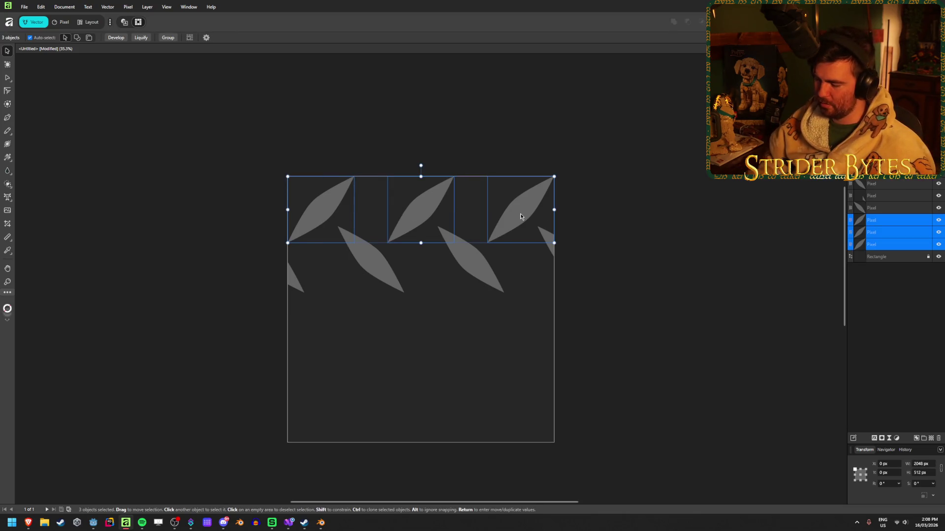
pyautogui.press('Return')
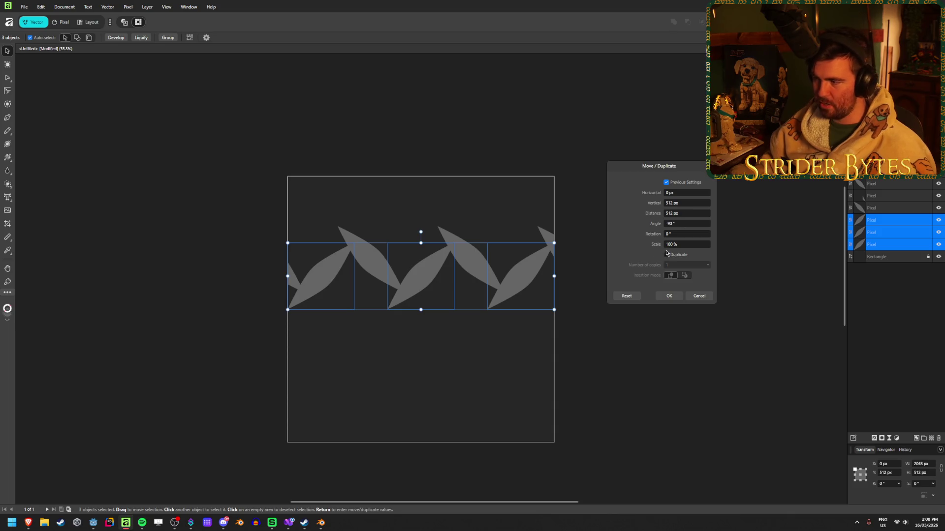
pyautogui.click(667, 254)
pyautogui.moveTo(652, 203); pyautogui.dragTo(747, 203)
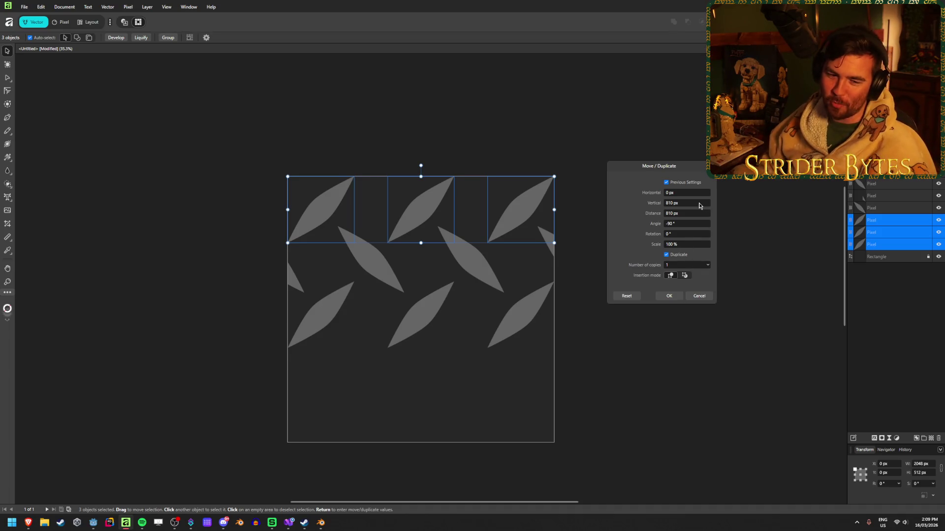
pyautogui.click(699, 203)
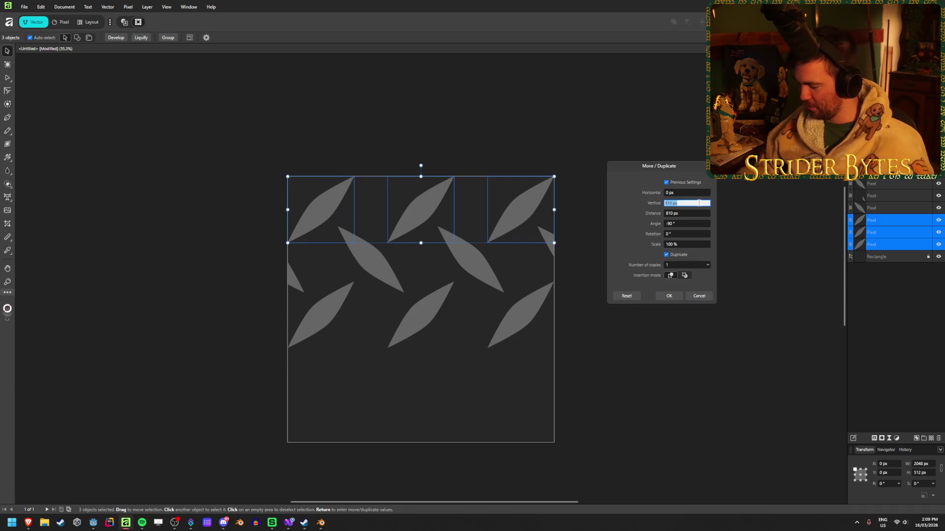
pyautogui.write('512+356')
pyautogui.press('Tab')
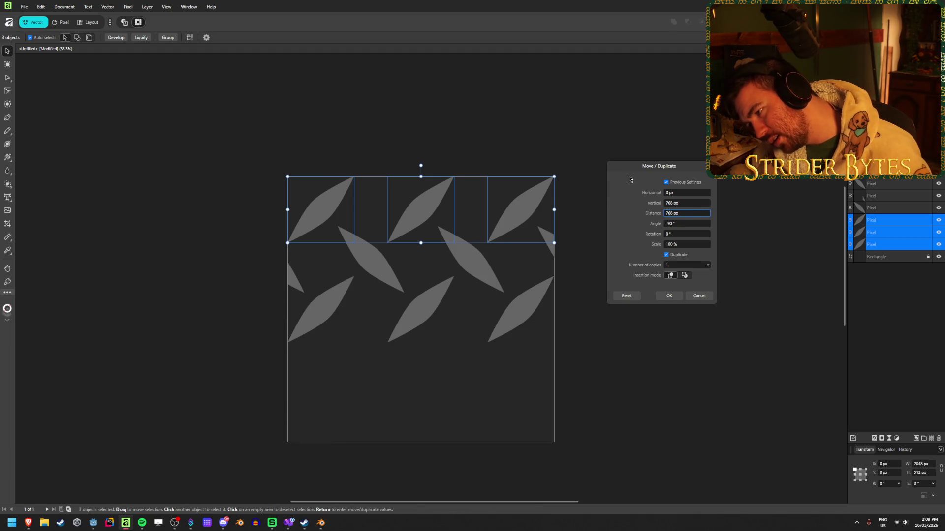
pyautogui.click(669, 296)
pyautogui.click(711, 309)
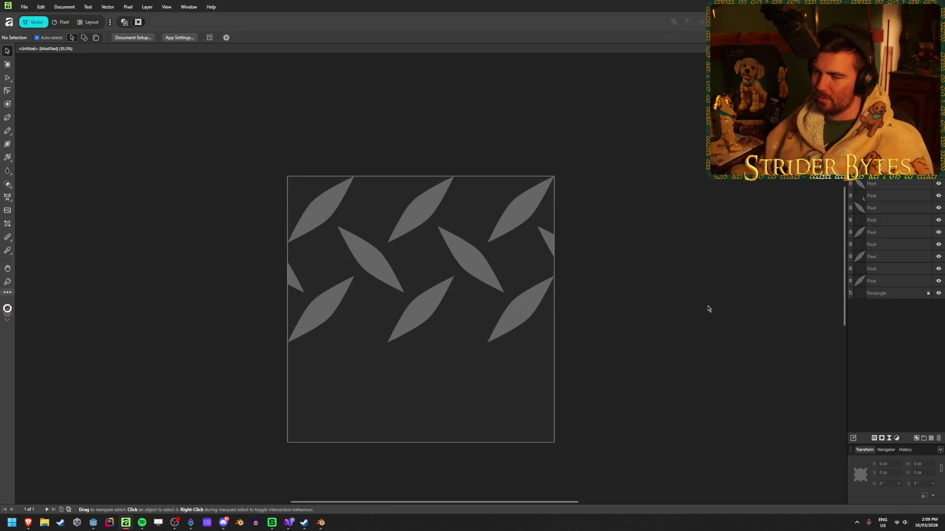
# Step: Undo that copy and redo it with 2 copies, rows every 768 px
pyautogui.hotkey('ctrl', 'z')
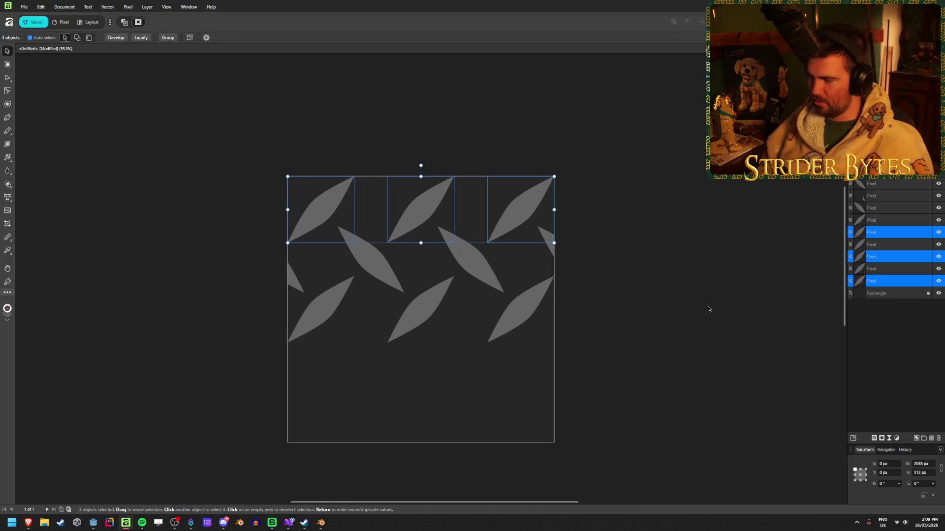
pyautogui.hotkey('ctrl', 'z')
pyautogui.press('Return')
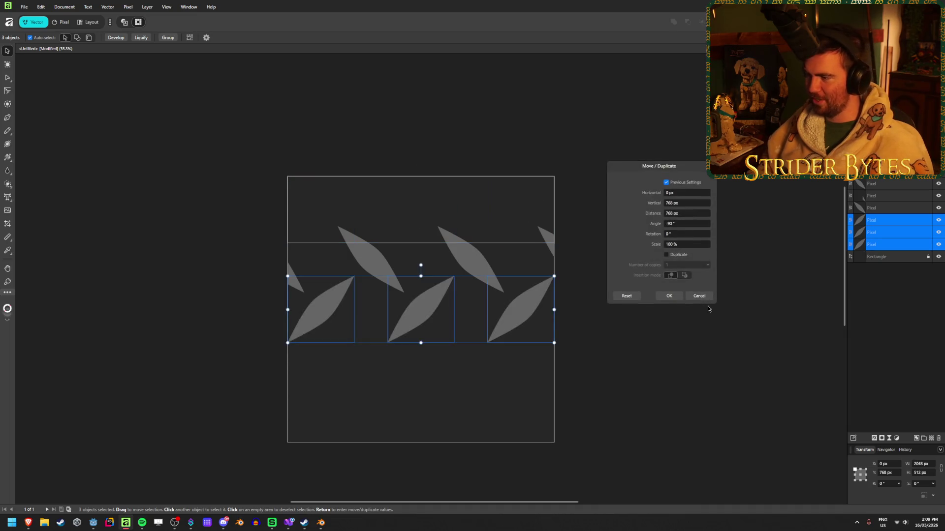
pyautogui.click(667, 255)
pyautogui.click(708, 265)
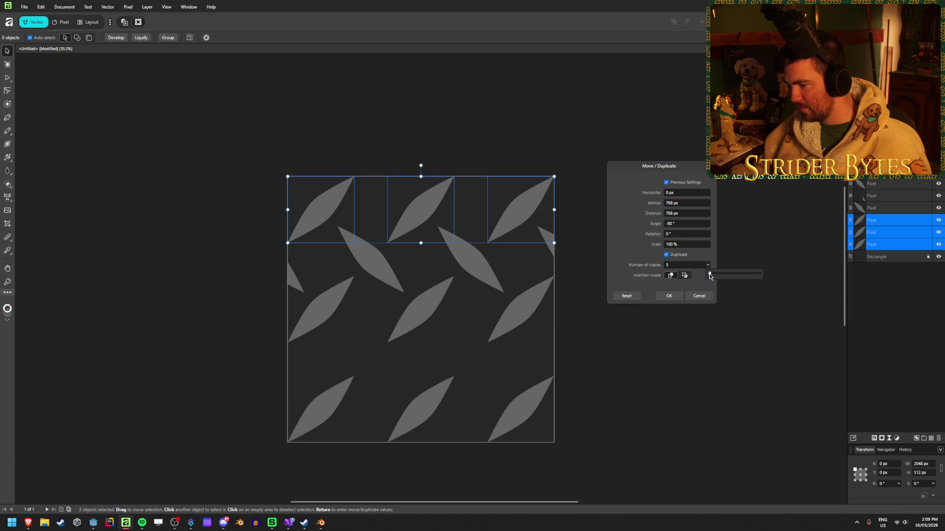
pyautogui.moveTo(709, 276); pyautogui.dragTo(712, 274)
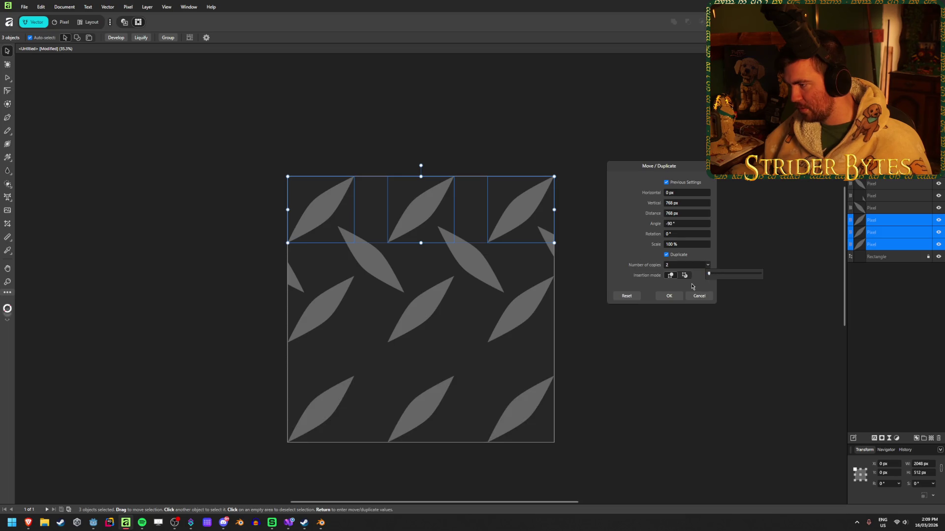
pyautogui.press('Return')
pyautogui.click(703, 345)
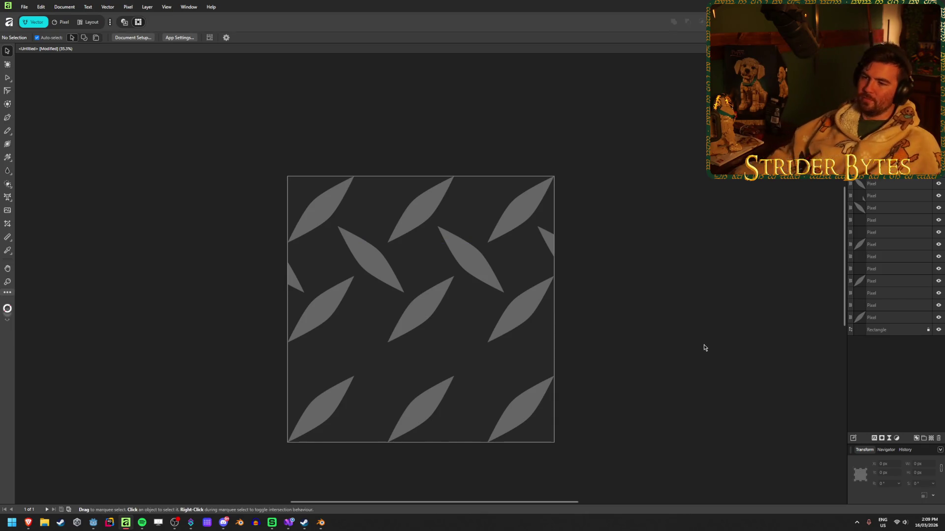
# Step: Select the four middle-row leaves and apply a Move/Duplicate copy of them
pyautogui.click(292, 274)
pyautogui.keyDown('shift'); pyautogui.click(370, 259); pyautogui.keyUp('shift')
pyautogui.keyDown('shift'); pyautogui.click(470, 259); pyautogui.keyUp('shift')
pyautogui.keyDown('shift'); pyautogui.click(550, 241); pyautogui.keyUp('shift')
pyautogui.press('Return')
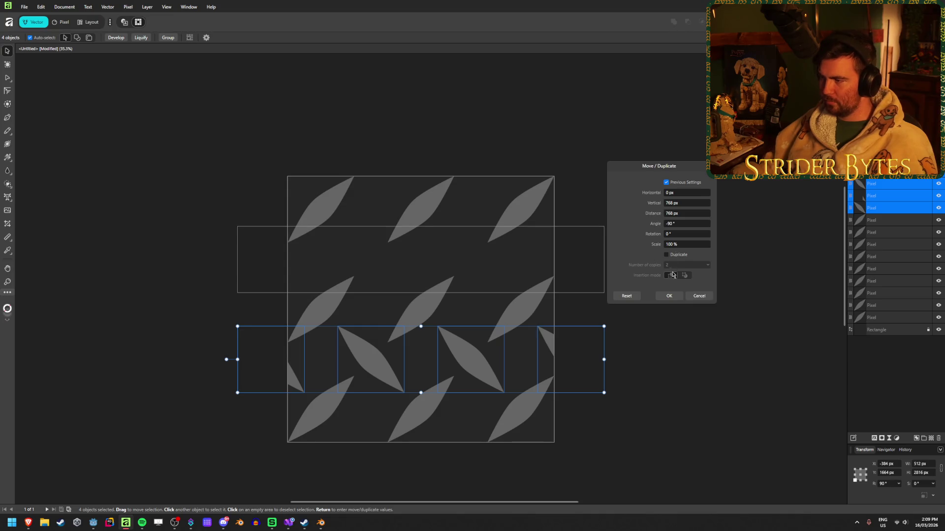
pyautogui.click(677, 256)
pyautogui.click(675, 265)
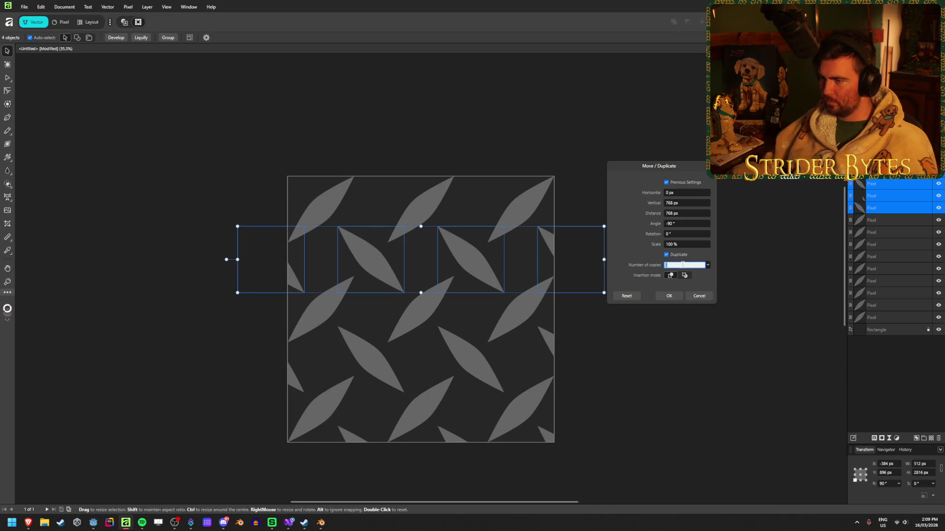
pyautogui.click(669, 295)
pyautogui.click(696, 331)
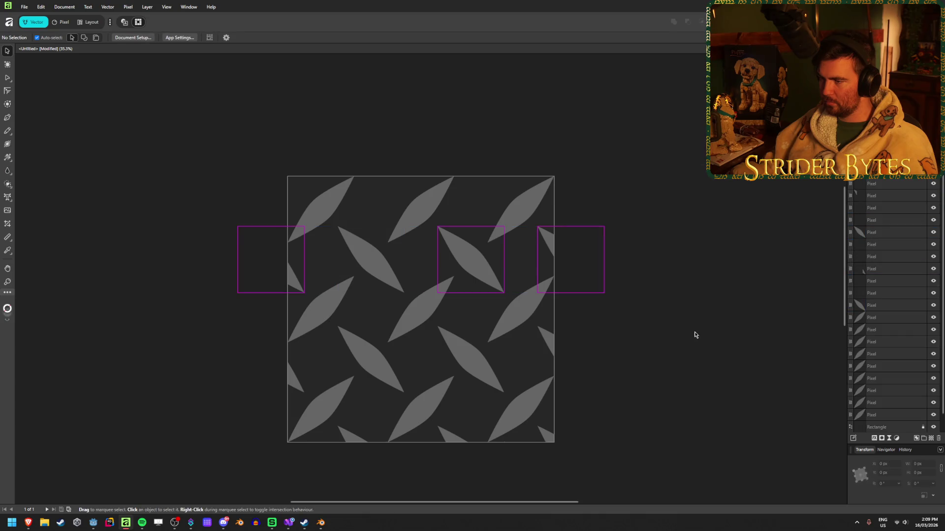
# Step: Duplicate the four middle-row leaves once with a -768 px vertical offset, then deselect
pyautogui.moveTo(288, 276); pyautogui.dragTo(570, 258)
pyautogui.press('Return')
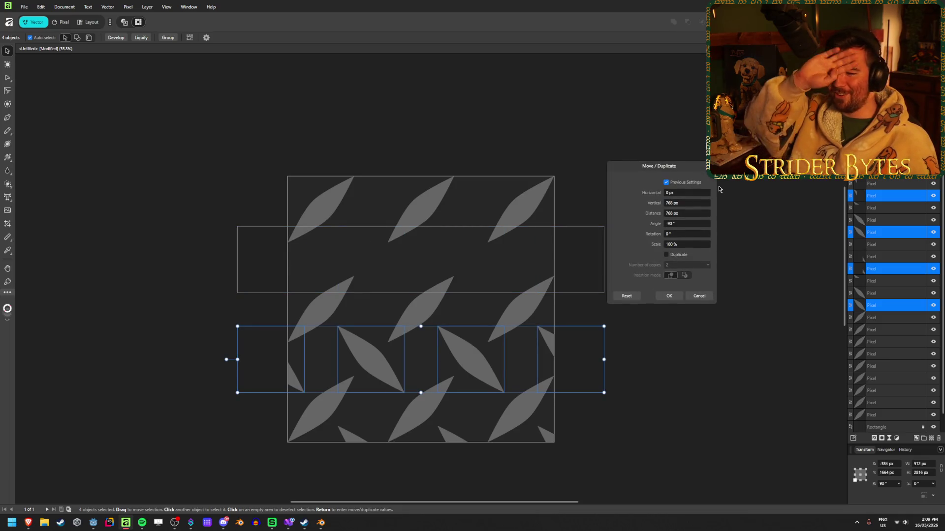
pyautogui.click(685, 202)
pyautogui.write('-768')
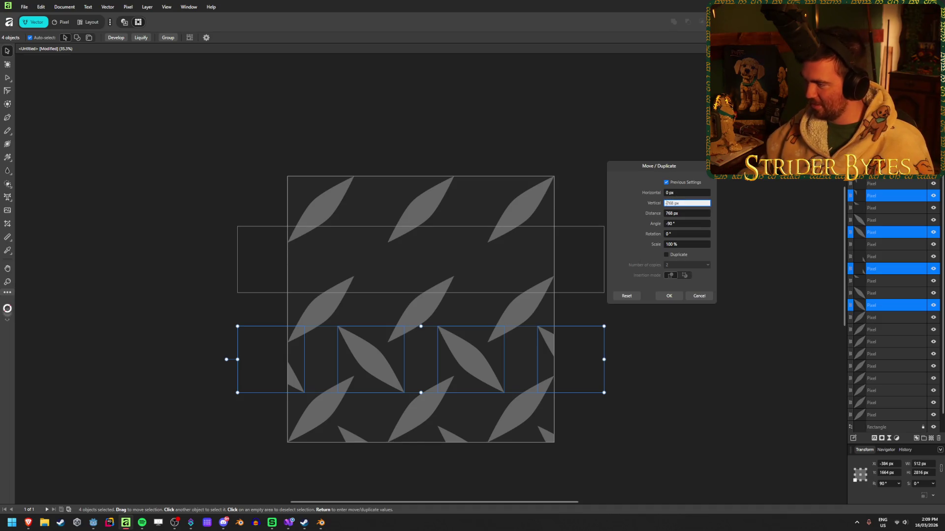
pyautogui.press('Tab')
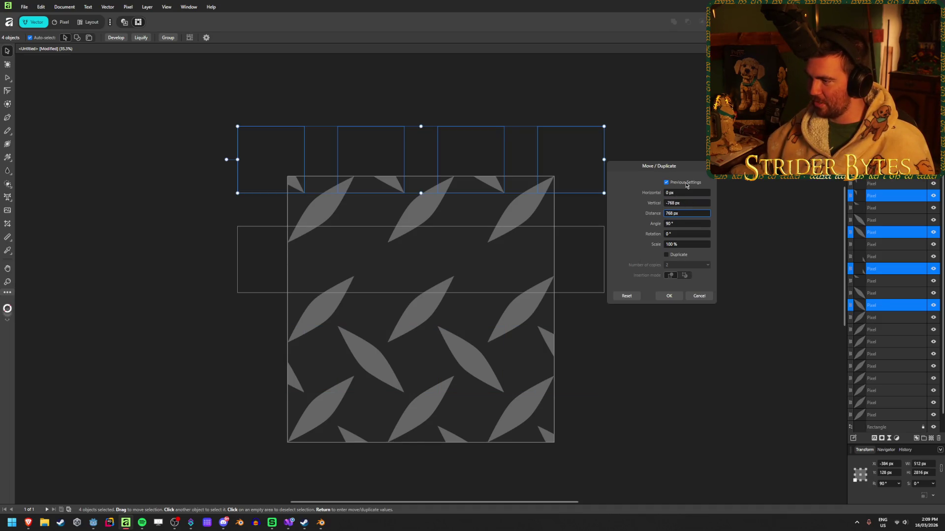
pyautogui.click(677, 255)
pyautogui.click(708, 264)
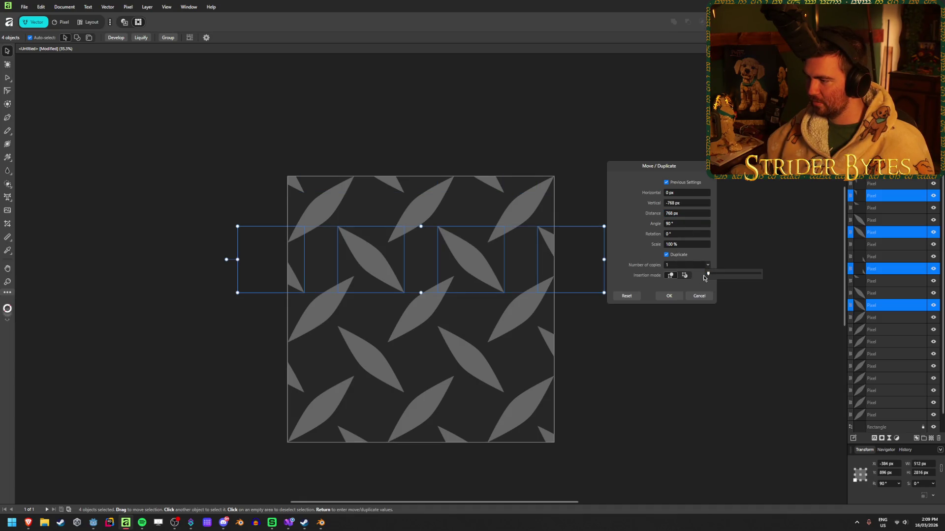
pyautogui.click(669, 296)
pyautogui.click(722, 363)
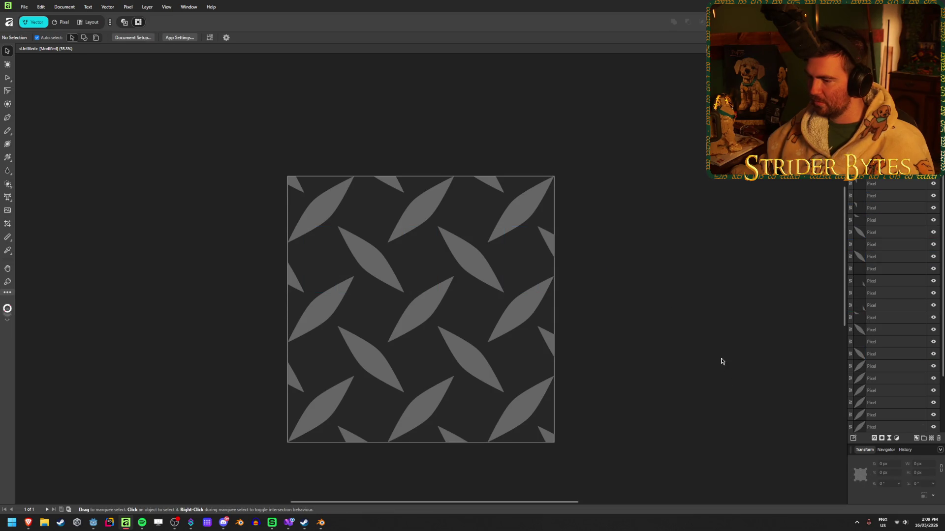
pyautogui.scroll(-4, 658, 325)
pyautogui.scroll(-3, 374, 379)
pyautogui.scroll(7, 443, 354)
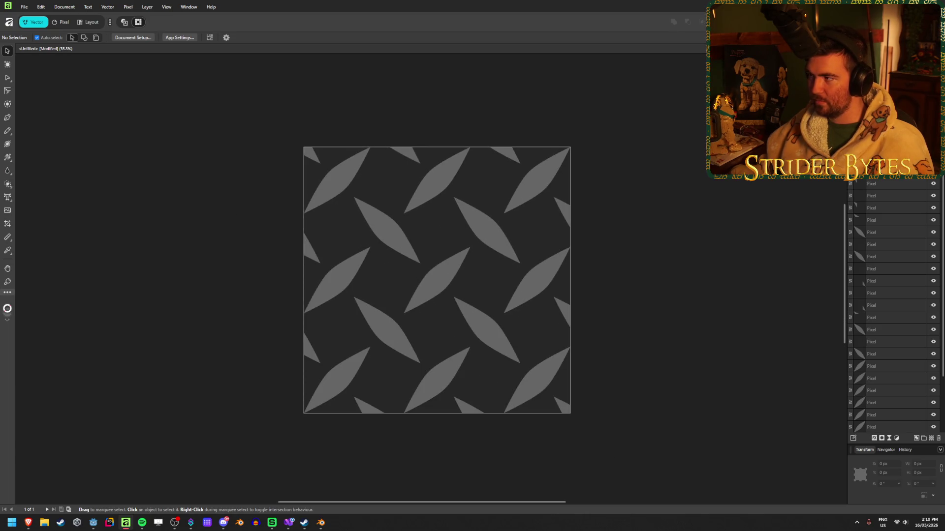
# Step: Export the tile as Wall_Metal.png and switch back to Godot
pyautogui.hotkey('ctrl', 'alt', 'shift', 's')
pyautogui.scroll(-2, 333, 237)
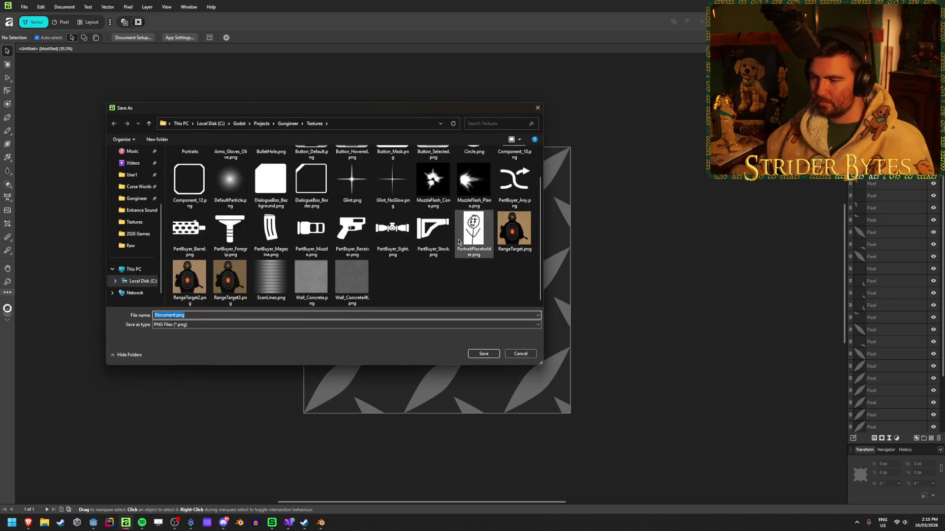
pyautogui.write('Wall')
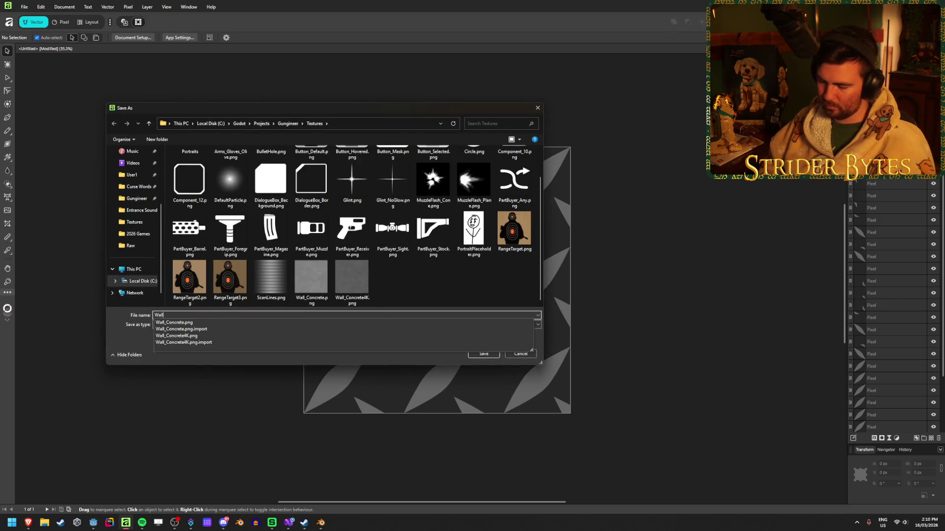
pyautogui.write('_meta')
pyautogui.press('BackSpace')
pyautogui.write('Meta')
pyautogui.press('capslock')
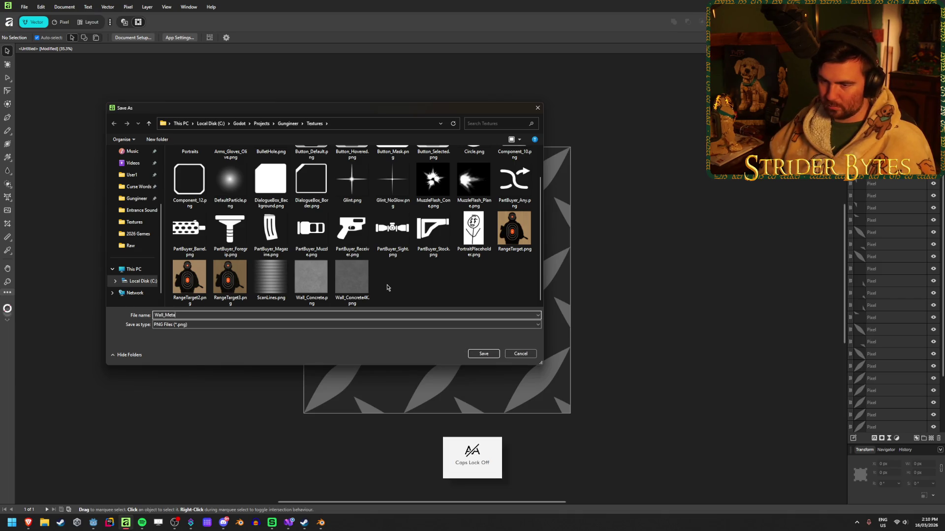
pyautogui.press('Return')
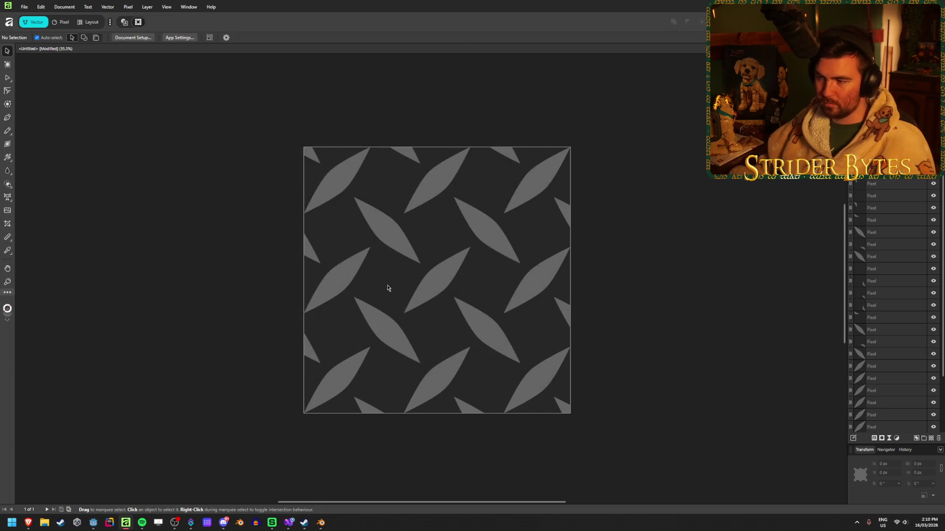
pyautogui.hotkey('alt', 'Tab')
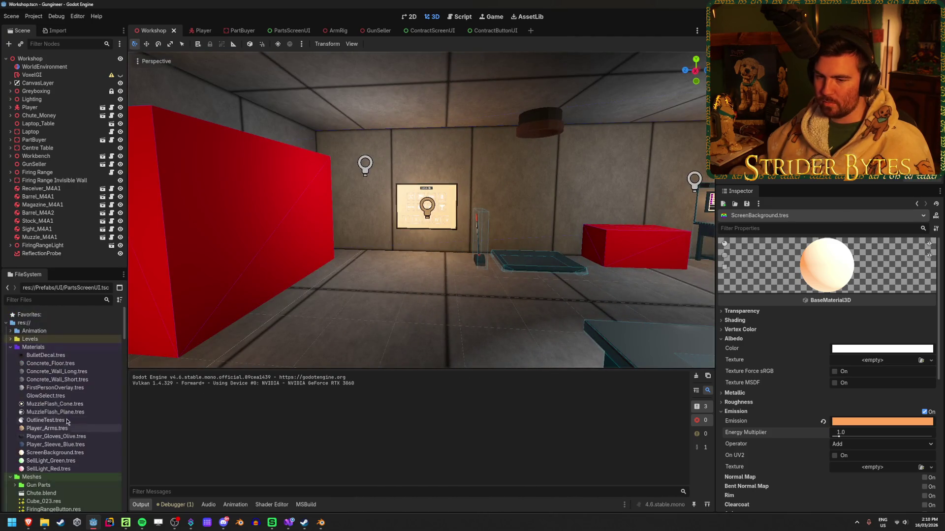
# Step: Rename Concrete_Wall_Short.tres to Wall_Concrete_Short
pyautogui.click(74, 372)
pyautogui.click(75, 365)
pyautogui.click(76, 372)
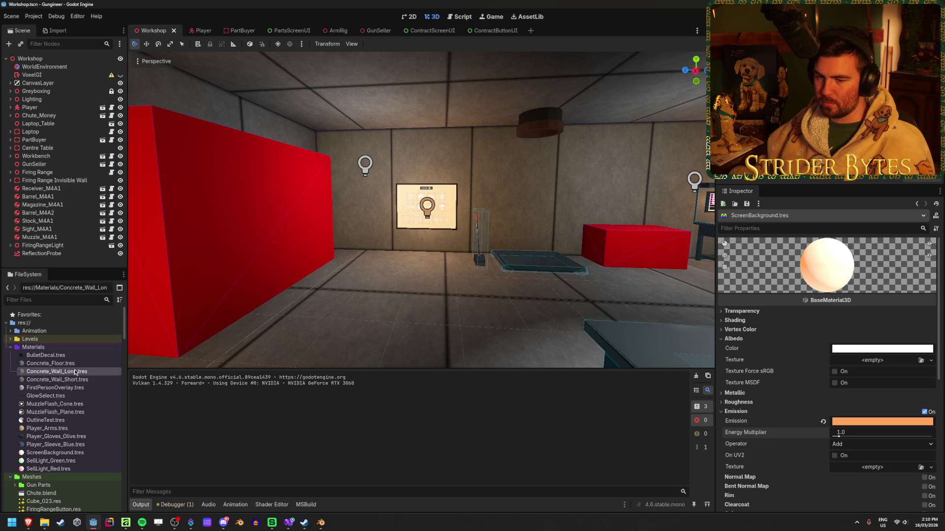
pyautogui.click(77, 379)
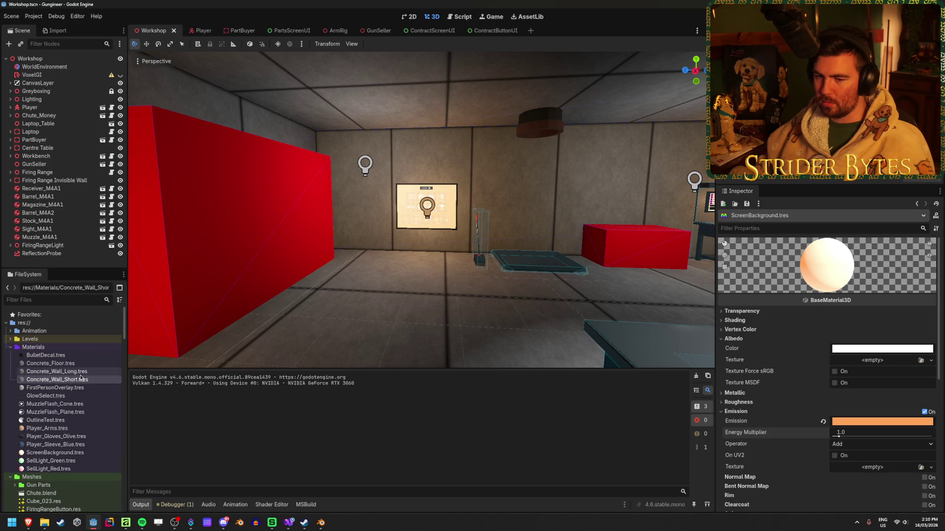
pyautogui.click(65, 380)
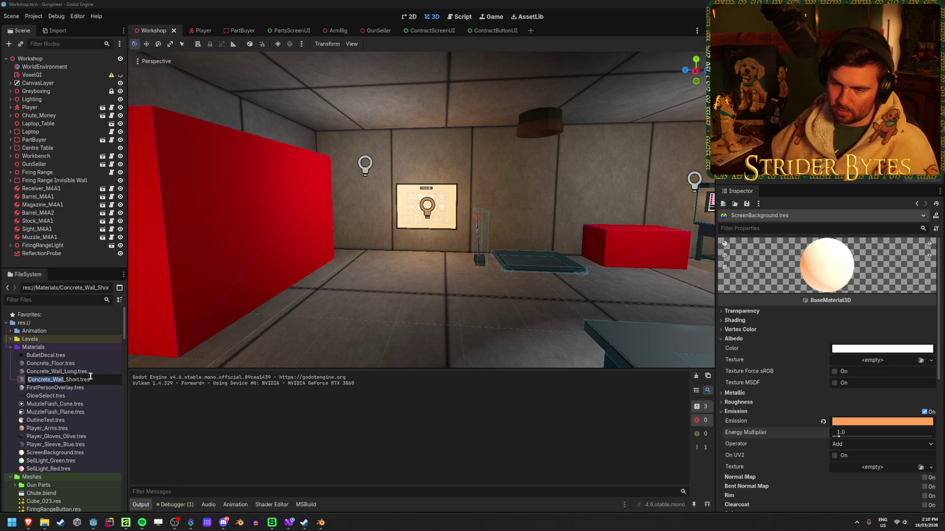
pyautogui.hotkey('shift', 'End')
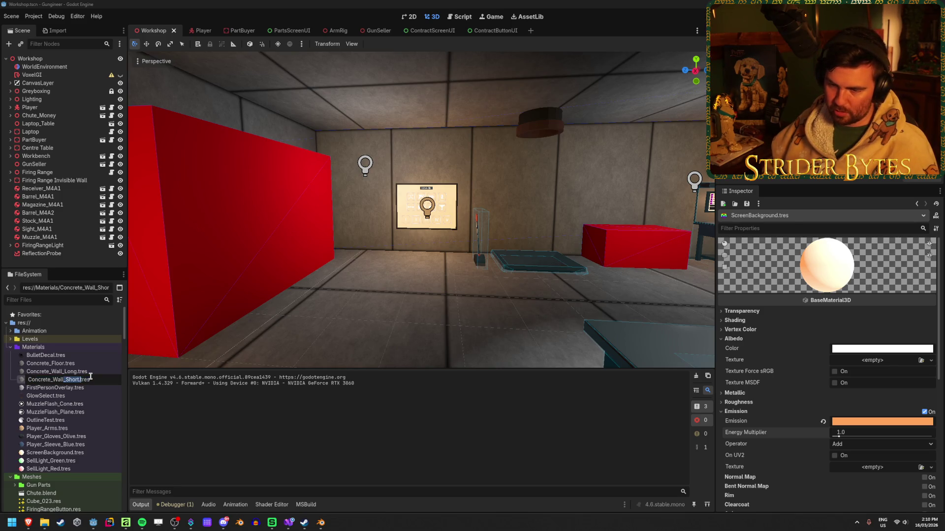
pyautogui.hotkey('ctrl', 'shift', 'Left')
pyautogui.hotkey('ctrl', 'shift', 'Left')
pyautogui.press('BackSpace')
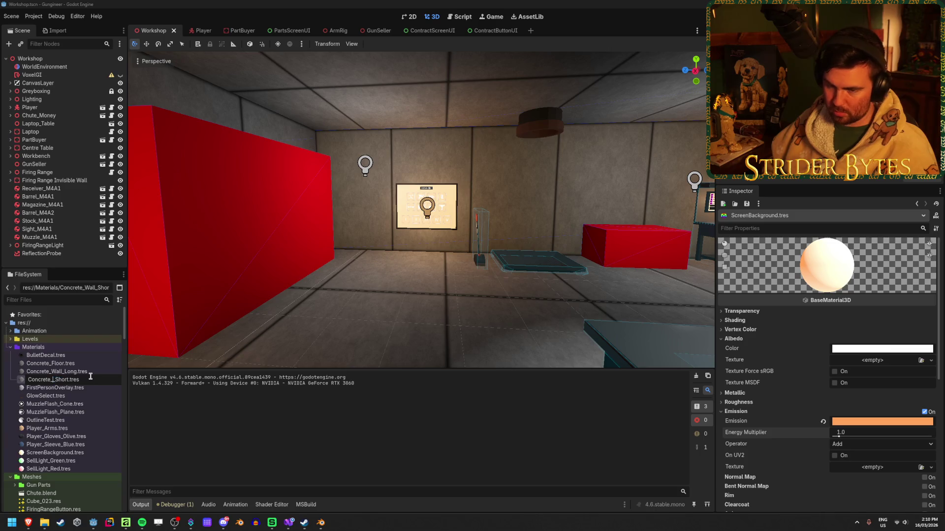
pyautogui.write('Wall_')
pyautogui.press('Return')
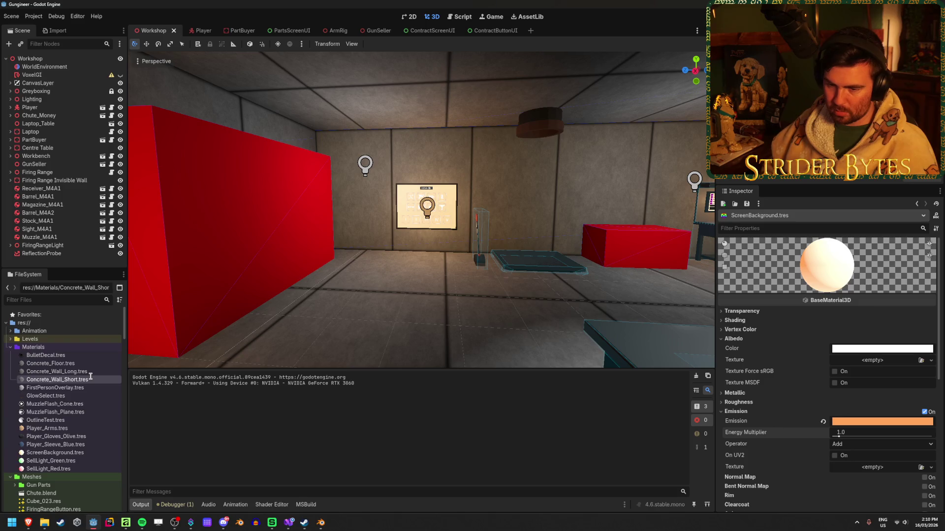
# Step: Rename Concrete_Wall_Long.tres to Wall_Concrete_Long
pyautogui.click(64, 372)
pyautogui.press('F2')
pyautogui.moveTo(28, 371); pyautogui.dragTo(65, 372)
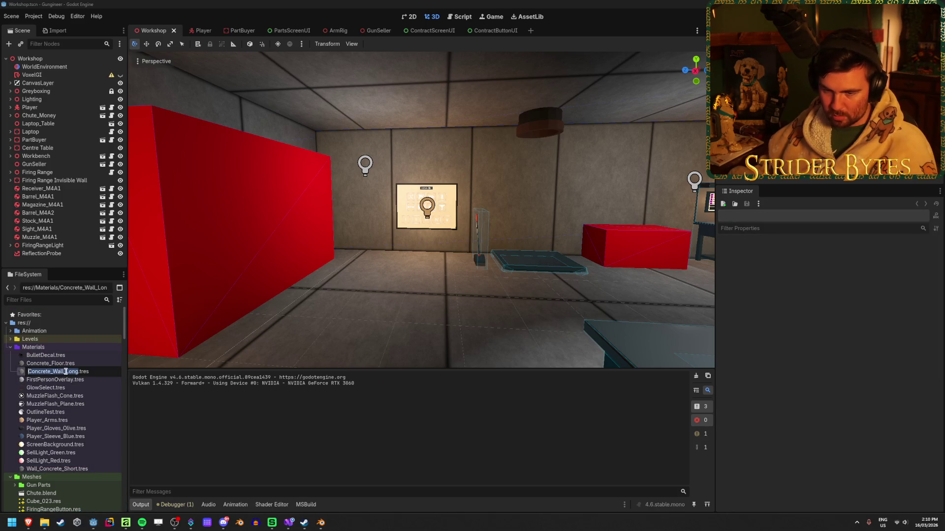
pyautogui.click(64, 372)
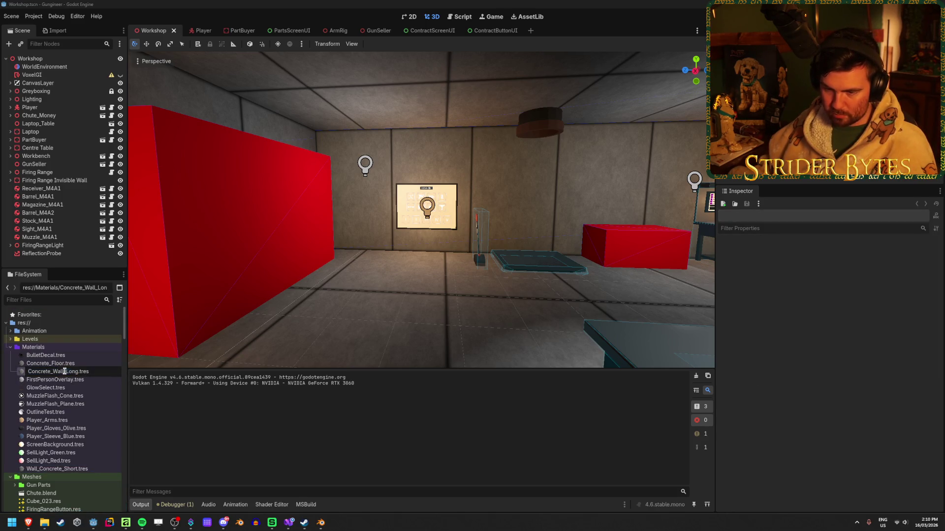
pyautogui.doubleClick(55, 371)
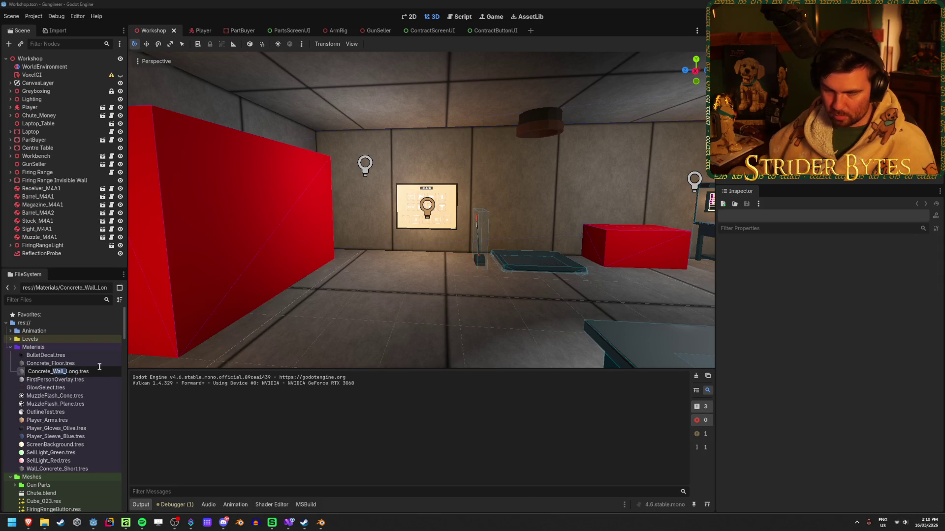
pyautogui.write('Wall_')
pyautogui.press('Escape')
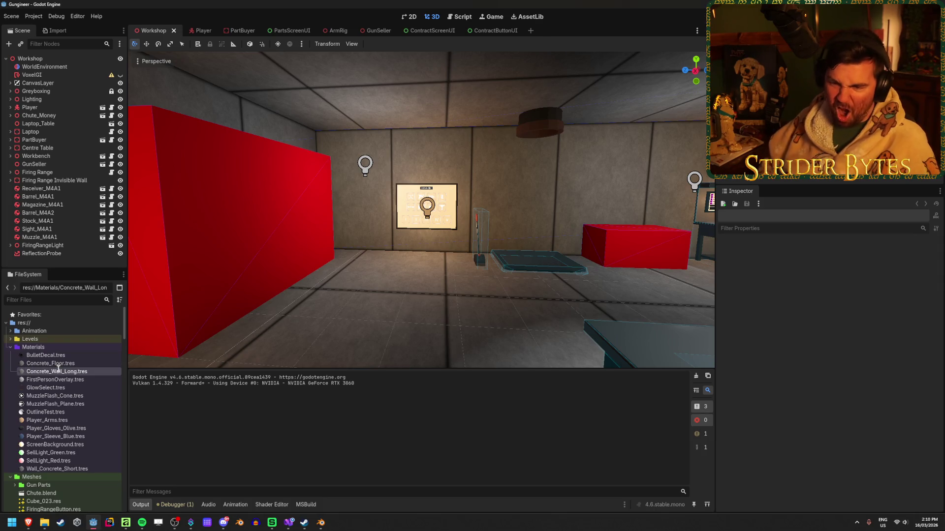
# Step: Rename Concrete_Floor.tres to Floor_Concrete
pyautogui.click(66, 365)
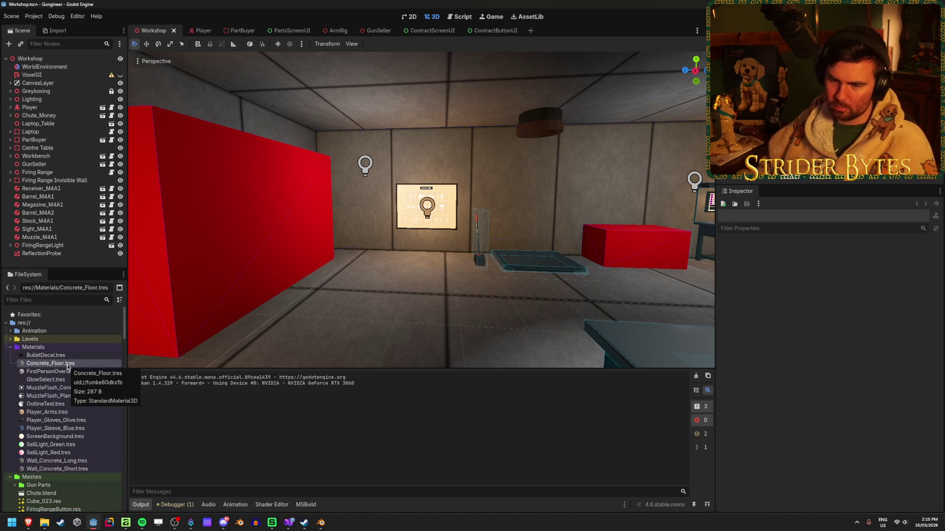
pyautogui.press('F2')
pyautogui.click(63, 363)
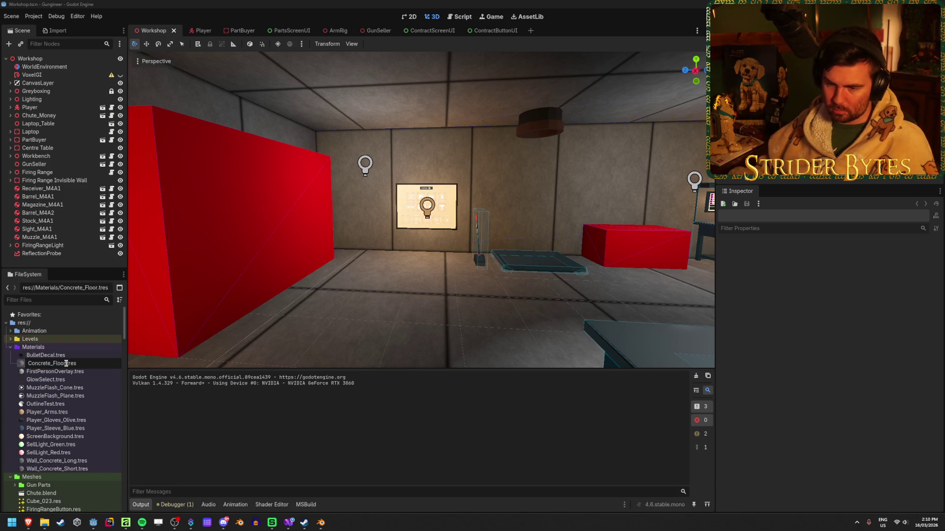
pyautogui.press('BackSpace')
pyautogui.press('BackSpace')
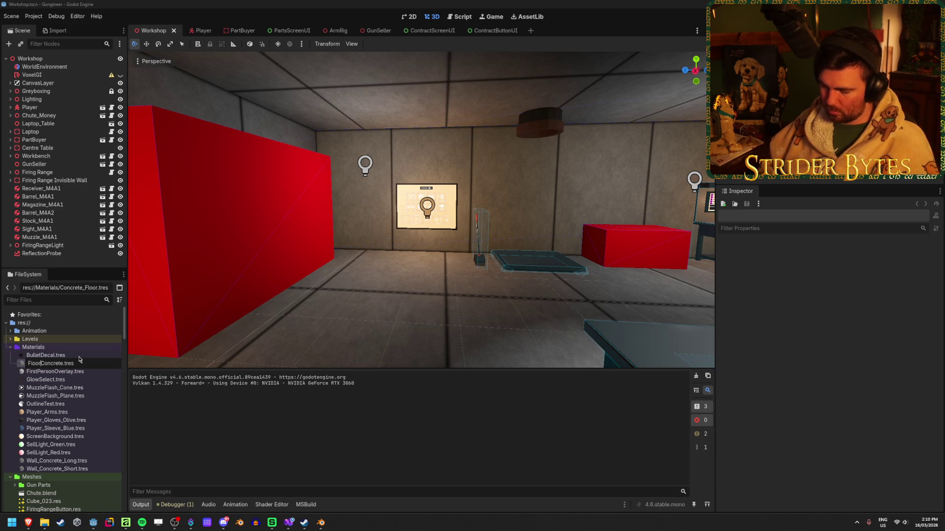
pyautogui.press('Return')
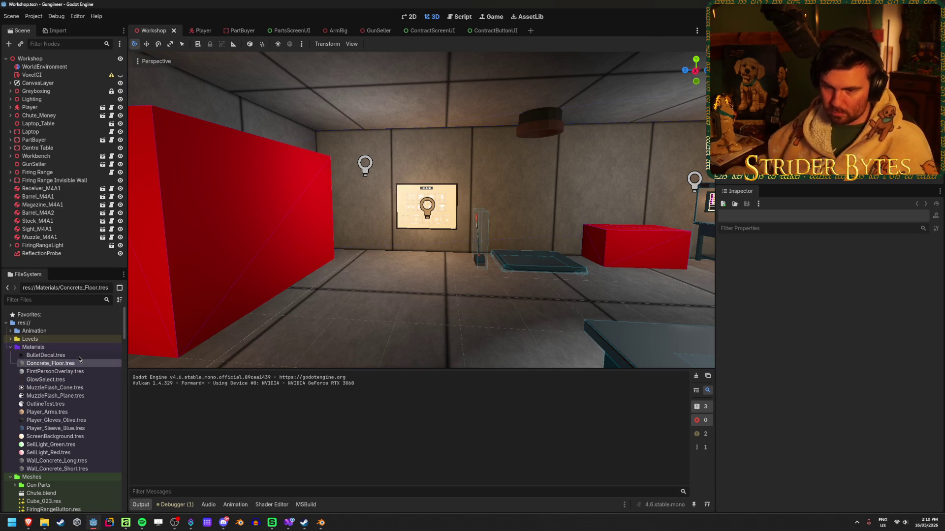
# Step: Duplicate the Wall_Concrete_Long material
pyautogui.click(85, 381)
pyautogui.click(81, 469)
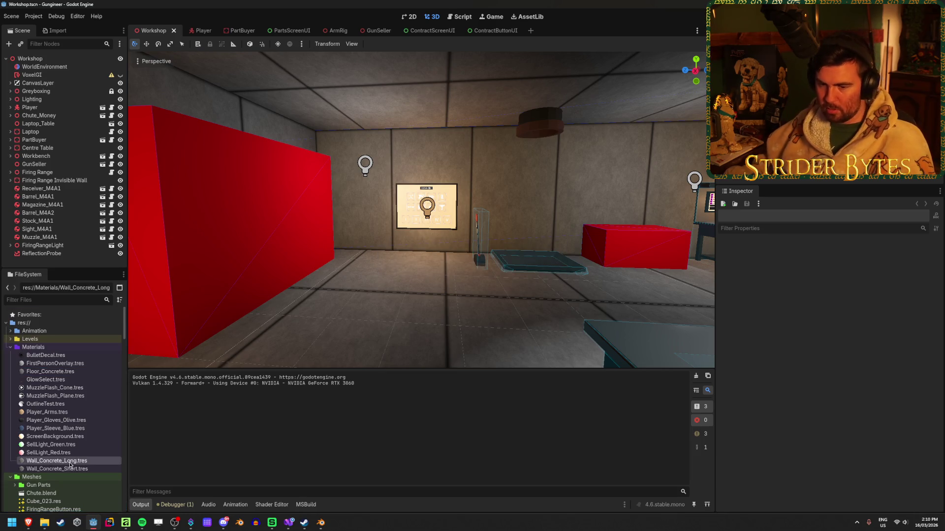
pyautogui.click(84, 462)
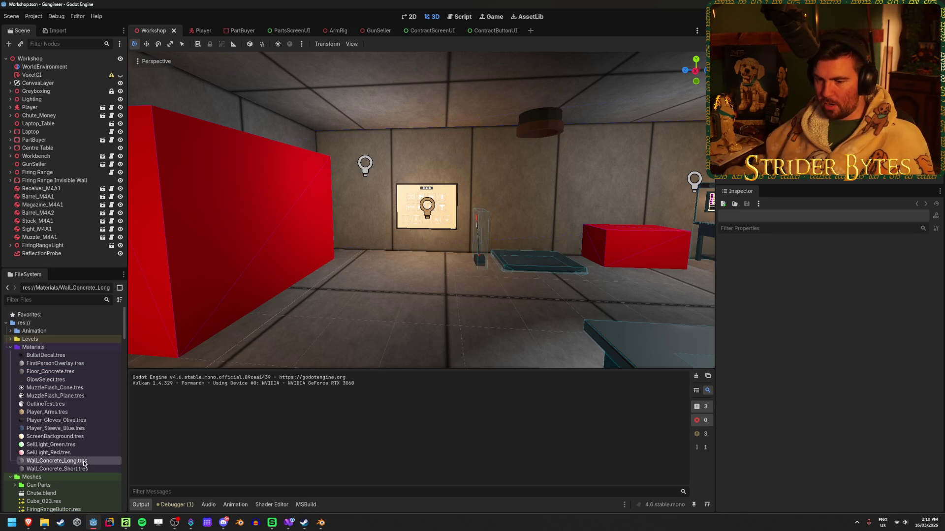
pyautogui.hotkey('ctrl', 'd')
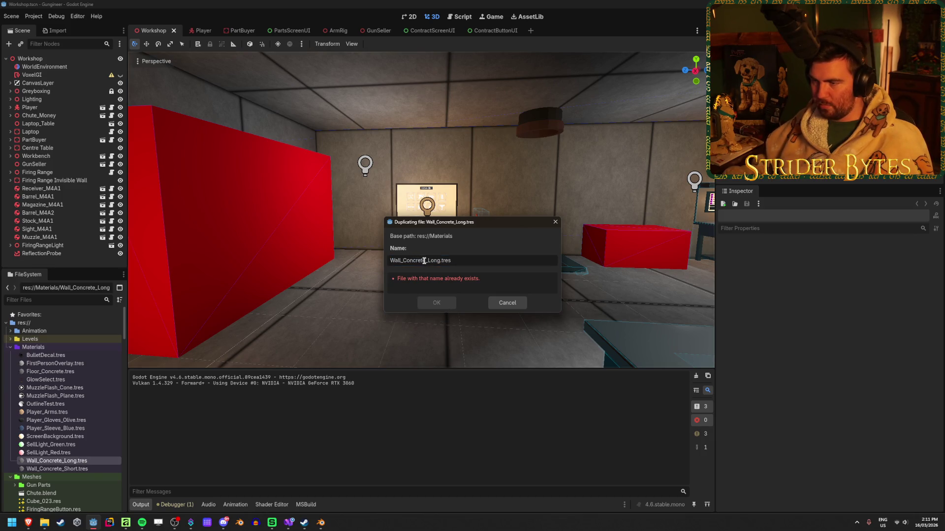
# Step: Name the duplicate Wall_Metal_Long and show it in the Inspector
pyautogui.write('Metal')
pyautogui.press('Return')
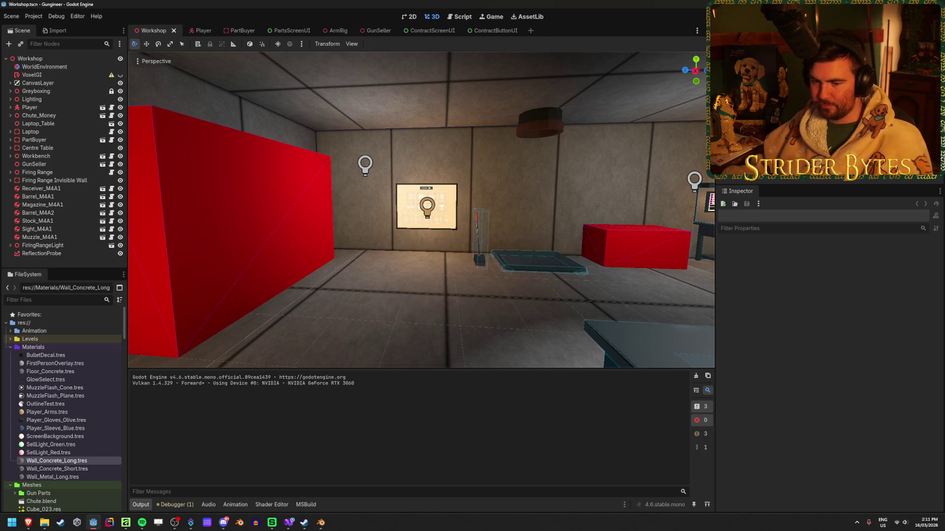
pyautogui.click(64, 477)
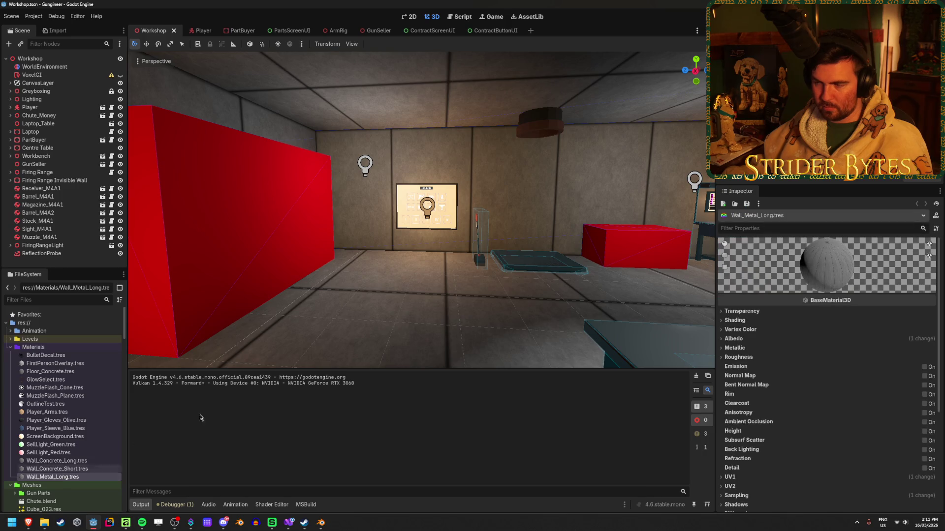
pyautogui.press('w')
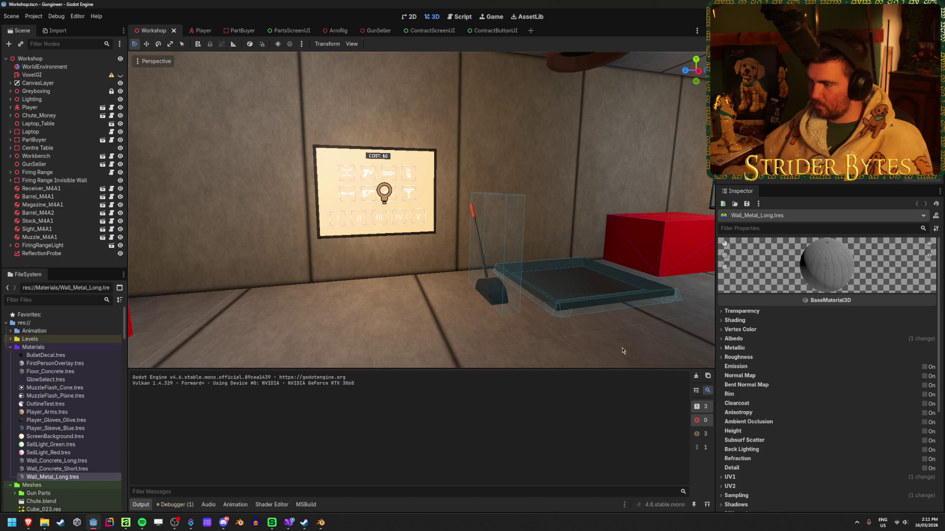
# Step: Replace Wall_Metal_Long's albedo texture with Wall_Metal.png, then select Wall2 under Greyboxing
pyautogui.click(734, 339)
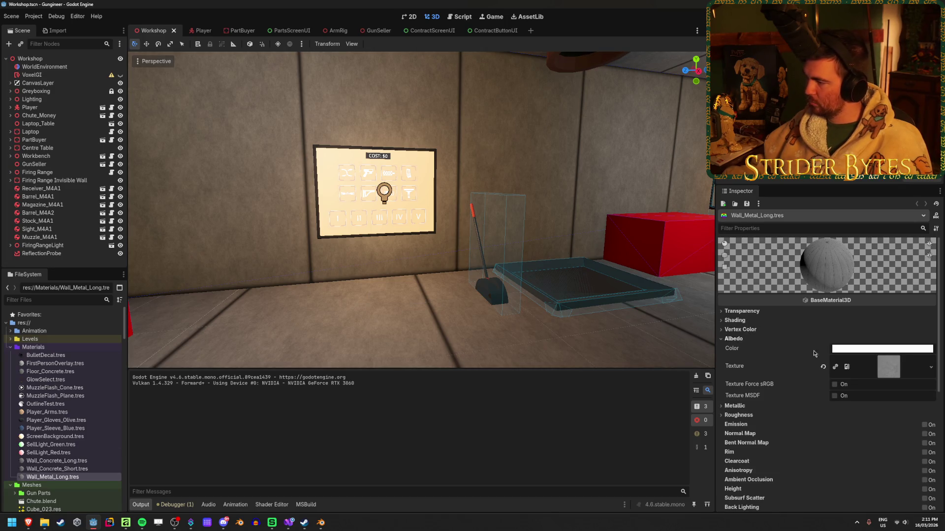
pyautogui.click(823, 366)
pyautogui.click(923, 361)
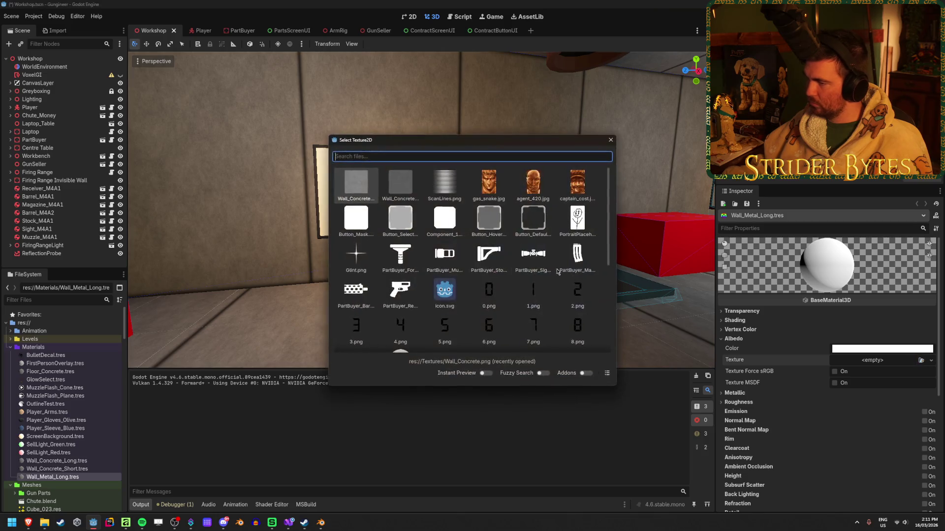
pyautogui.scroll(-5, 504, 273)
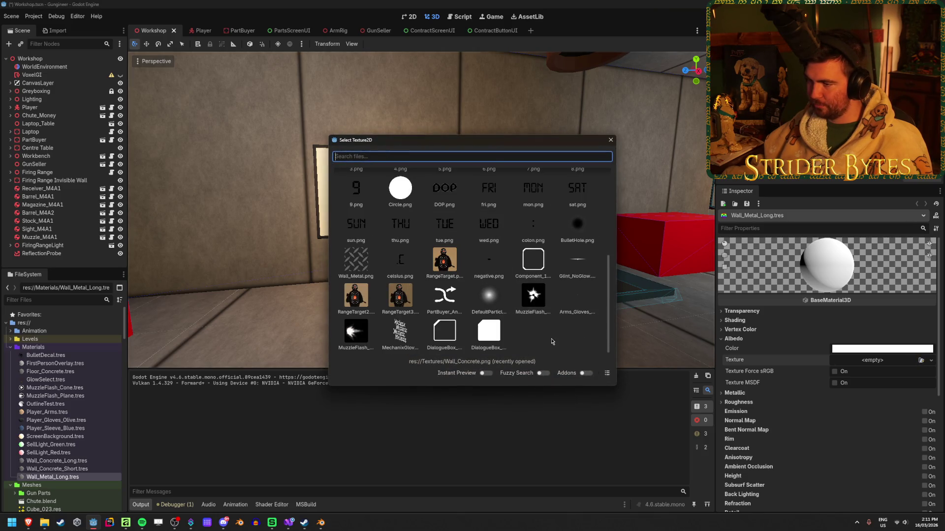
pyautogui.doubleClick(355, 258)
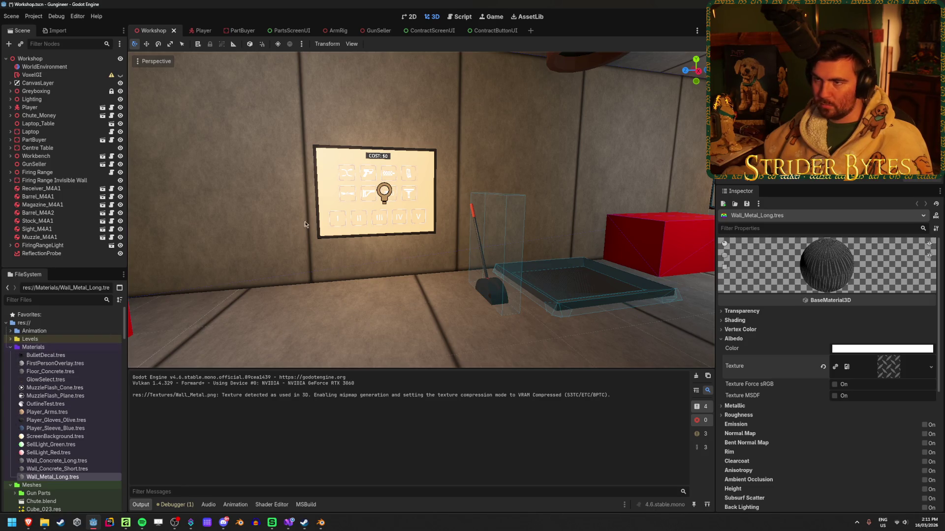
pyautogui.click(10, 91)
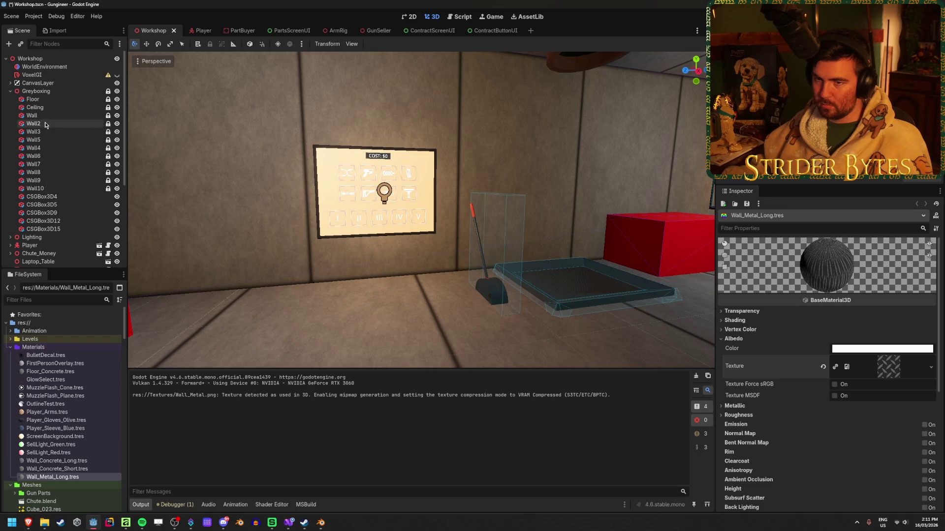
pyautogui.click(33, 124)
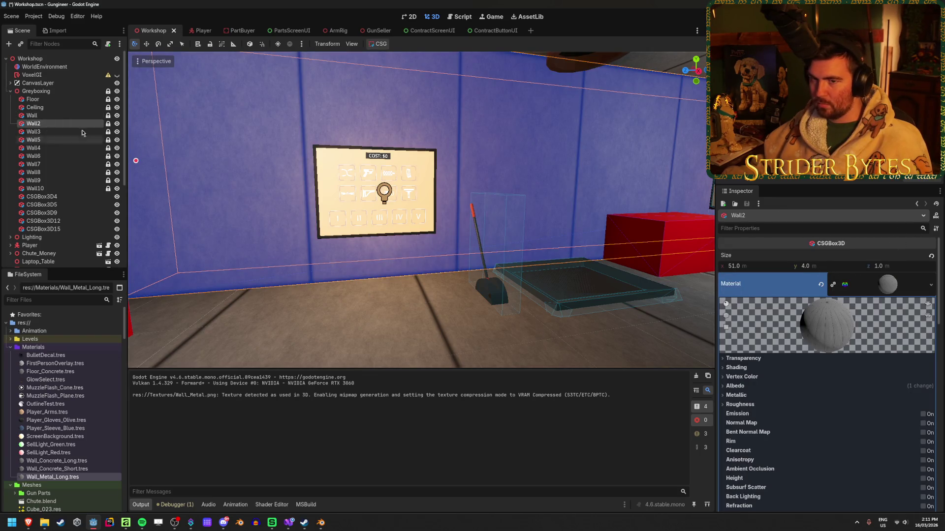
# Step: Quick-load Wall_Metal_Long.tres as Wall2's material and view the metal leaf wall
pyautogui.click(930, 285)
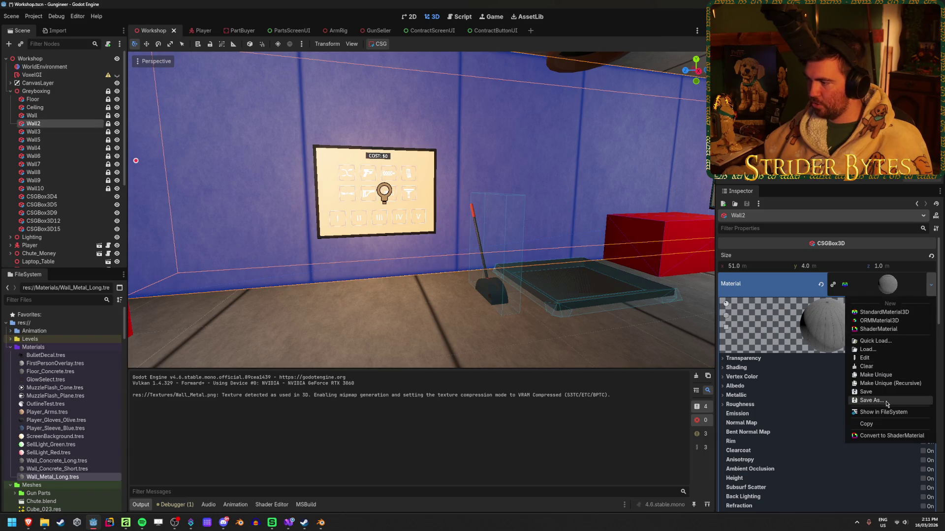
pyautogui.click(876, 342)
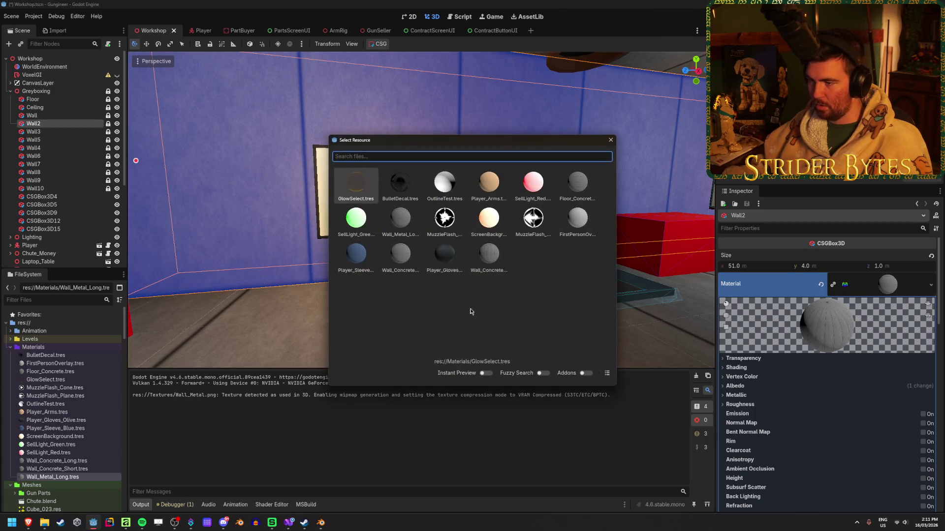
pyautogui.doubleClick(400, 221)
pyautogui.click(415, 314)
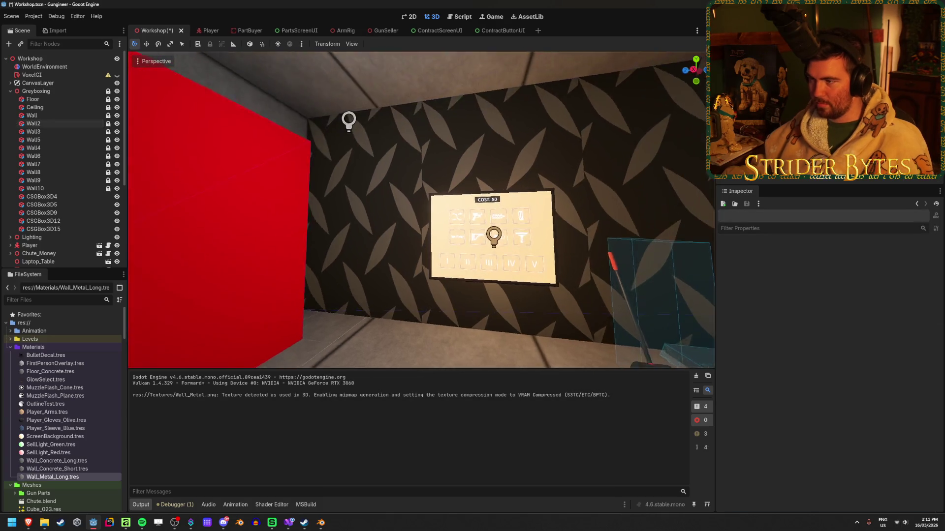
pyautogui.press('s')
pyautogui.press('w')
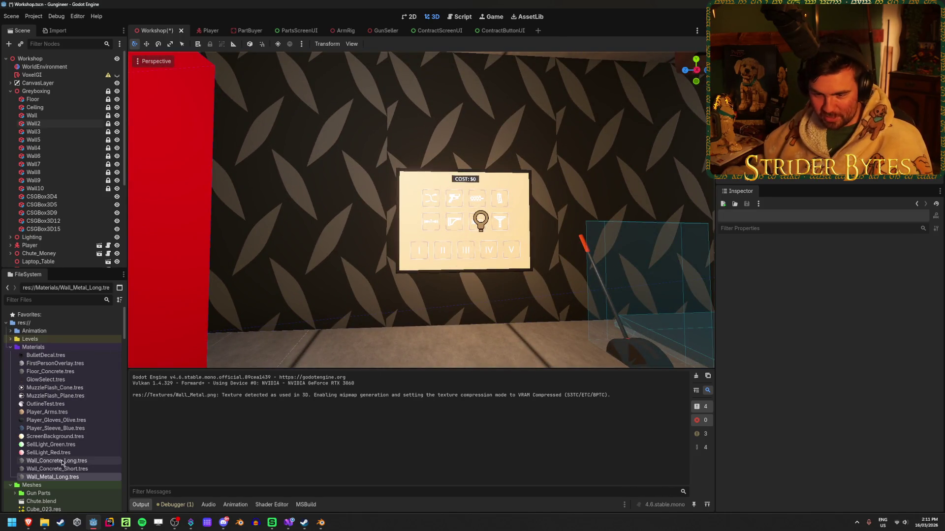
pyautogui.click(53, 477)
# Step: Expand the wall material's UV1 settings and reset the horizontal offset to 0
pyautogui.scroll(-5, 756, 361)
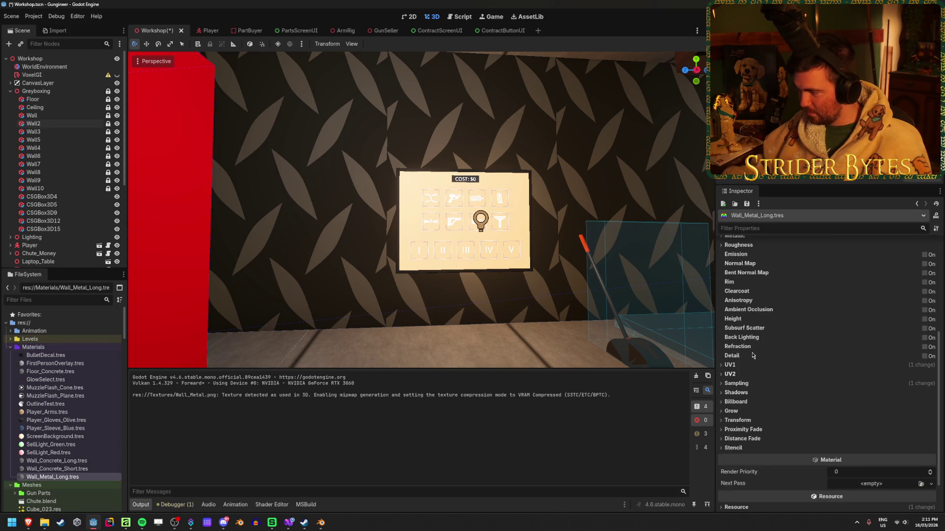
pyautogui.click(729, 365)
pyautogui.moveTo(743, 386)
pyautogui.mouseDown()
pyautogui.moveTo(767, 386)
pyautogui.moveTo(743, 387)
pyautogui.mouseUp()
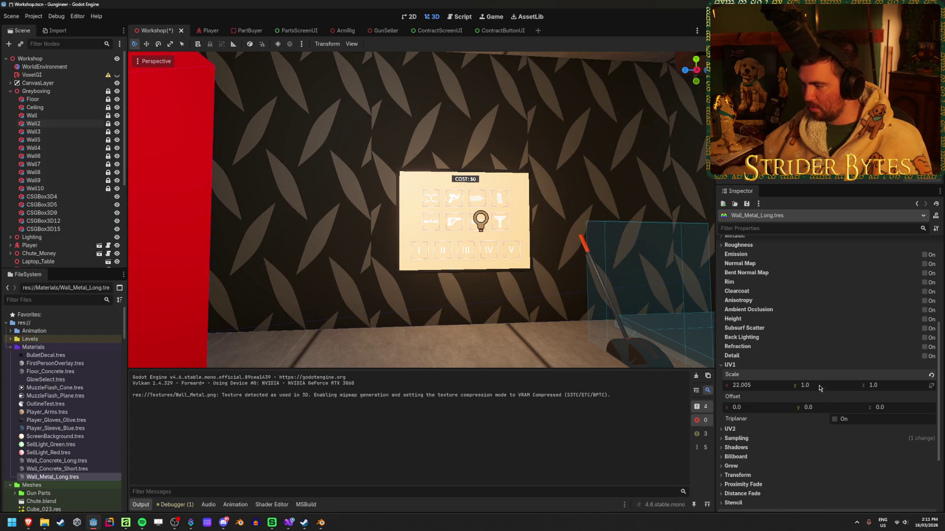
pyautogui.moveTo(807, 385); pyautogui.dragTo(832, 386)
pyautogui.moveTo(738, 408); pyautogui.dragTo(771, 411)
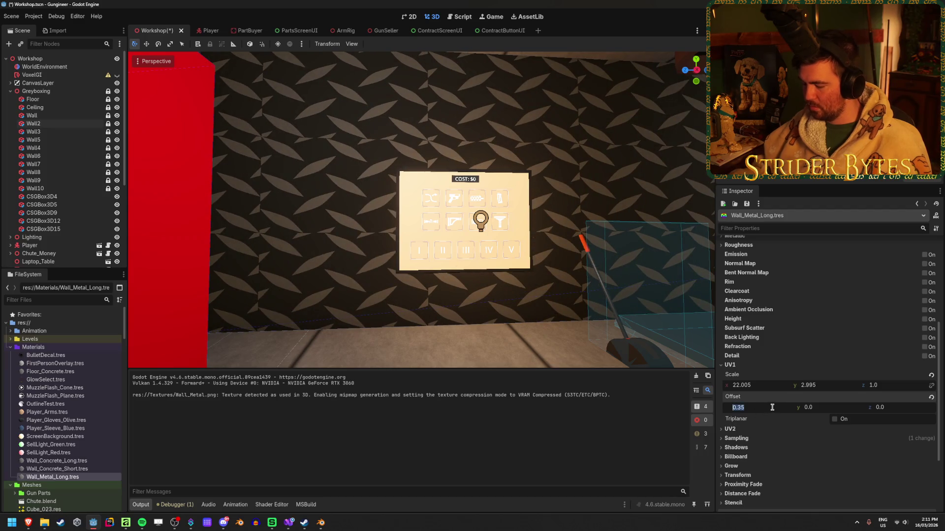
pyautogui.write('0')
pyautogui.press('Tab')
# Step: Try several tiling values, then settle on a UV1 scale of 100 by 10
pyautogui.click(762, 383)
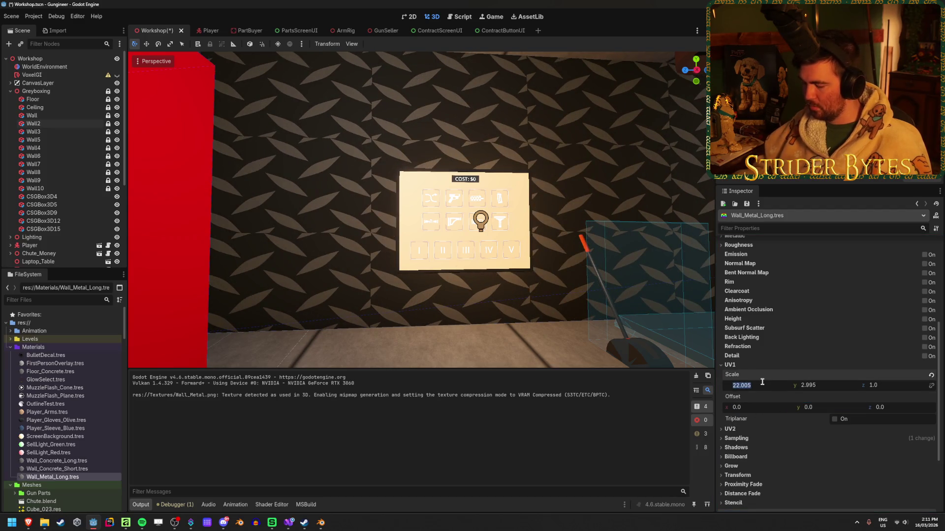
pyautogui.write('40')
pyautogui.press('Tab')
pyautogui.write('40')
pyautogui.press('Tab')
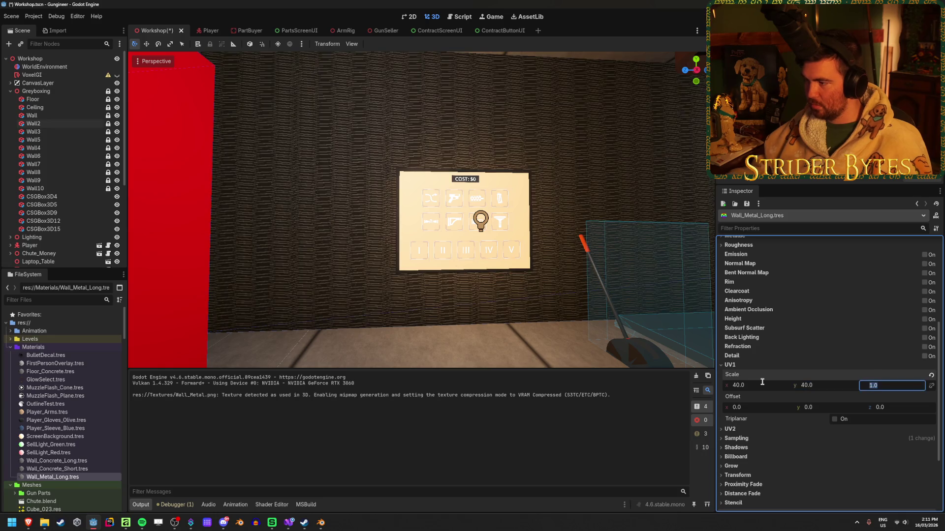
pyautogui.moveTo(824, 390); pyautogui.dragTo(797, 390)
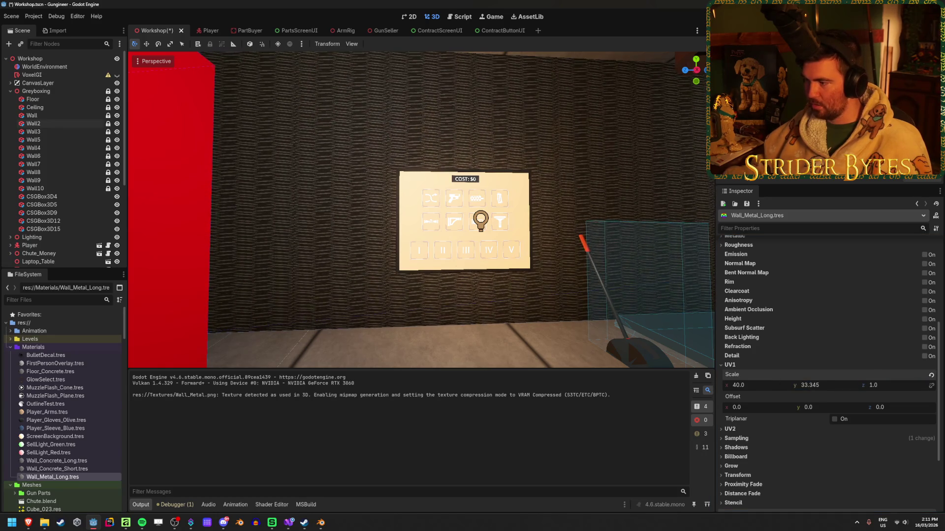
pyautogui.write('2')
pyautogui.press('Tab')
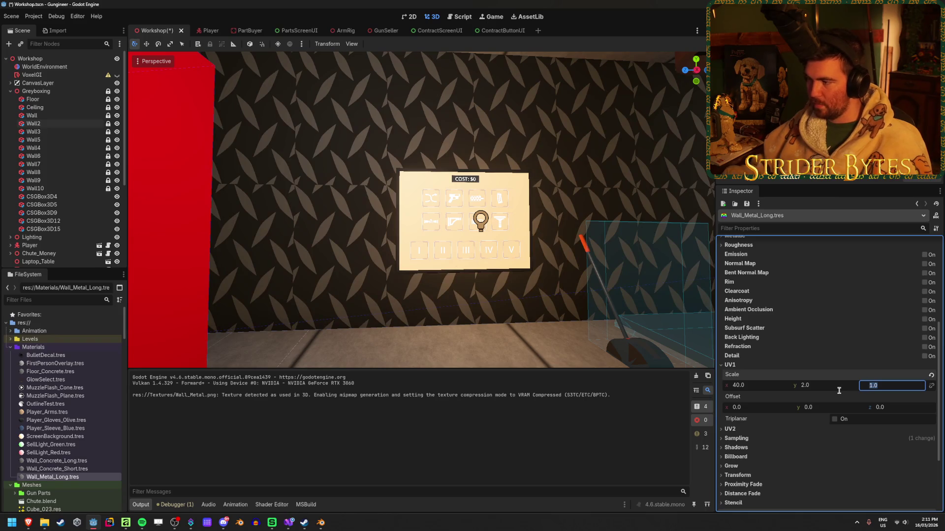
pyautogui.moveTo(752, 389)
pyautogui.mouseDown()
pyautogui.moveTo(856, 389)
pyautogui.moveTo(748, 389)
pyautogui.mouseUp()
pyautogui.write('100')
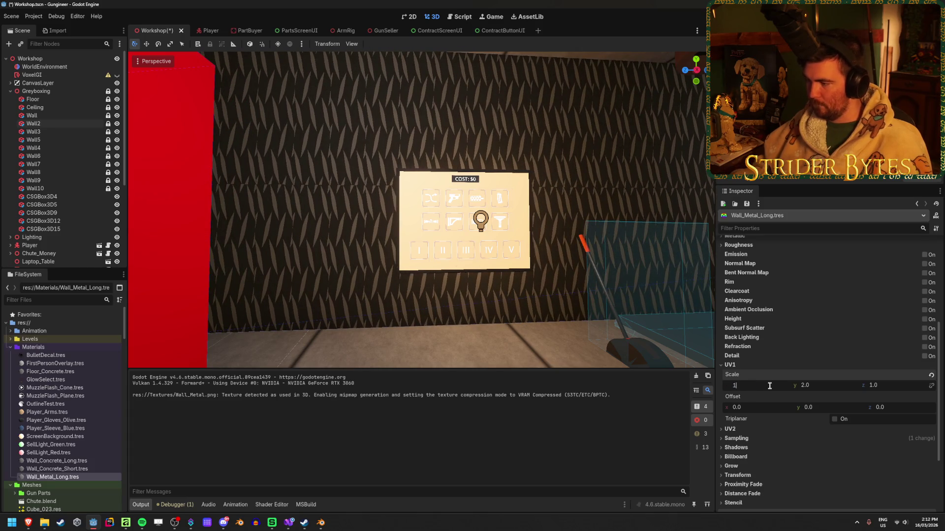
pyautogui.press('Tab')
pyautogui.write('0')
pyautogui.press('Tab')
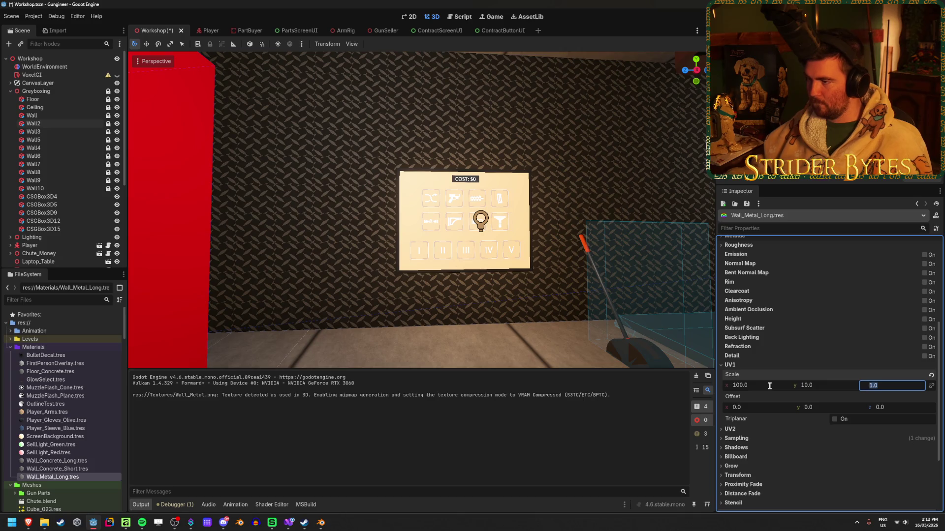
pyautogui.scroll(-5, 379, 326)
# Step: Fly the viewport camera near and far to inspect the densely tiled metal wall
pyautogui.scroll(5, 415, 323)
pyautogui.scroll(3, 421, 210)
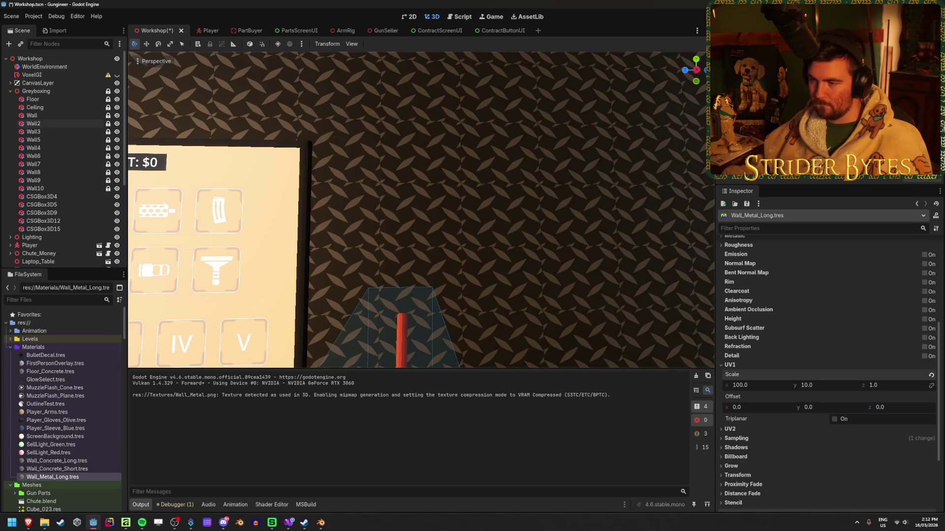
pyautogui.press('s')
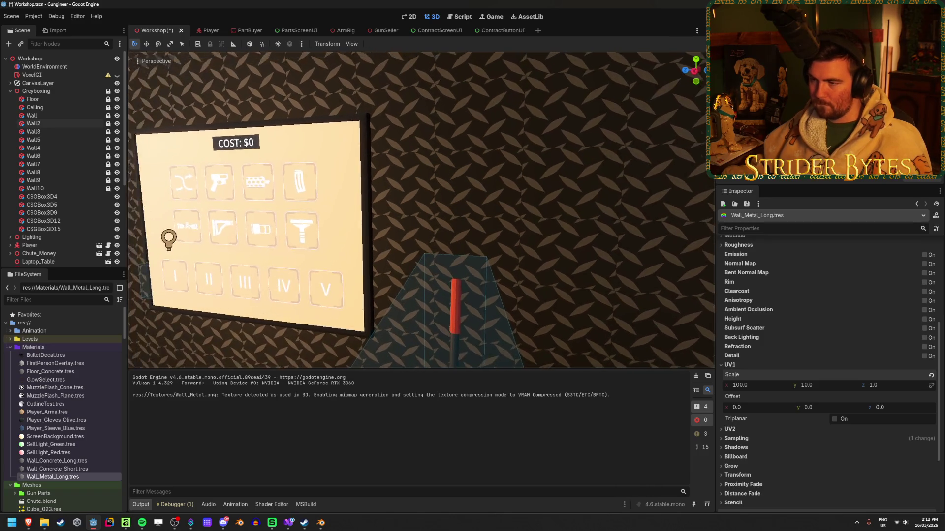
pyautogui.press('w')
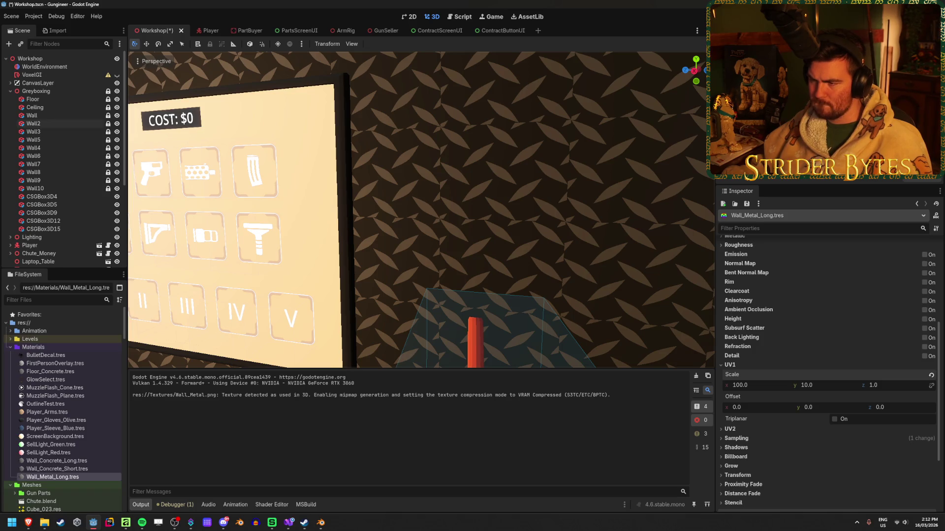
pyautogui.press('s')
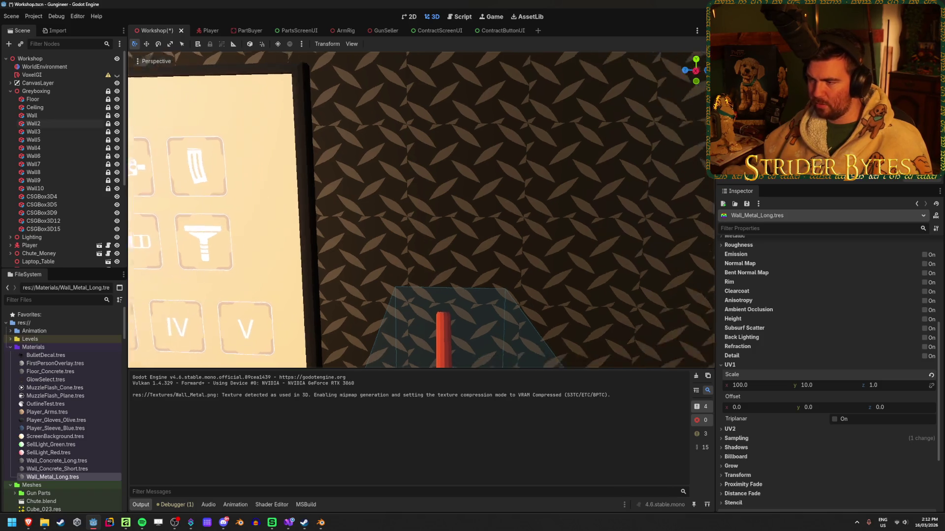
# Step: Save the Workshop scene, then keep touring the room toward the desk's screen
pyautogui.hotkey('ctrl', 's')
pyautogui.press('w')
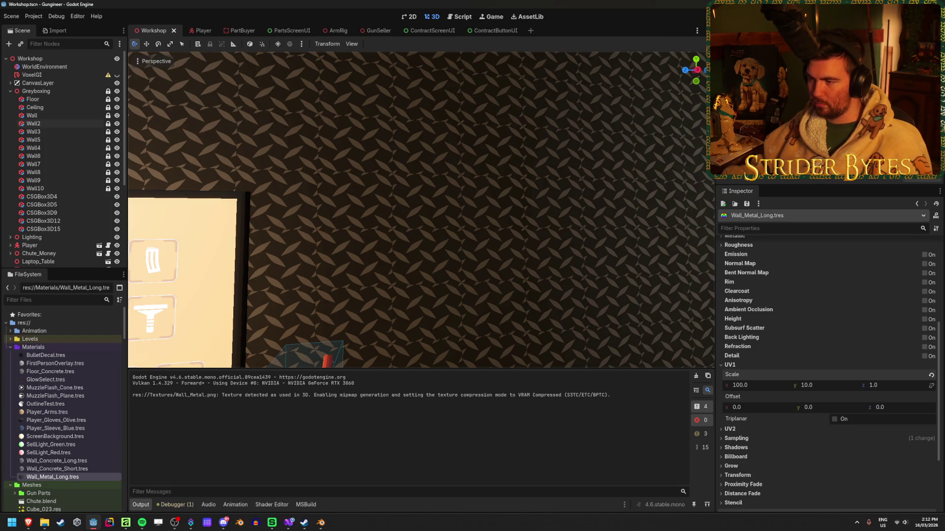
pyautogui.press('s')
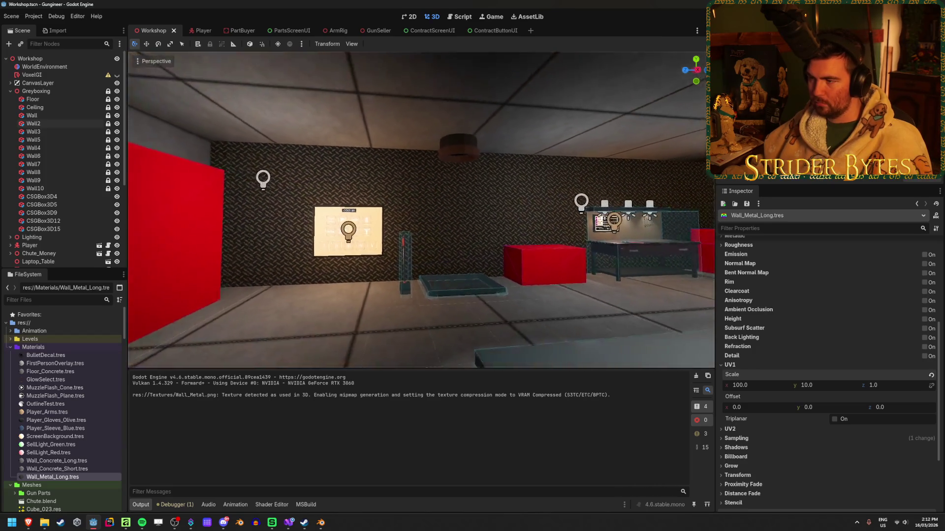
pyautogui.press('w')
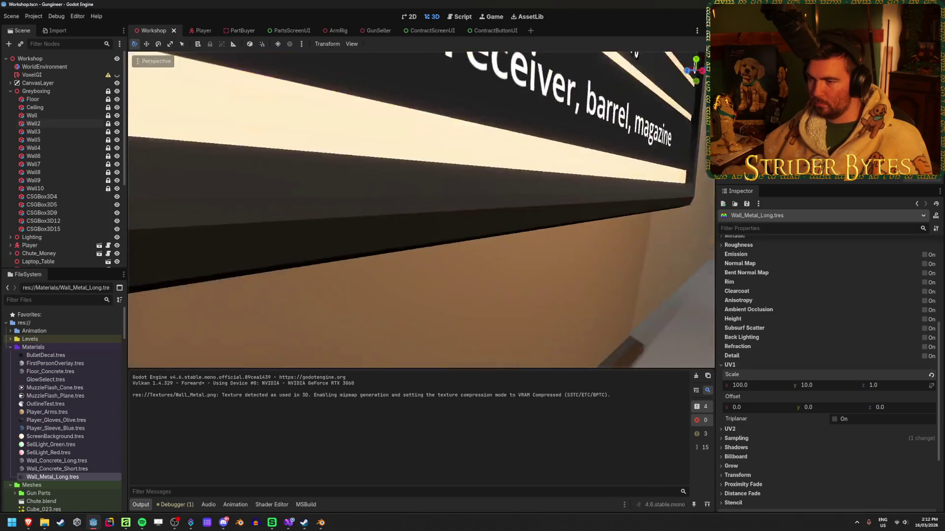